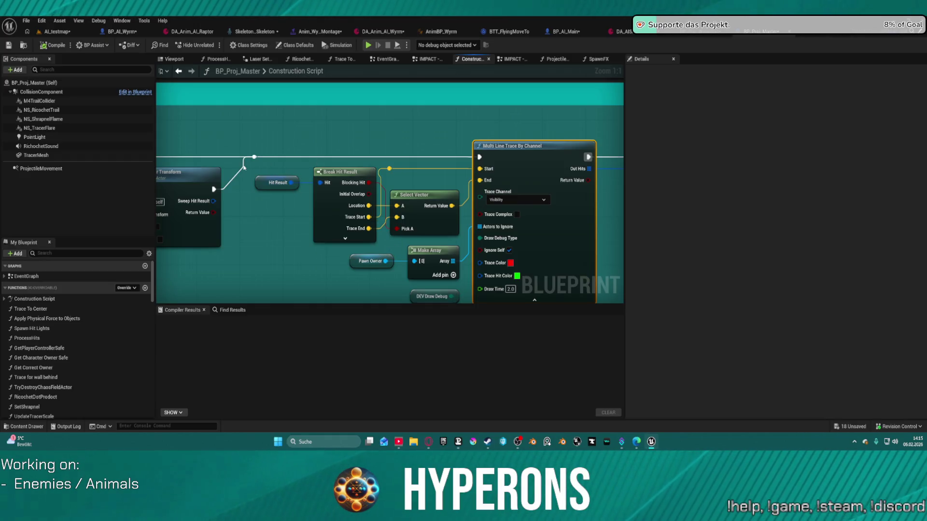
# Bring the SET, Get Socket Transform and Set Actor Location nodes into view and recentre them.
pyautogui.scroll(-4, 240, 170)
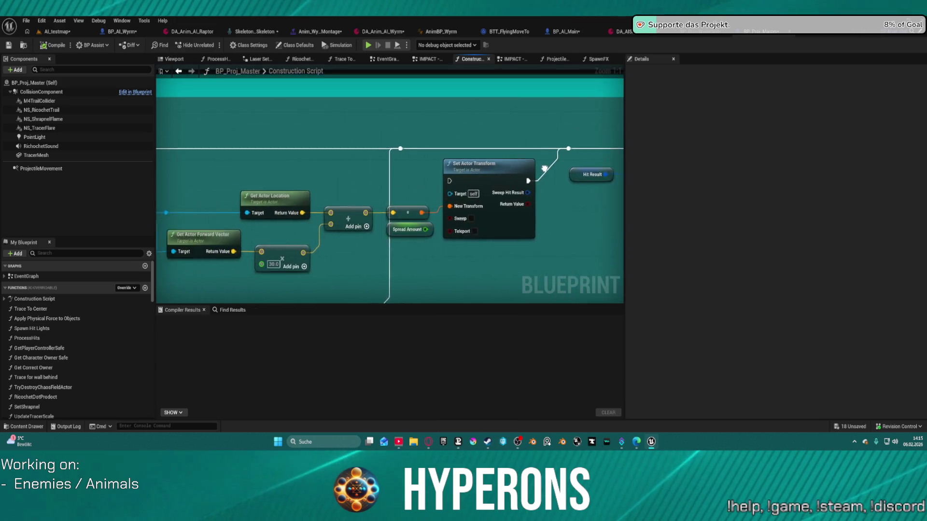
pyautogui.moveTo(567, 167); pyautogui.dragTo(437, 227)
pyautogui.scroll(3, 437, 227)
pyautogui.moveTo(585, 208); pyautogui.dragTo(261, 240)
pyautogui.moveTo(552, 244)
pyautogui.mouseDown()
pyautogui.moveTo(370, 211)
pyautogui.moveTo(226, 198)
pyautogui.moveTo(242, 190)
pyautogui.moveTo(290, 250)
pyautogui.mouseUp()
pyautogui.scroll(-2, 327, 209)
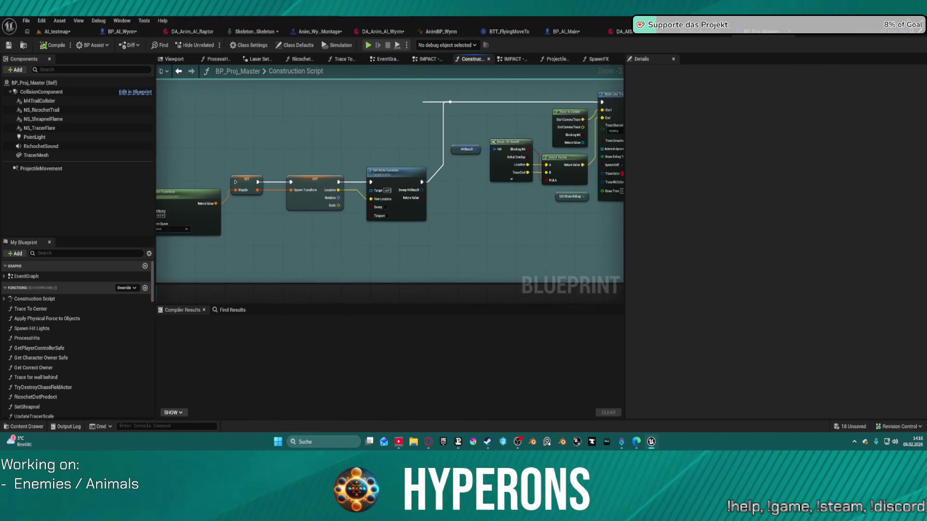
pyautogui.moveTo(239, 176); pyautogui.dragTo(248, 177)
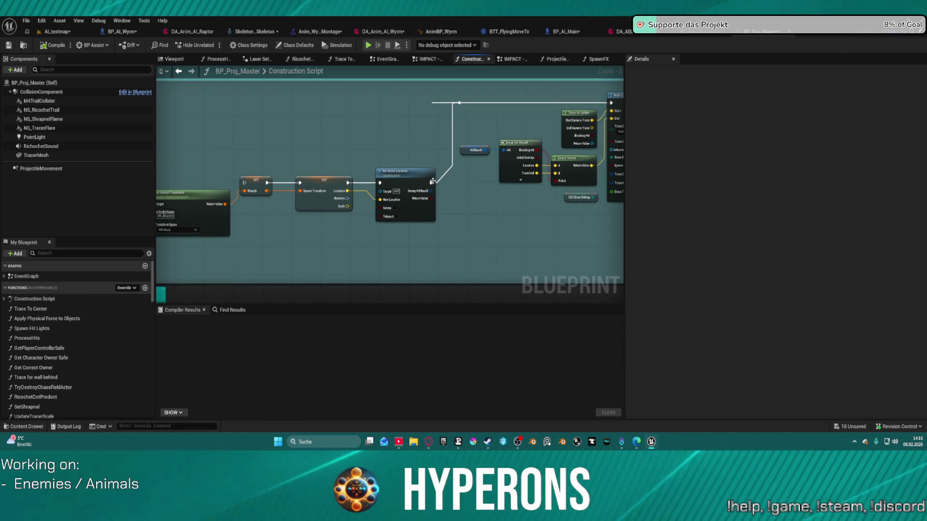
pyautogui.moveTo(432, 181)
pyautogui.mouseDown()
pyautogui.moveTo(396, 150)
pyautogui.moveTo(465, 165)
pyautogui.moveTo(430, 225)
pyautogui.moveTo(389, 222)
pyautogui.moveTo(372, 145)
pyautogui.moveTo(300, 151)
pyautogui.moveTo(513, 178)
pyautogui.moveTo(406, 169)
pyautogui.moveTo(383, 157)
pyautogui.moveTo(459, 232)
pyautogui.moveTo(585, 235)
pyautogui.moveTo(424, 165)
pyautogui.mouseUp()
# Wire the execution flow into the SET Muzzle node's exec input.
pyautogui.scroll(-2, 513, 178)
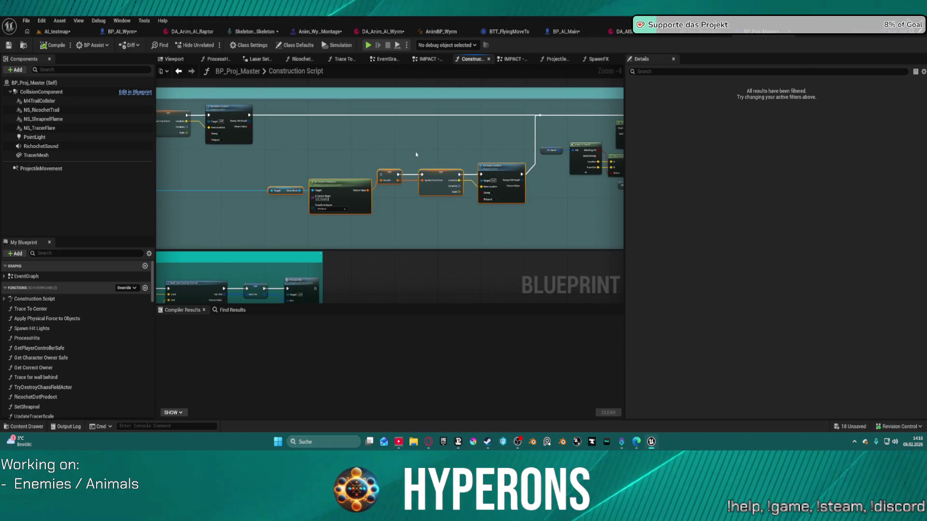
pyautogui.scroll(1, 421, 147)
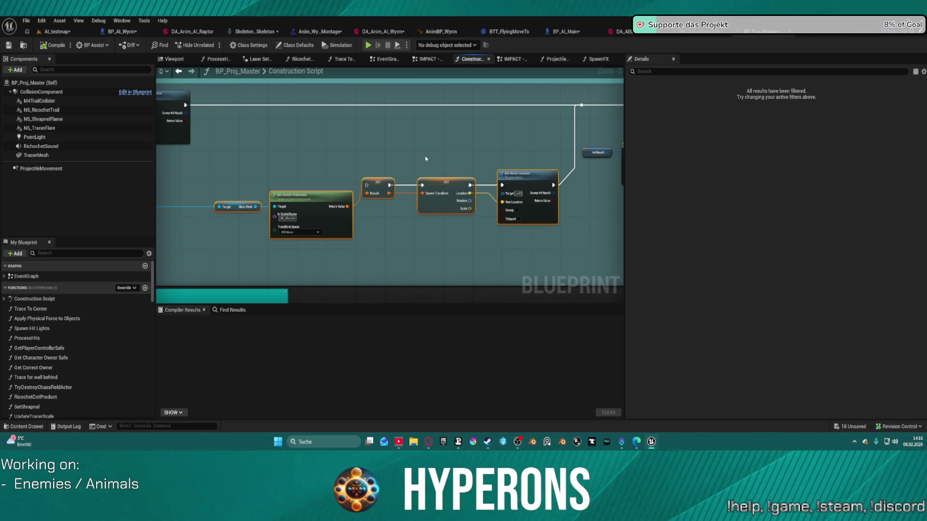
pyautogui.scroll(-1, 316, 219)
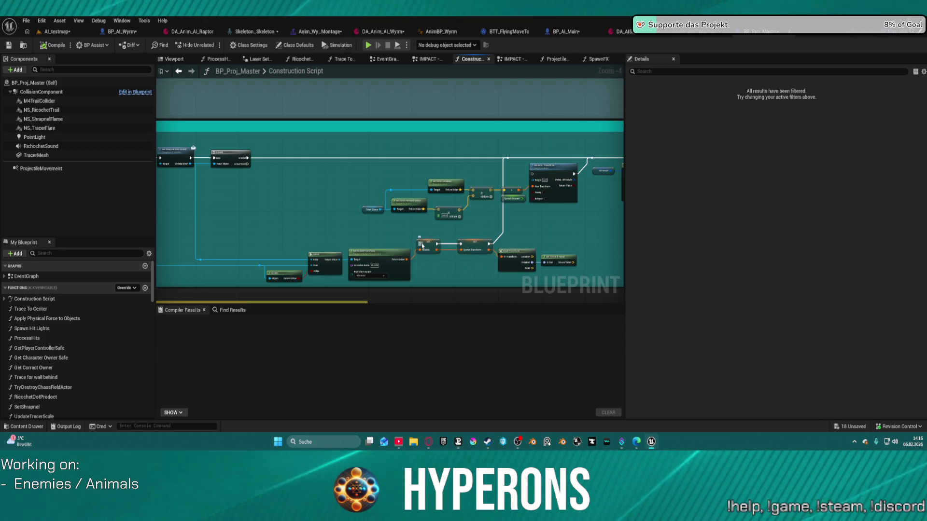
pyautogui.moveTo(418, 247); pyautogui.dragTo(245, 160)
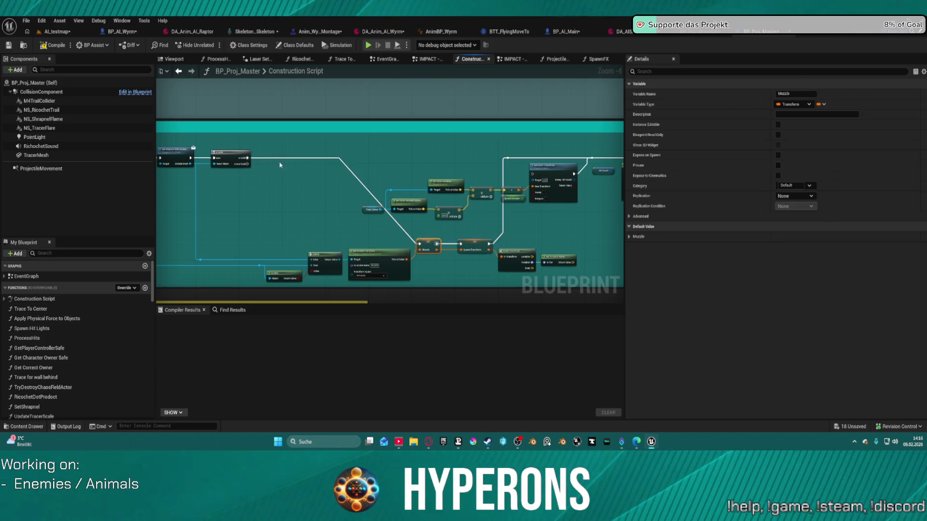
# Make Set Actor Transform execute after the SET Spawn Transform node.
pyautogui.scroll(3, 481, 224)
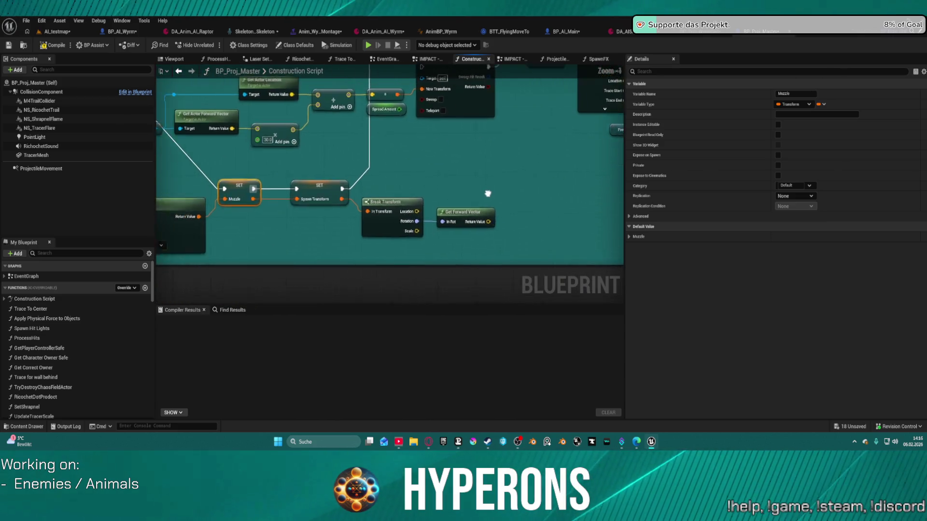
pyautogui.moveTo(519, 206)
pyautogui.mouseDown()
pyautogui.moveTo(523, 238)
pyautogui.moveTo(610, 265)
pyautogui.moveTo(536, 264)
pyautogui.mouseUp()
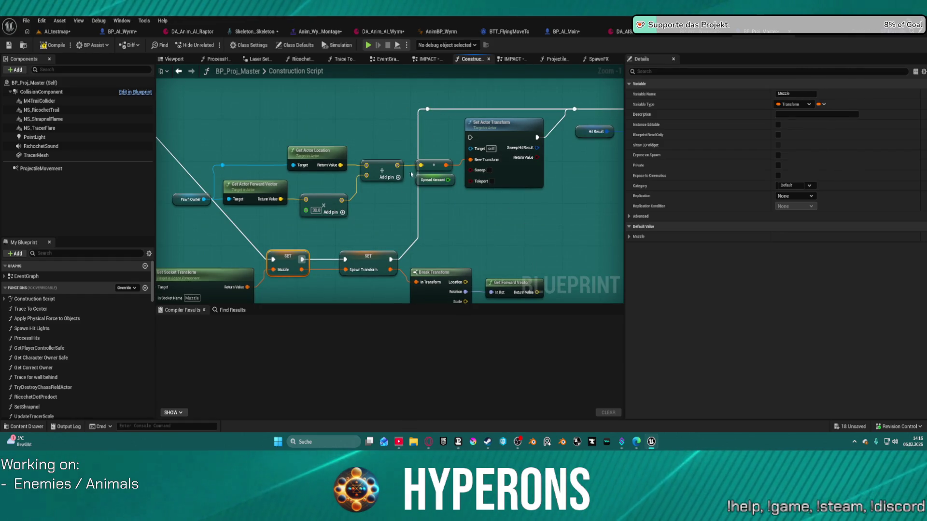
pyautogui.moveTo(390, 259)
pyautogui.mouseDown()
pyautogui.moveTo(423, 227)
pyautogui.moveTo(470, 137)
pyautogui.mouseUp()
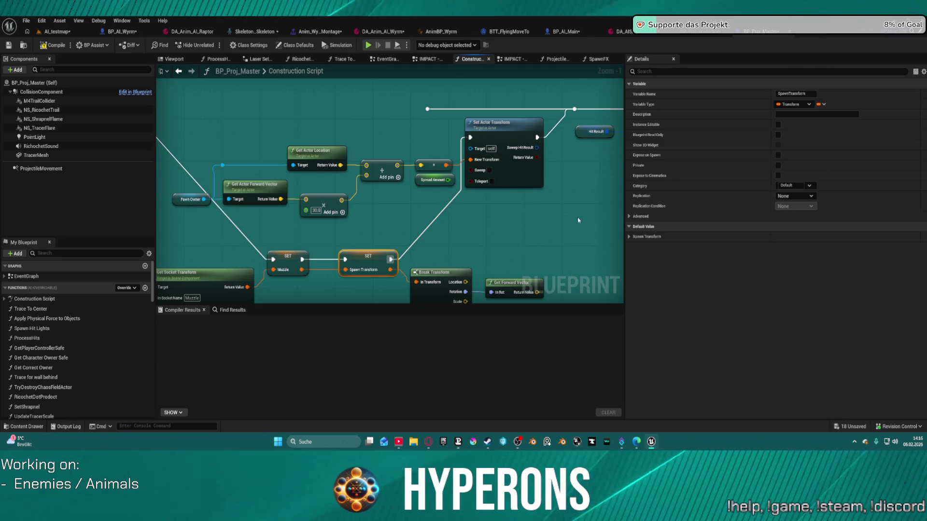
# Reconnect the Hit Result into Break Hit Result's Hit input.
pyautogui.moveTo(579, 220); pyautogui.dragTo(393, 243)
pyautogui.moveTo(353, 173); pyautogui.dragTo(369, 176)
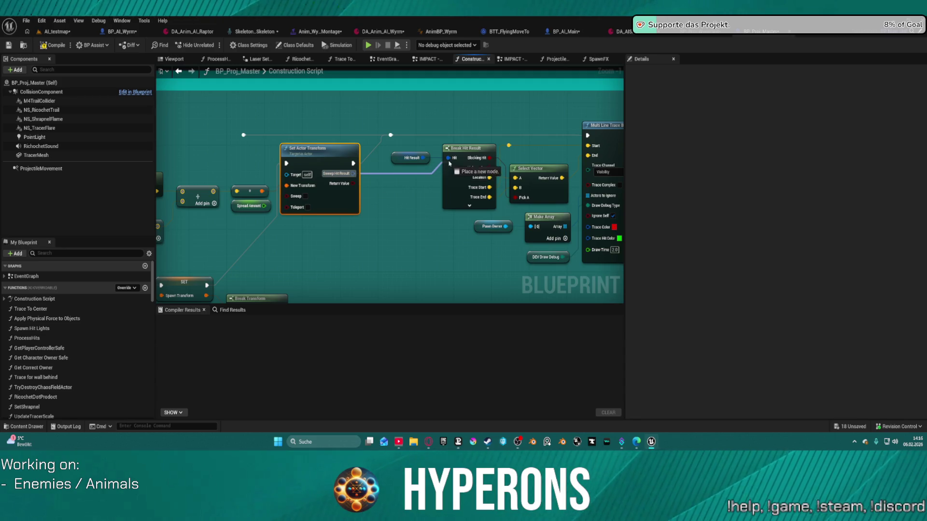
pyautogui.moveTo(450, 162); pyautogui.dragTo(449, 163)
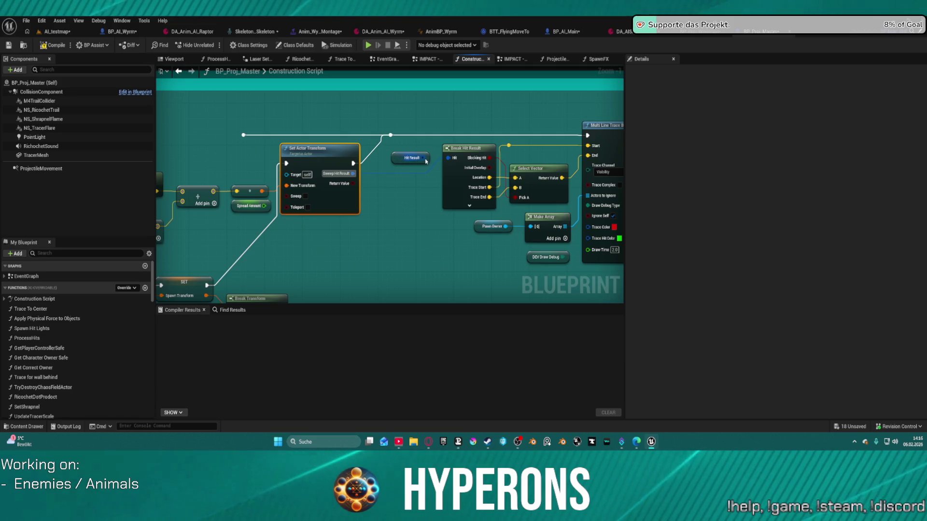
pyautogui.moveTo(424, 158)
pyautogui.mouseDown()
pyautogui.moveTo(464, 154)
pyautogui.moveTo(450, 158)
pyautogui.mouseUp()
pyautogui.rightClick(403, 156)
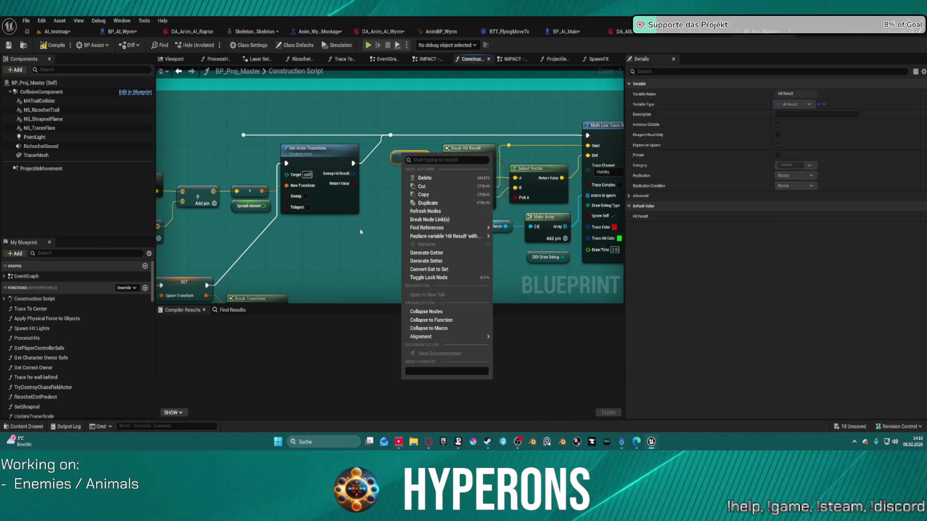
pyautogui.click(360, 232)
pyautogui.scroll(-5, 364, 222)
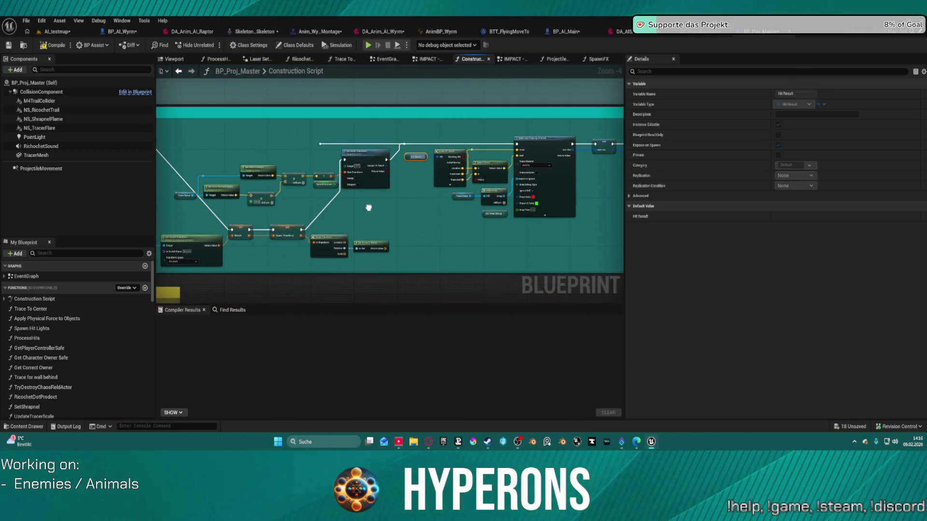
# Connect Break Transform's Location output to the Start pin of Multi Line Trace By Channel.
pyautogui.moveTo(369, 207)
pyautogui.mouseDown()
pyautogui.moveTo(251, 227)
pyautogui.moveTo(367, 270)
pyautogui.moveTo(352, 239)
pyautogui.moveTo(268, 260)
pyautogui.moveTo(313, 268)
pyautogui.moveTo(294, 253)
pyautogui.moveTo(328, 244)
pyautogui.moveTo(347, 203)
pyautogui.moveTo(333, 182)
pyautogui.moveTo(463, 187)
pyautogui.moveTo(448, 251)
pyautogui.moveTo(430, 227)
pyautogui.moveTo(597, 222)
pyautogui.moveTo(482, 182)
pyautogui.moveTo(429, 212)
pyautogui.moveTo(410, 193)
pyautogui.moveTo(377, 232)
pyautogui.moveTo(387, 253)
pyautogui.mouseUp()
pyautogui.scroll(2, 492, 198)
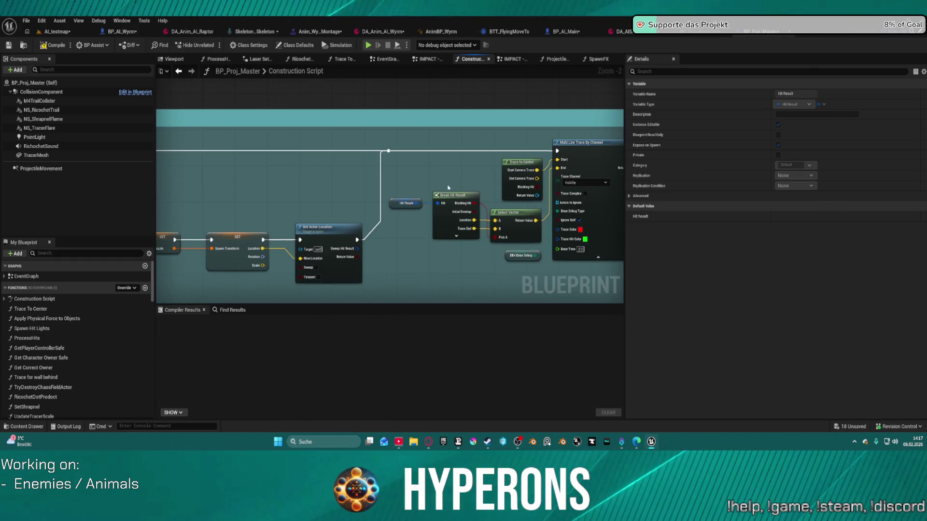
pyautogui.moveTo(394, 246); pyautogui.dragTo(415, 196)
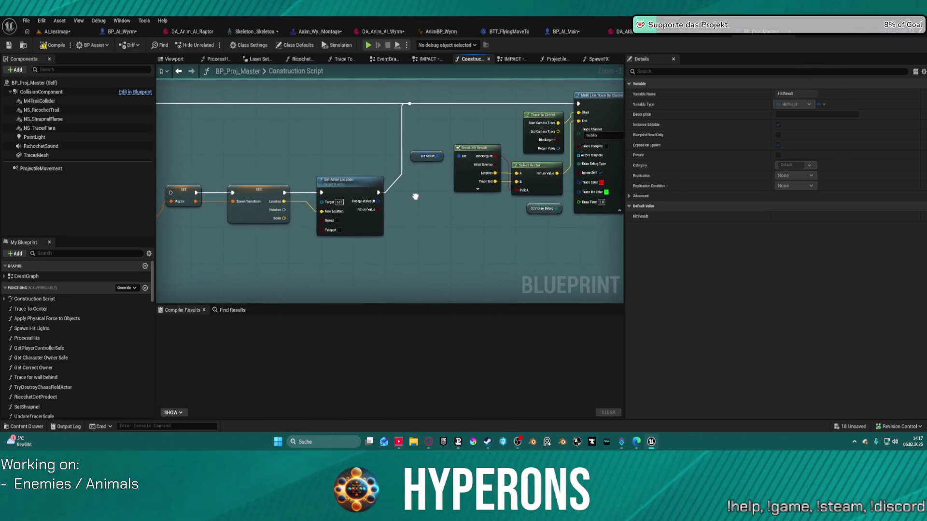
pyautogui.hotkey('ctrl', 'z')
pyautogui.hotkey('ctrl', 'z')
pyautogui.hotkey('ctrl', 'z')
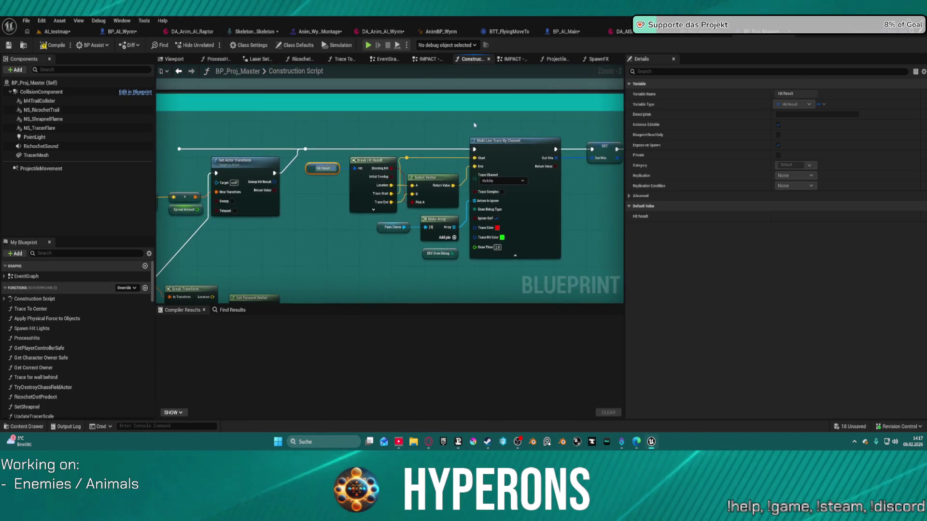
pyautogui.hotkey('ctrl', 'z')
pyautogui.moveTo(377, 207); pyautogui.dragTo(500, 155)
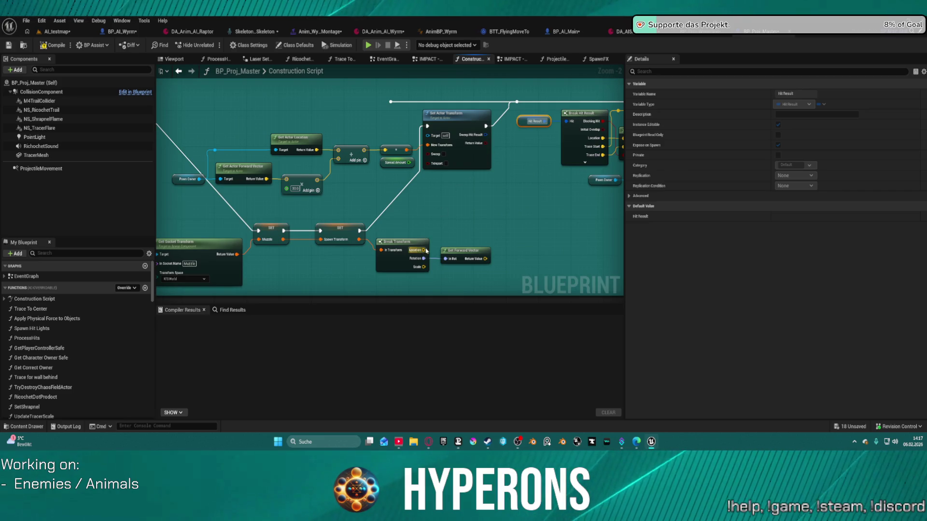
pyautogui.moveTo(426, 250); pyautogui.dragTo(425, 251)
pyautogui.moveTo(497, 206)
pyautogui.mouseDown()
pyautogui.moveTo(648, 118)
pyautogui.moveTo(510, 132)
pyautogui.mouseUp()
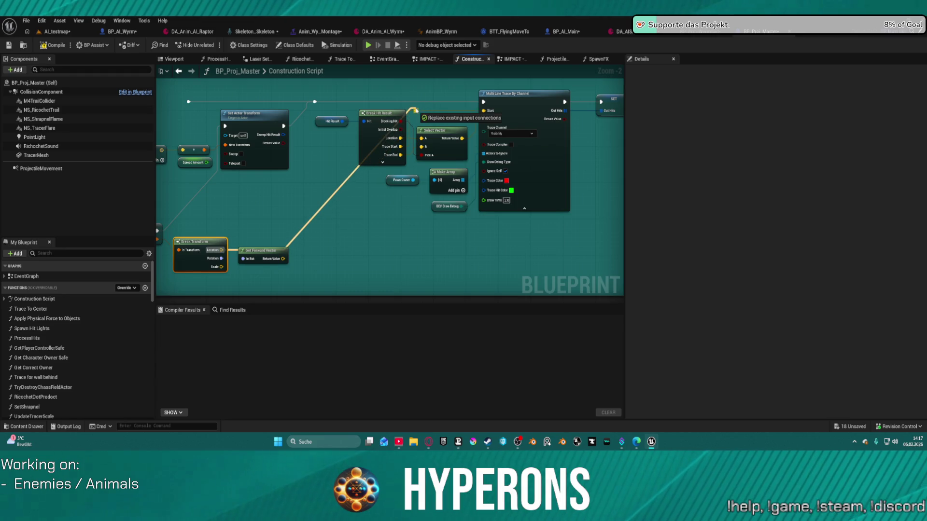
pyautogui.moveTo(414, 110); pyautogui.dragTo(415, 110)
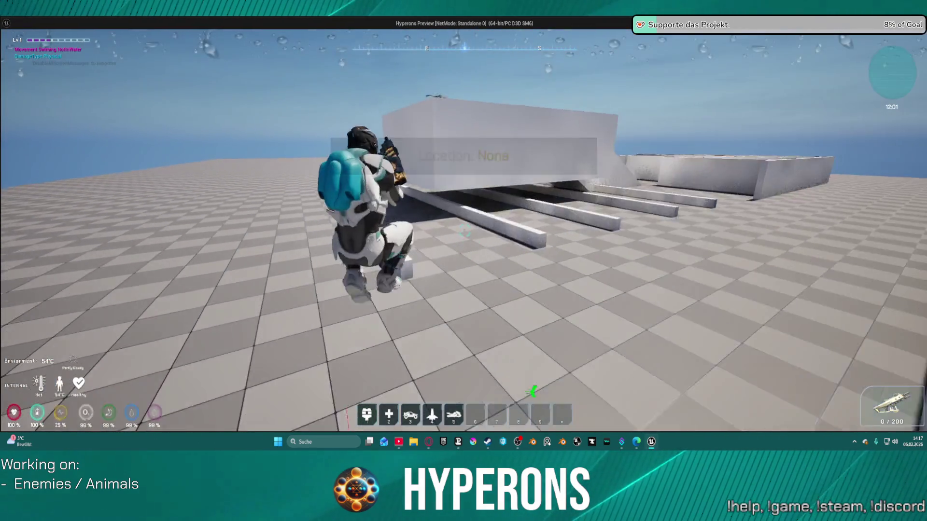
pyautogui.press('space')
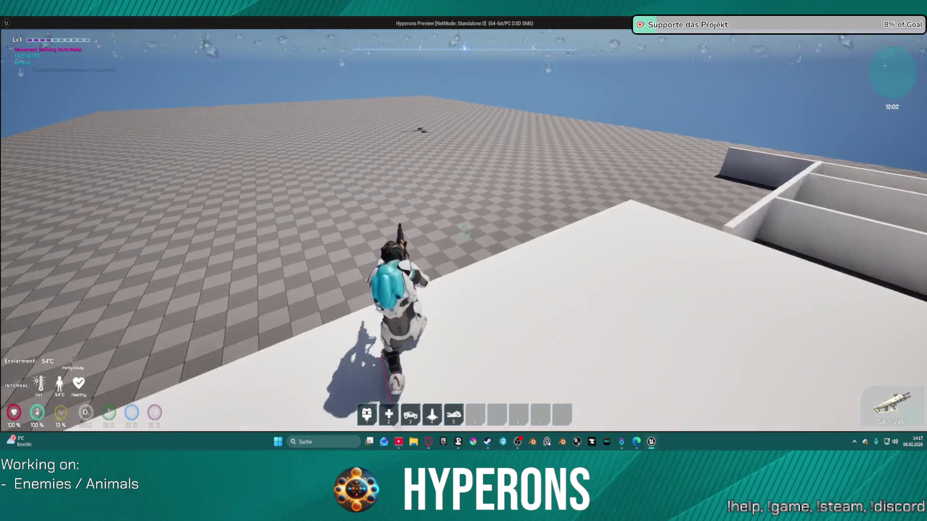
pyautogui.press('space')
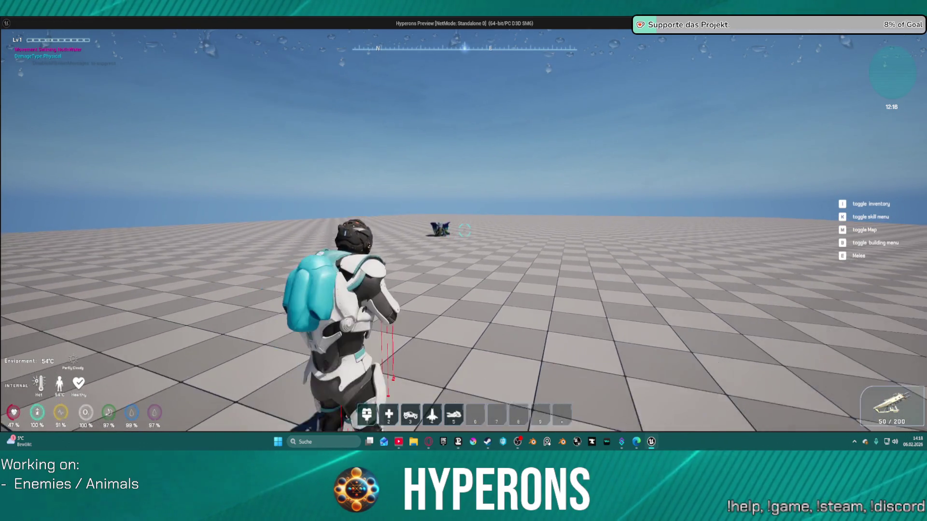
pyautogui.press('Escape')
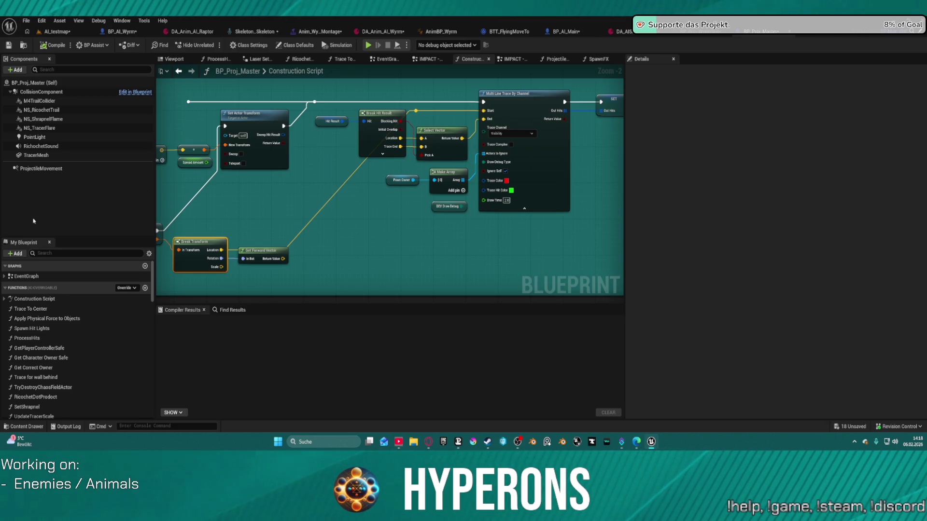
# Switch to the AI_testmap level and start a Play-In-Editor session, restarting it once.
pyautogui.hotkey('ctrl', 'Tab')
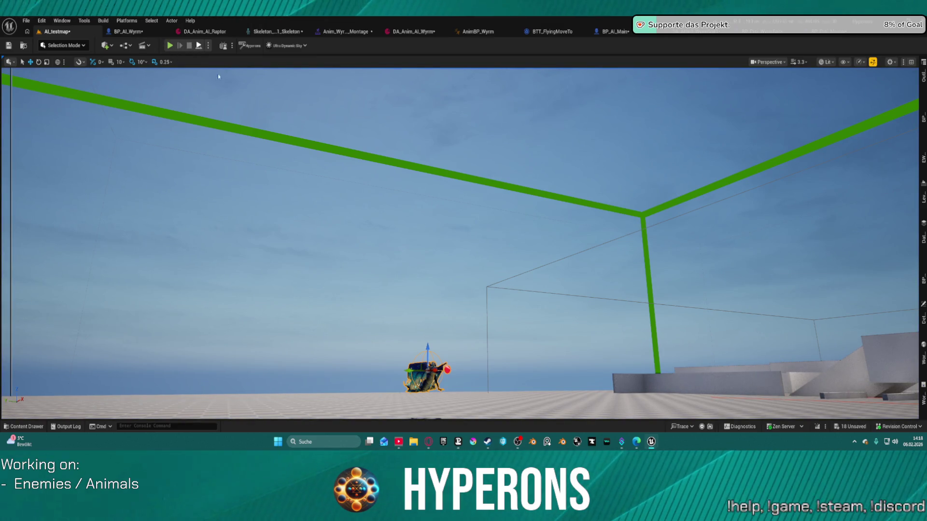
pyautogui.hotkey('alt', 'p')
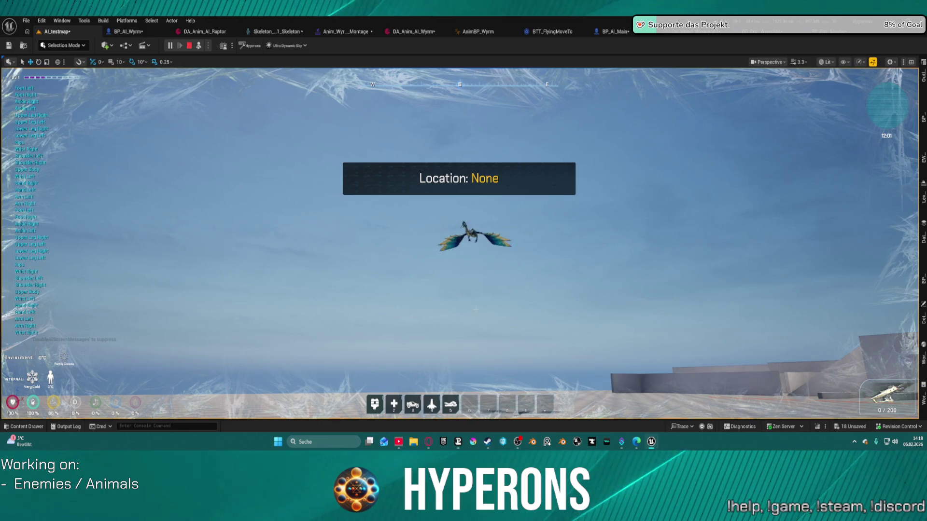
pyautogui.press('Escape')
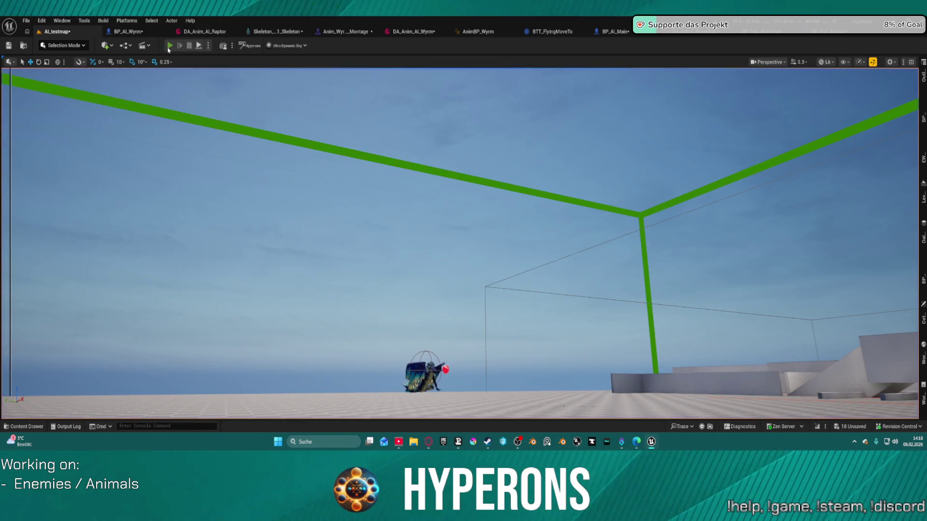
pyautogui.hotkey('alt', 'p')
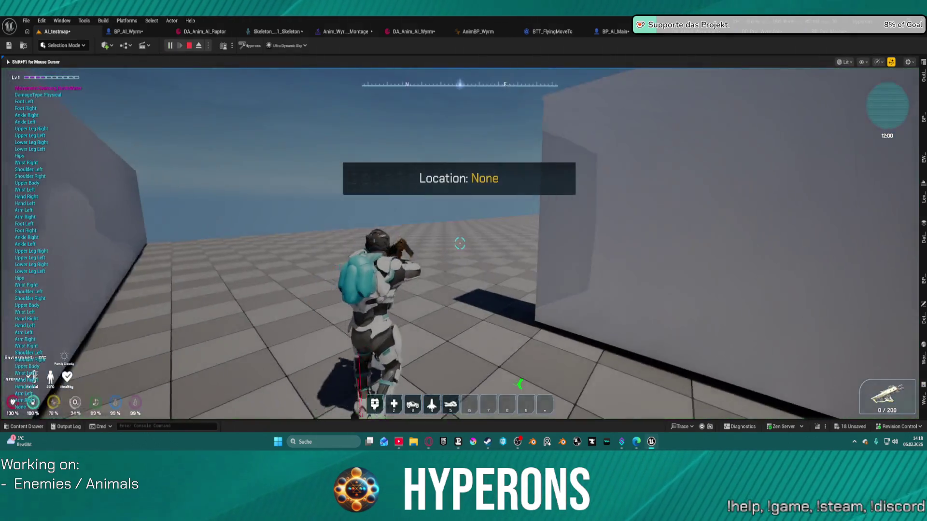
# Run forward, reload the weapon and jump while the flying wyrm circles overhead.
pyautogui.press('w')
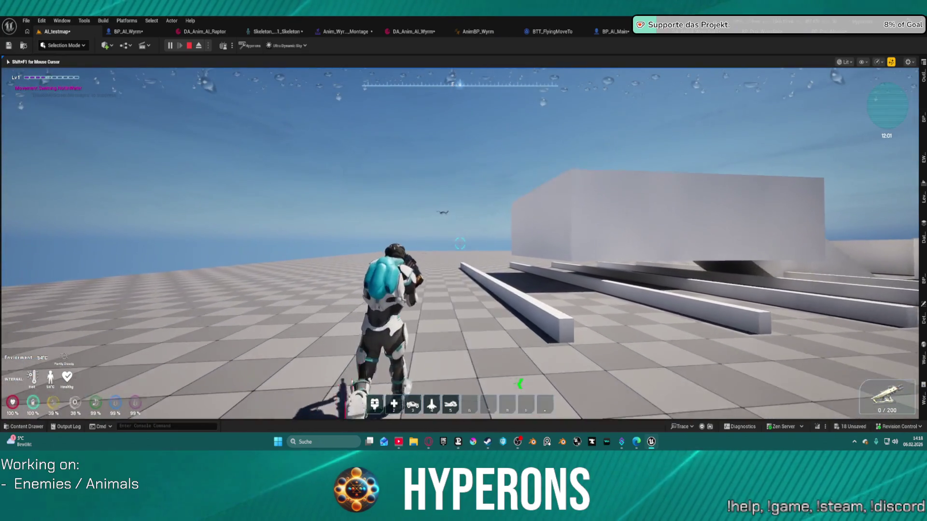
pyautogui.press('r')
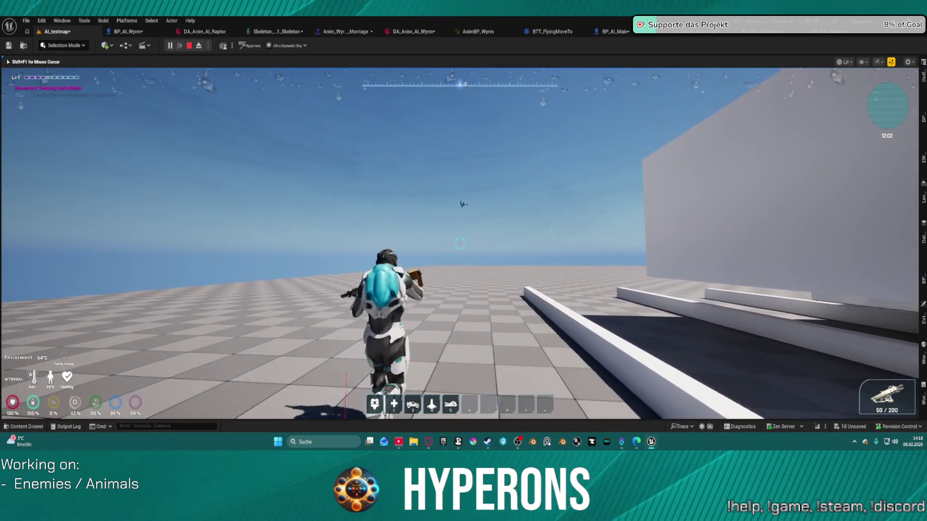
pyautogui.press('w')
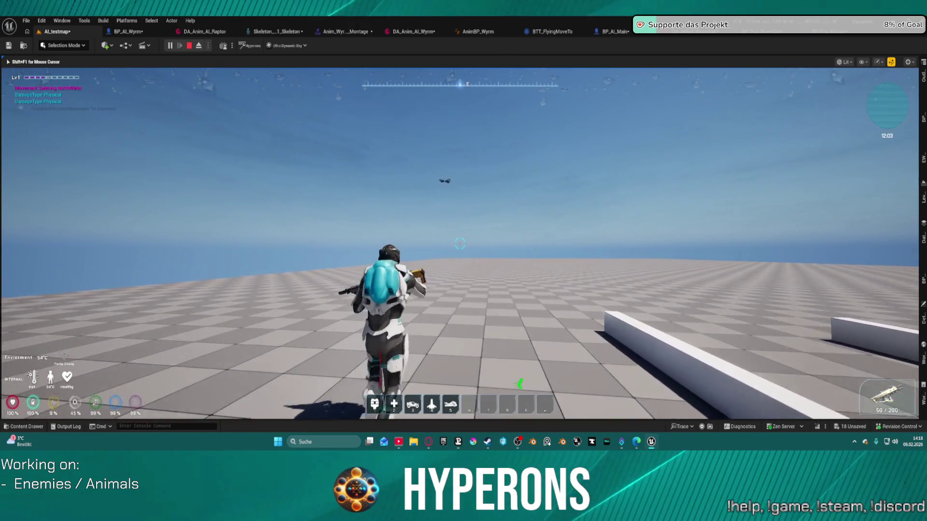
pyautogui.press('space')
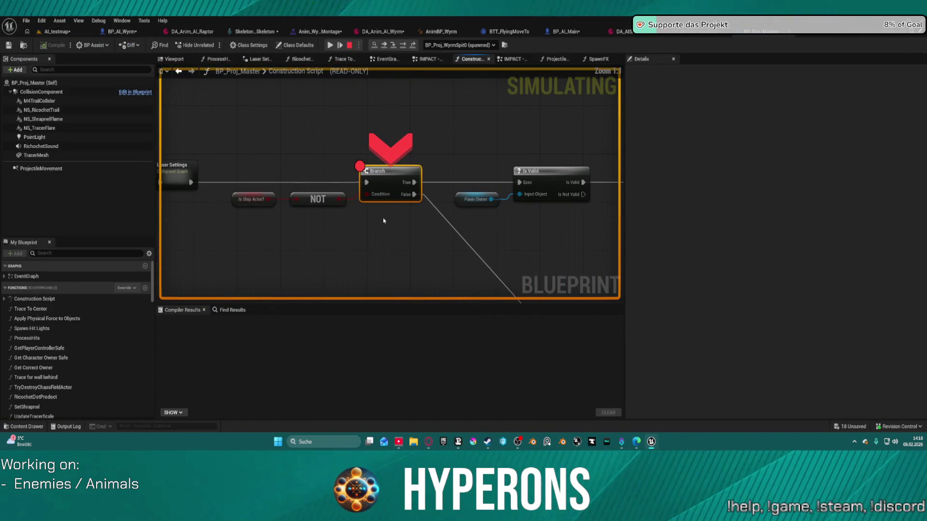
# Remove the Branch node's breakpoint, resume the game, and end the play session.
pyautogui.rightClick(383, 173)
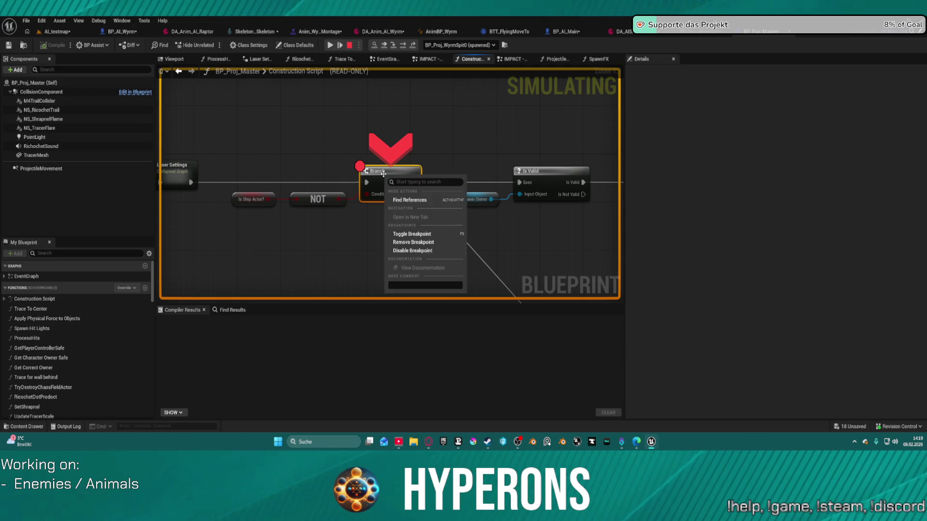
pyautogui.click(421, 242)
pyautogui.click(330, 46)
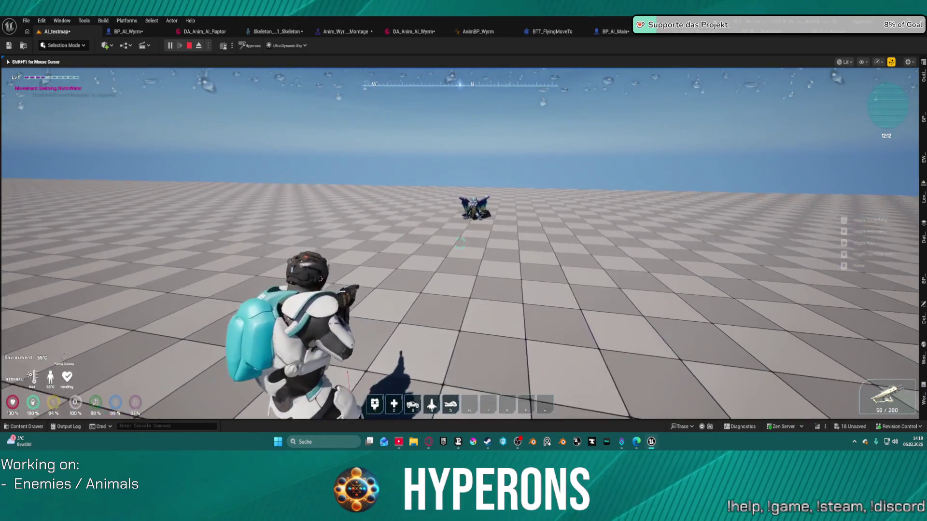
pyautogui.press('Escape')
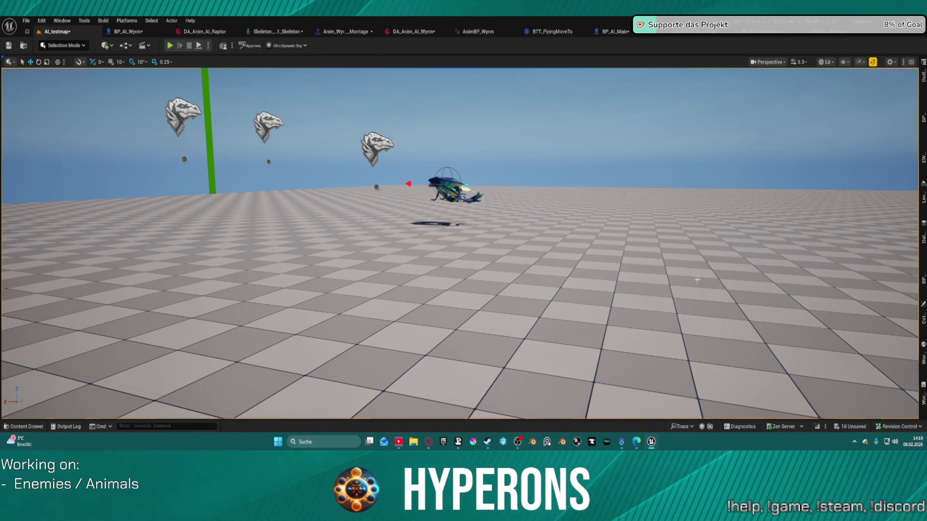
# Open BTT_FlyingMoveTo and pan its EventGraph across the Cast To Character, SET and Blackboard nodes.
pyautogui.click(551, 31)
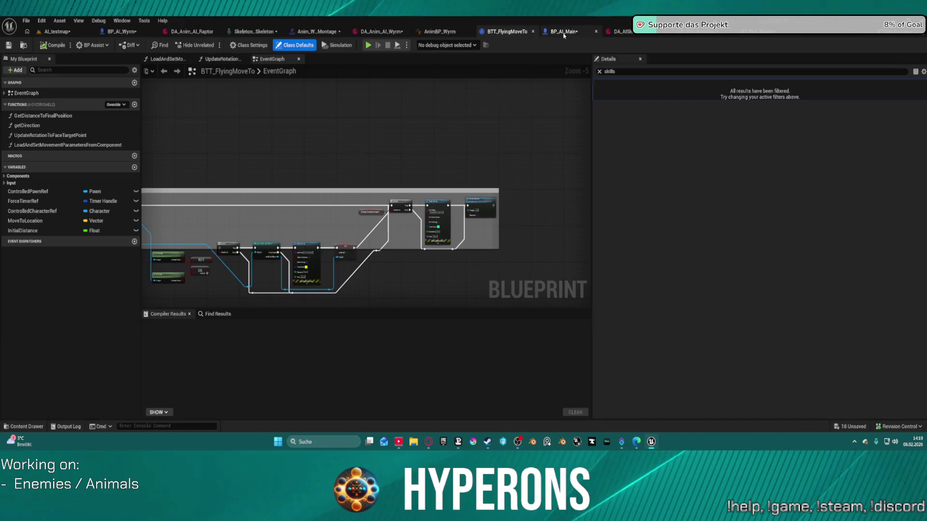
pyautogui.scroll(1, 548, 81)
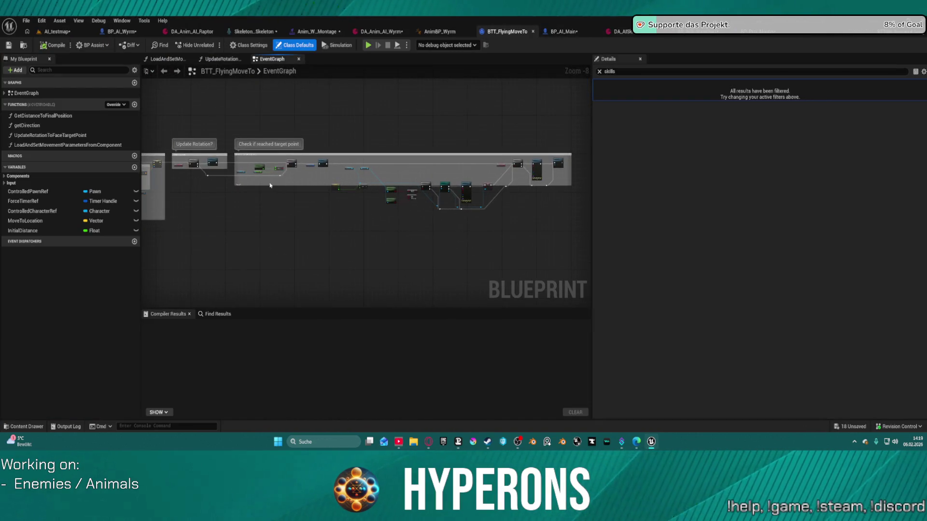
pyautogui.scroll(5, 486, 161)
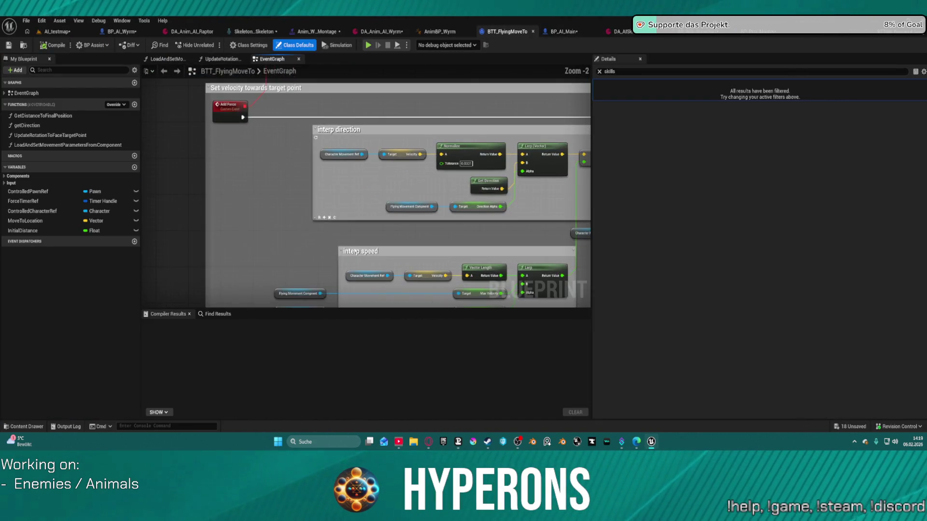
pyautogui.moveTo(268, 182)
pyautogui.mouseDown()
pyautogui.moveTo(338, 227)
pyautogui.moveTo(338, 188)
pyautogui.mouseUp()
pyautogui.moveTo(218, 193); pyautogui.dragTo(576, 171)
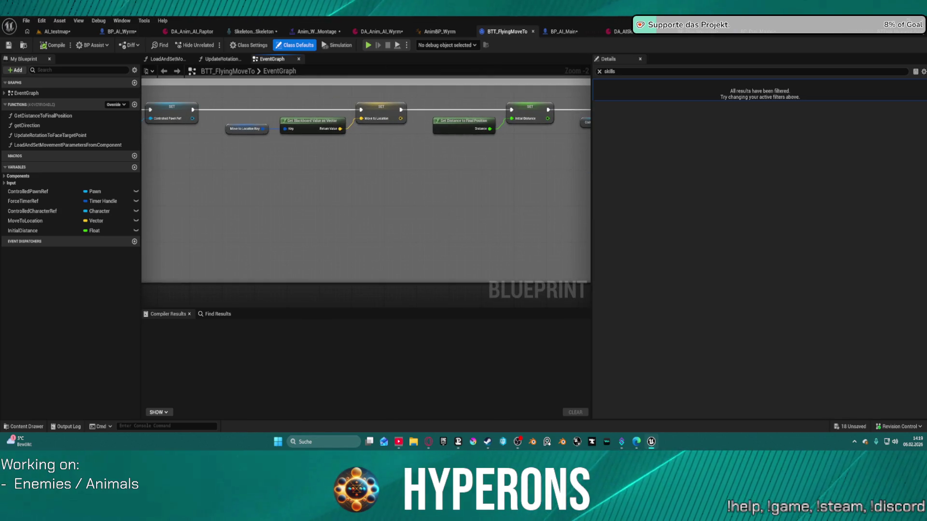
pyautogui.moveTo(367, 193); pyautogui.dragTo(156, 193)
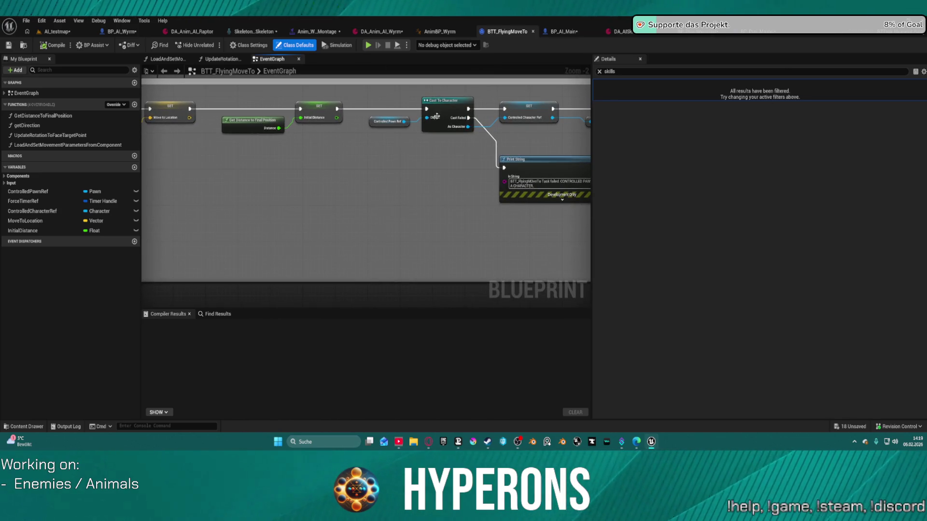
# Inspect the GetDistanceToFinalPosition and LoadAndSetMovementParameters functions and the task's Input variables.
pyautogui.doubleClick(243, 131)
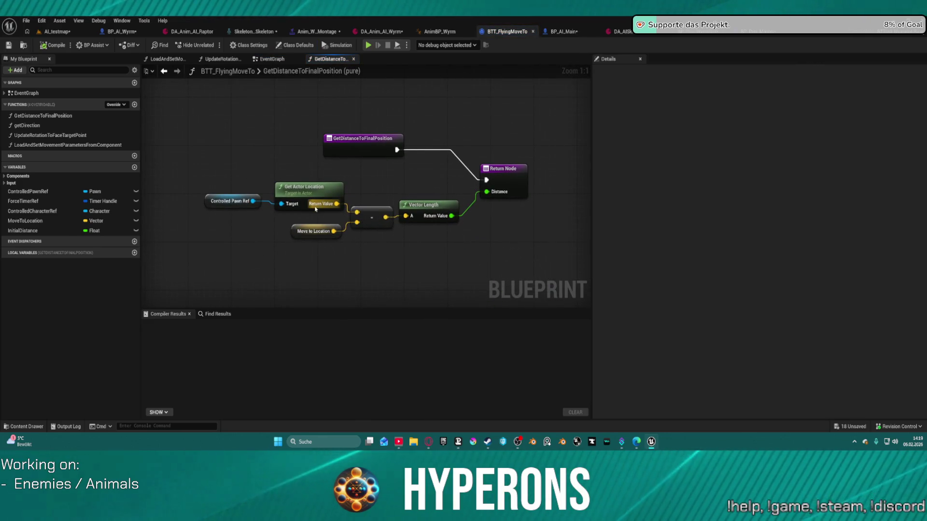
pyautogui.click(358, 143)
pyautogui.click(271, 59)
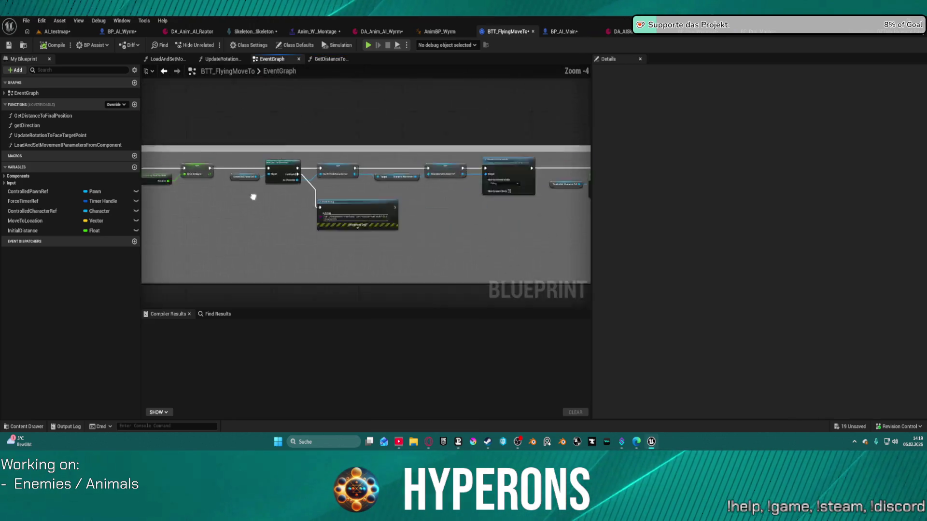
pyautogui.scroll(-2, 253, 197)
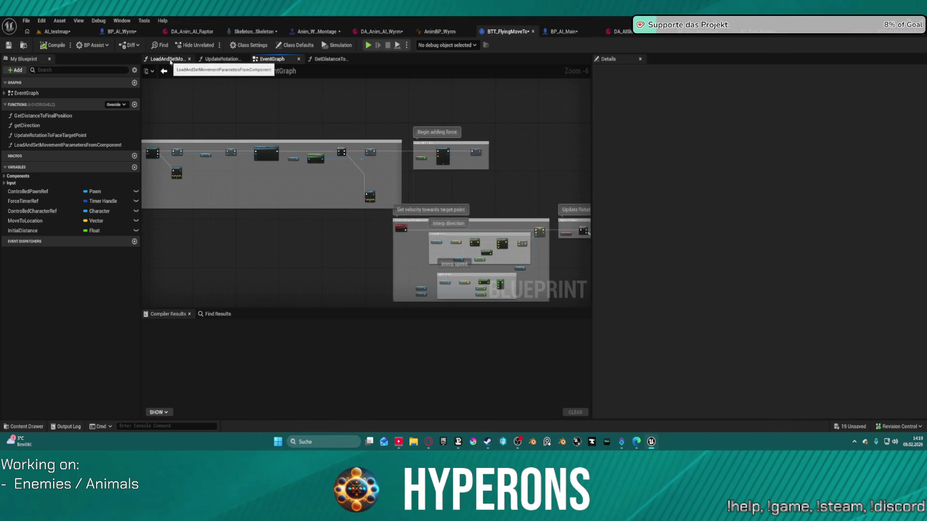
pyautogui.click(164, 61)
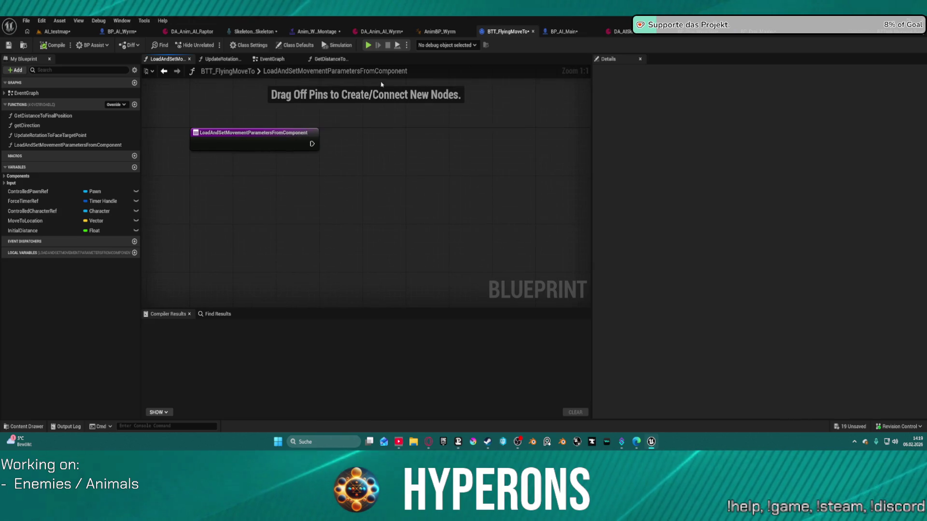
pyautogui.click(330, 58)
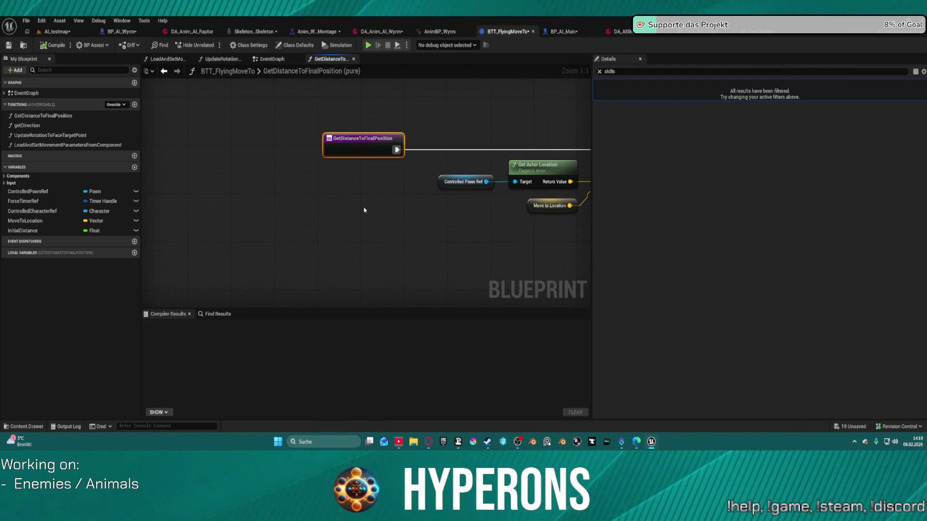
pyautogui.click(5, 183)
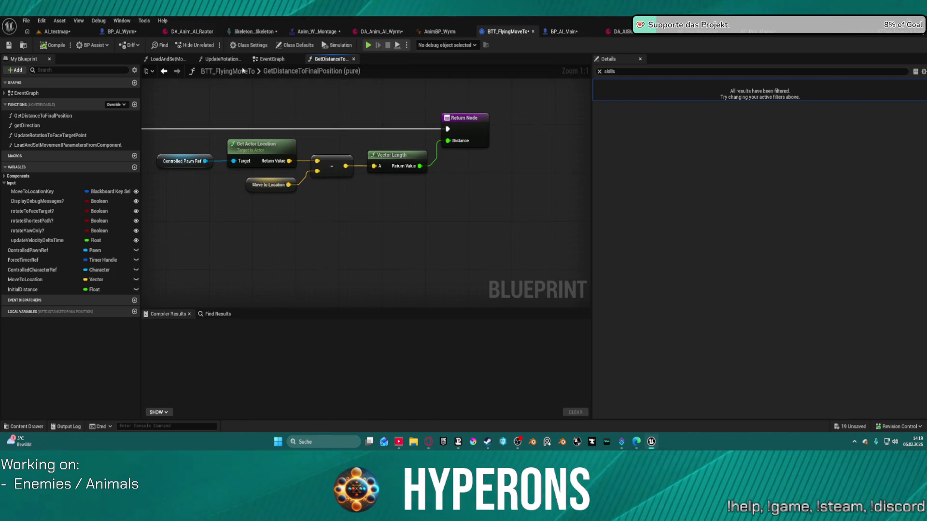
# Return to the event graph, then move through AnimBP_Wyrm to the wyrm attack montage.
pyautogui.click(259, 63)
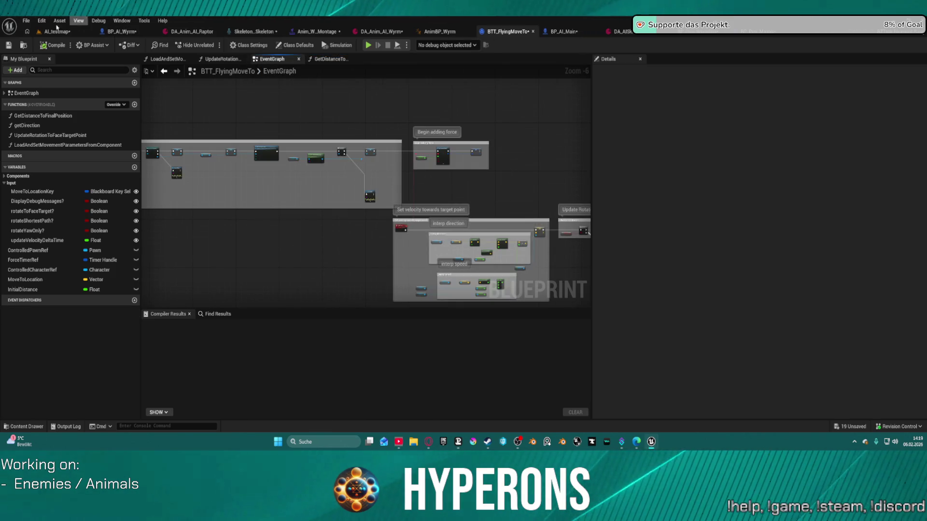
pyautogui.click(439, 31)
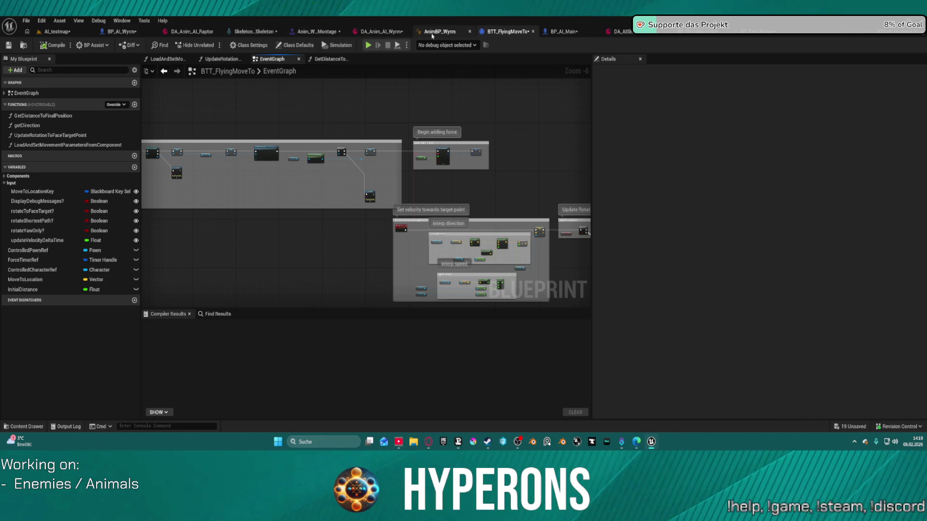
pyautogui.click(311, 31)
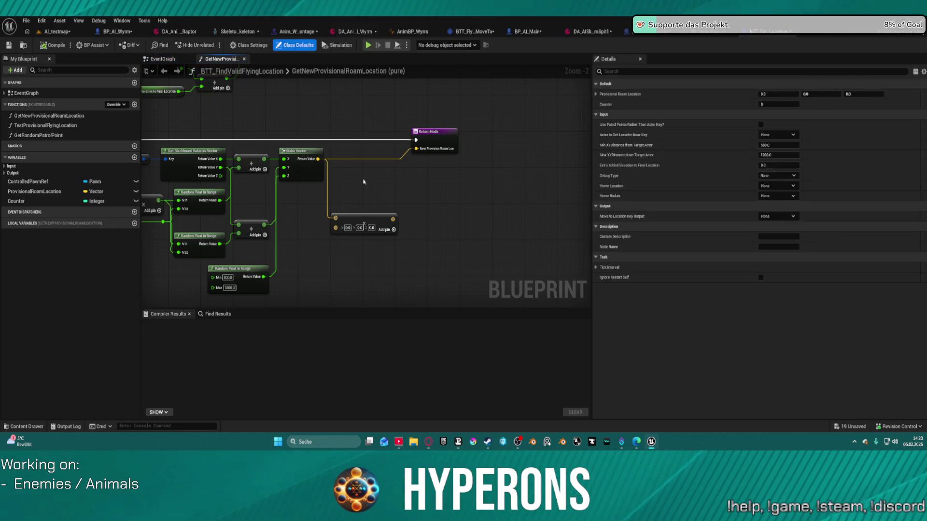
# Pan GetNewProvisionalRoamLocation, select Extra Added Elevation and Add, and move the 800–1600 Random Float in Range node.
pyautogui.click(300, 160)
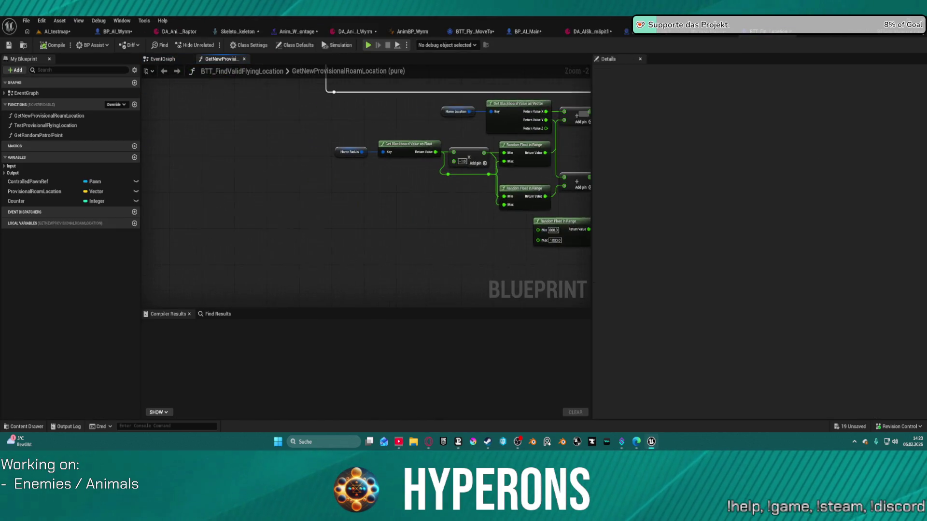
pyautogui.moveTo(224, 150)
pyautogui.mouseDown()
pyautogui.moveTo(417, 140)
pyautogui.moveTo(537, 334)
pyautogui.mouseUp()
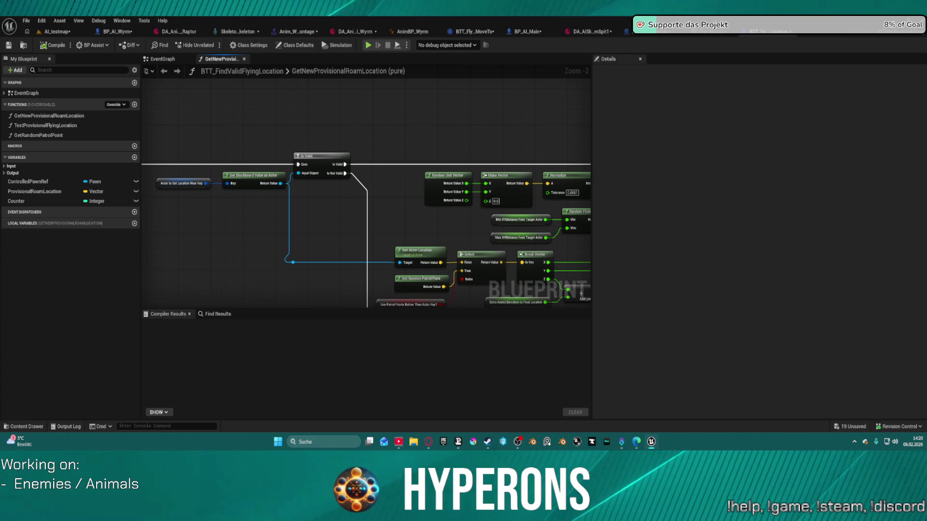
pyautogui.moveTo(507, 203)
pyautogui.mouseDown()
pyautogui.moveTo(422, 153)
pyautogui.moveTo(331, 172)
pyautogui.moveTo(300, 270)
pyautogui.mouseUp()
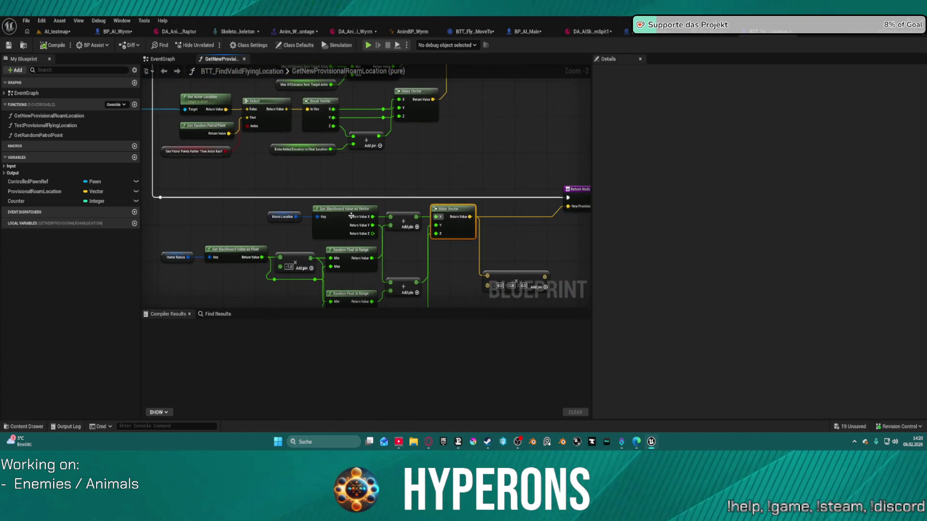
pyautogui.moveTo(388, 196)
pyautogui.mouseDown()
pyautogui.moveTo(424, 110)
pyautogui.moveTo(379, 152)
pyautogui.moveTo(434, 157)
pyautogui.moveTo(470, 65)
pyautogui.mouseUp()
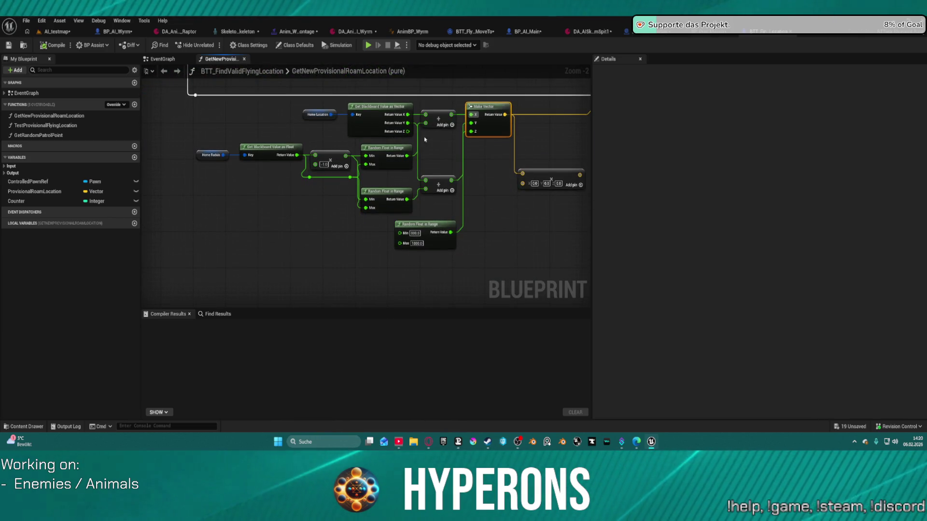
pyautogui.moveTo(383, 90)
pyautogui.mouseDown()
pyautogui.moveTo(366, 180)
pyautogui.moveTo(349, 191)
pyautogui.mouseUp()
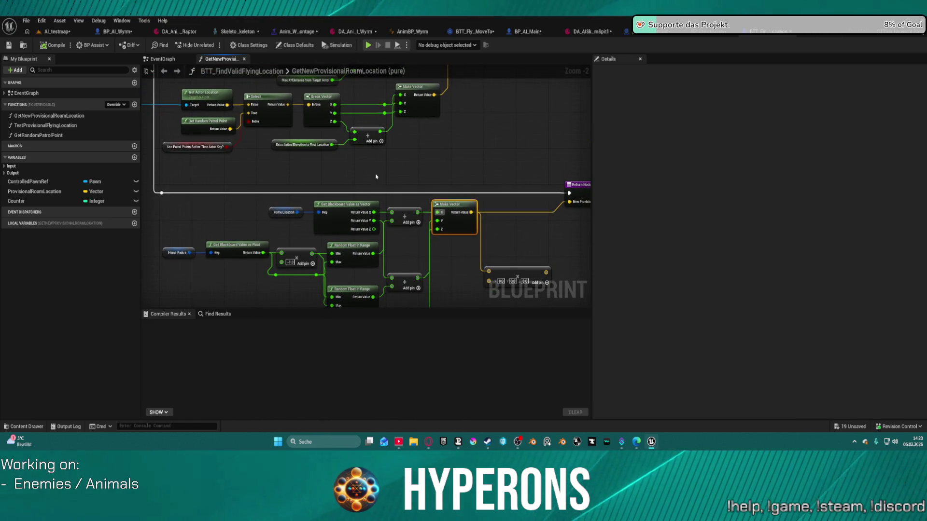
pyautogui.moveTo(386, 162); pyautogui.dragTo(294, 131)
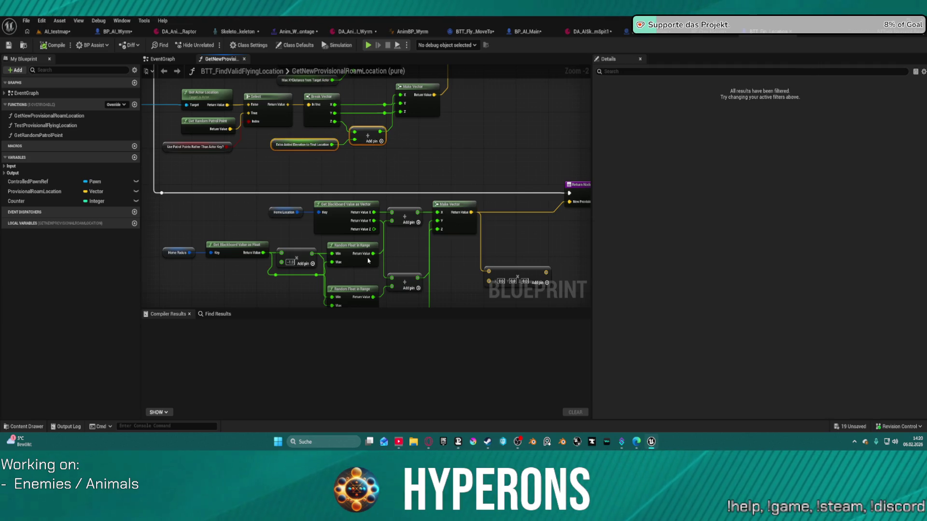
pyautogui.moveTo(367, 261); pyautogui.dragTo(350, 146)
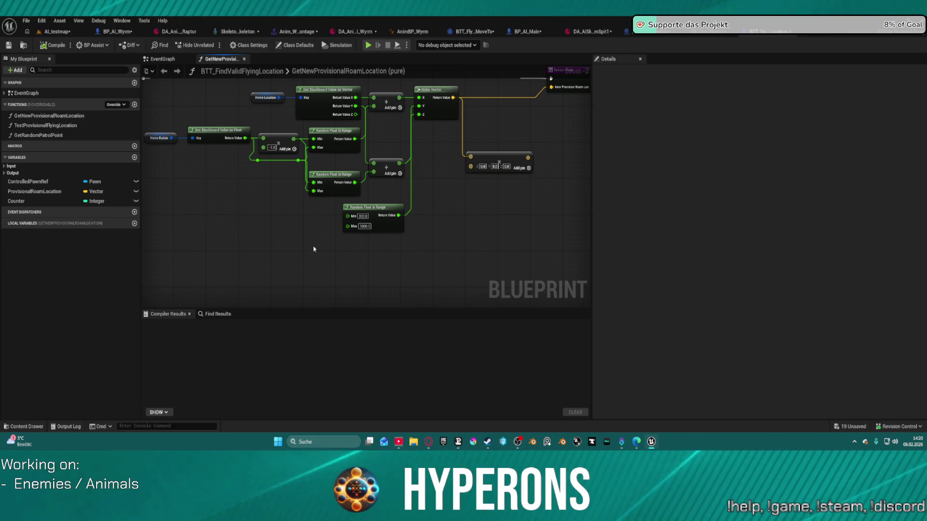
pyautogui.moveTo(381, 209)
pyautogui.mouseDown()
pyautogui.moveTo(296, 239)
pyautogui.moveTo(475, 213)
pyautogui.moveTo(439, 184)
pyautogui.moveTo(488, 203)
pyautogui.mouseUp()
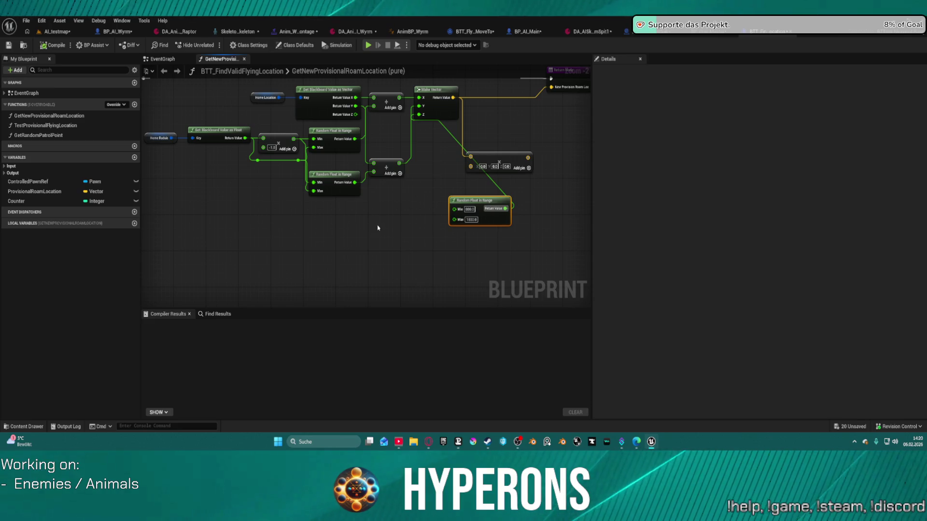
# Paste the Extra Added Elevation variable and Add node, and wire the Add result toward the random range.
pyautogui.hotkey('ctrl', 'v')
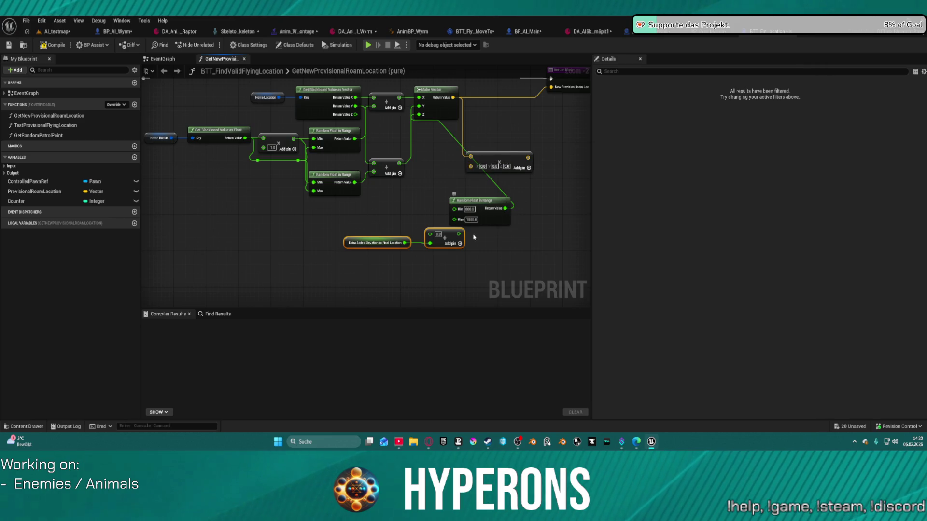
pyautogui.moveTo(456, 236)
pyautogui.mouseDown()
pyautogui.moveTo(455, 223)
pyautogui.moveTo(449, 230)
pyautogui.moveTo(431, 209)
pyautogui.moveTo(301, 217)
pyautogui.mouseUp()
pyautogui.press('Escape')
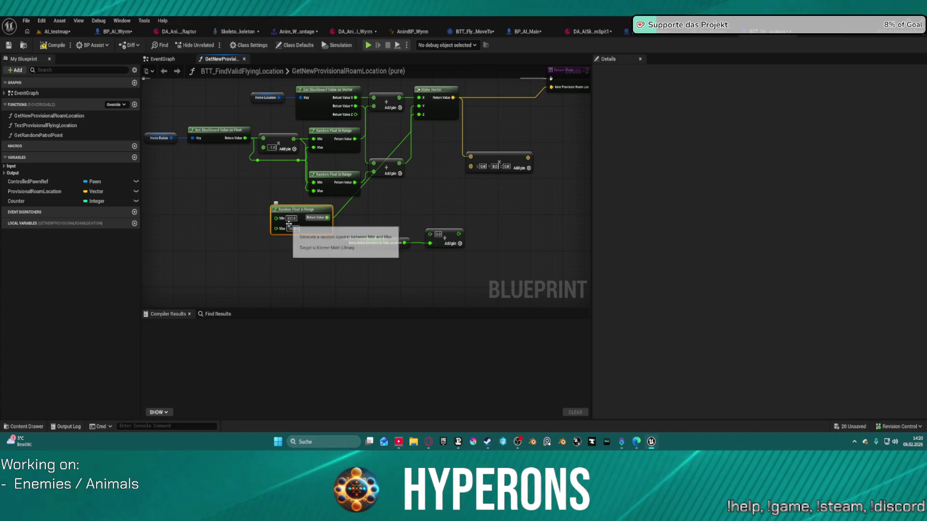
# Review the Home Location and Blackboard nodes, then detach the behavior tree editor into its own window.
pyautogui.moveTo(290, 227)
pyautogui.mouseDown()
pyautogui.moveTo(456, 151)
pyautogui.moveTo(468, 288)
pyautogui.moveTo(424, 256)
pyautogui.moveTo(420, 233)
pyautogui.moveTo(547, 341)
pyautogui.mouseUp()
pyautogui.moveTo(366, 218)
pyautogui.mouseDown()
pyautogui.moveTo(388, 223)
pyautogui.moveTo(365, 159)
pyautogui.mouseUp()
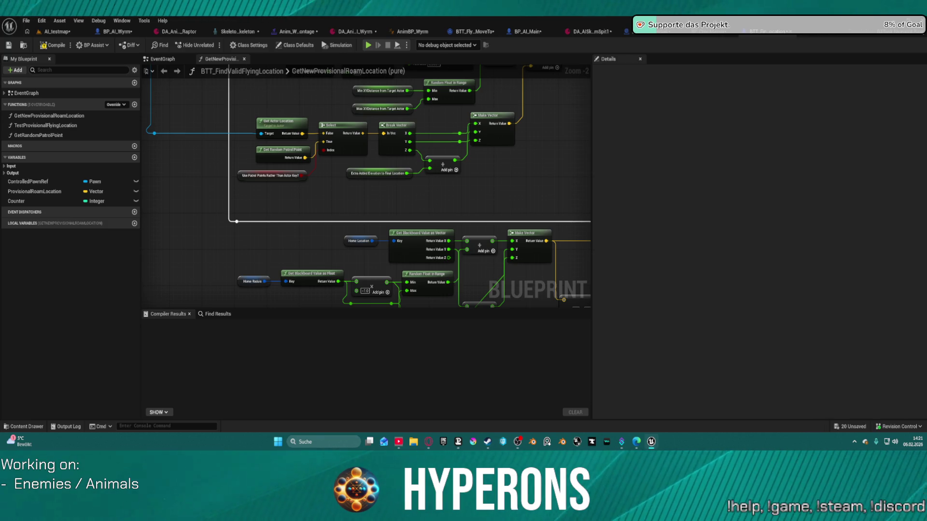
pyautogui.moveTo(642, 31)
pyautogui.mouseDown()
pyautogui.moveTo(413, 56)
pyautogui.moveTo(318, 34)
pyautogui.moveTo(361, 32)
pyautogui.mouseUp()
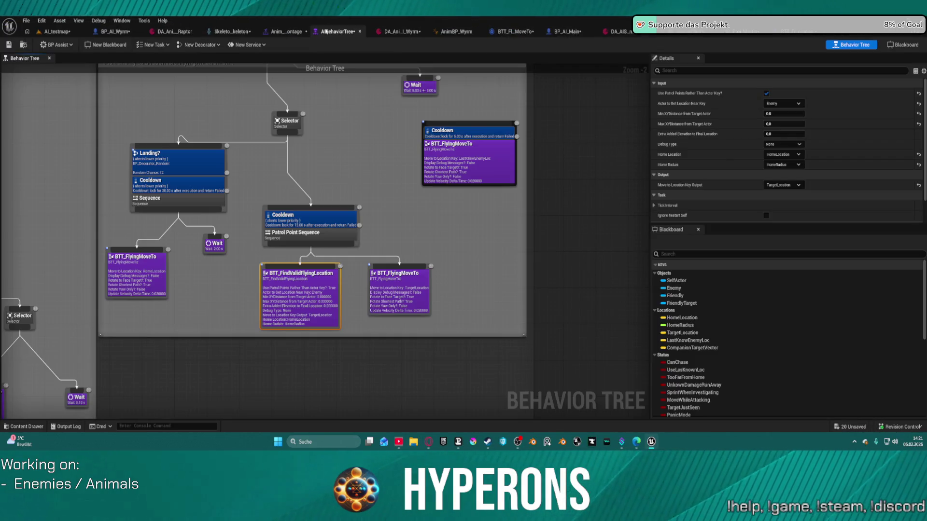
# Dock the behavior tree editor, pan the patrol Selector's branches, and select the inCombat blackboard key.
pyautogui.moveTo(263, 156)
pyautogui.mouseDown()
pyautogui.moveTo(596, 208)
pyautogui.moveTo(466, 295)
pyautogui.mouseUp()
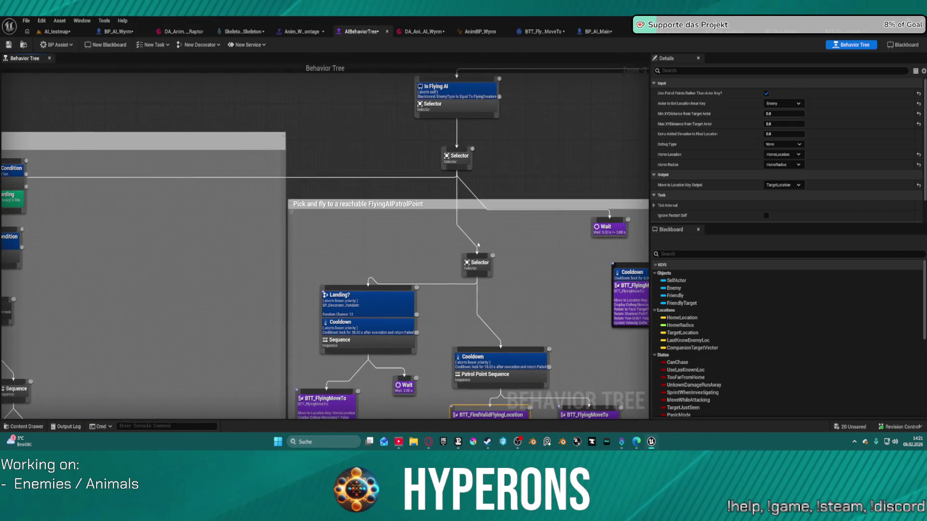
pyautogui.click(486, 256)
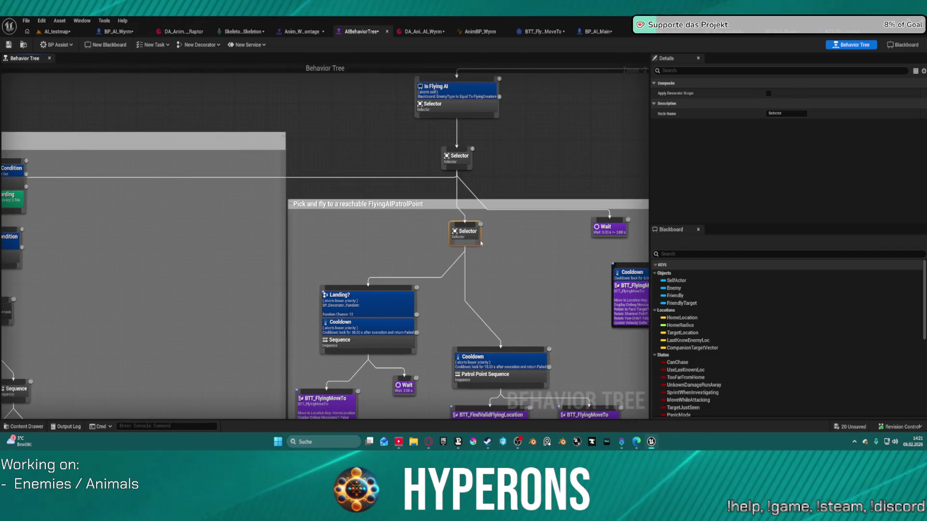
pyautogui.moveTo(296, 217)
pyautogui.mouseDown()
pyautogui.moveTo(537, 172)
pyautogui.moveTo(402, 28)
pyautogui.moveTo(357, 184)
pyautogui.mouseUp()
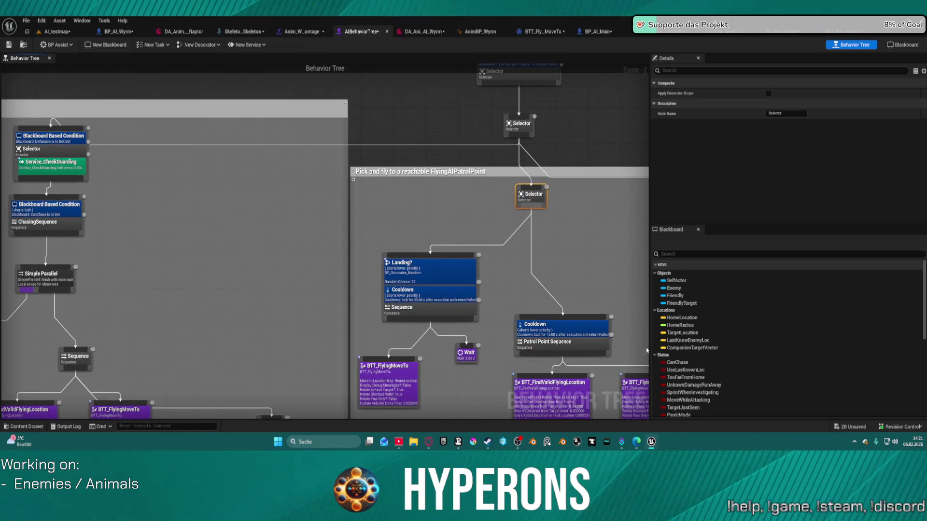
pyautogui.scroll(-5, 693, 351)
pyautogui.scroll(-2, 693, 351)
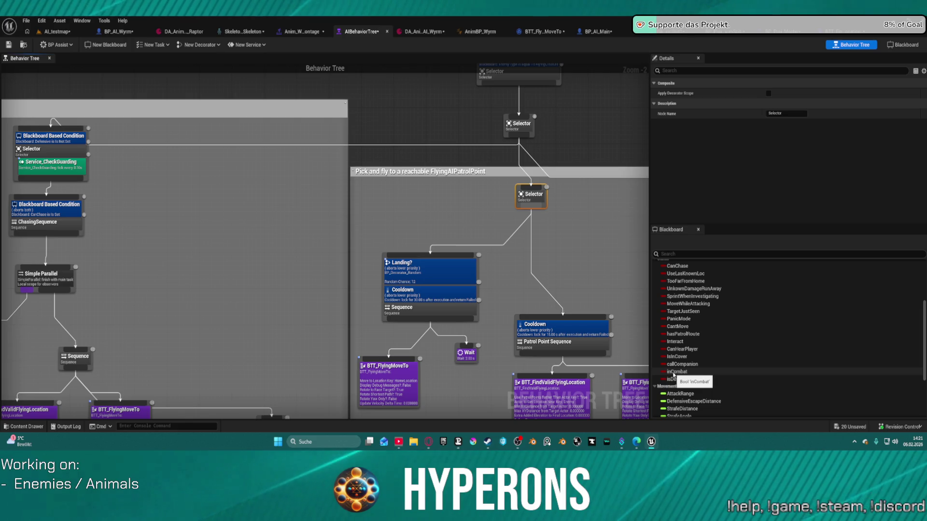
pyautogui.click(675, 373)
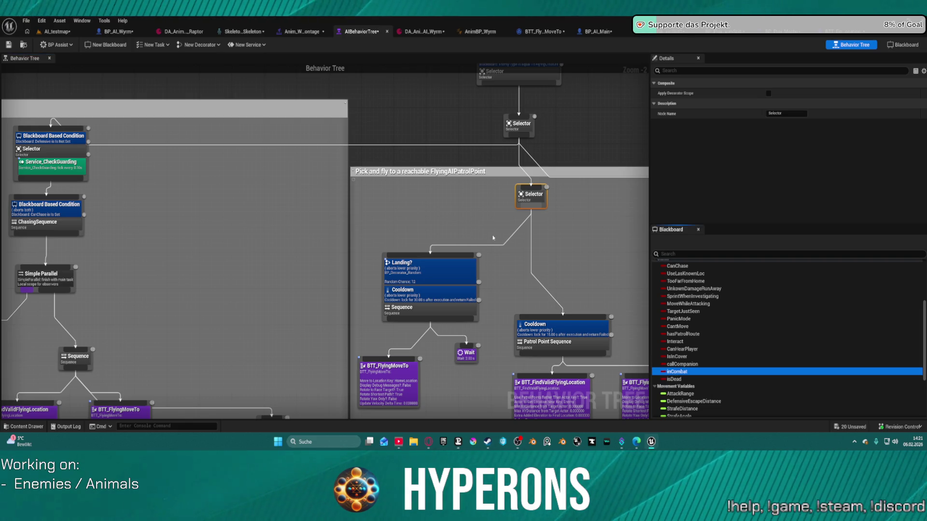
# Bring up the node actions menu for the Landing? Sequence node.
pyautogui.click(451, 273)
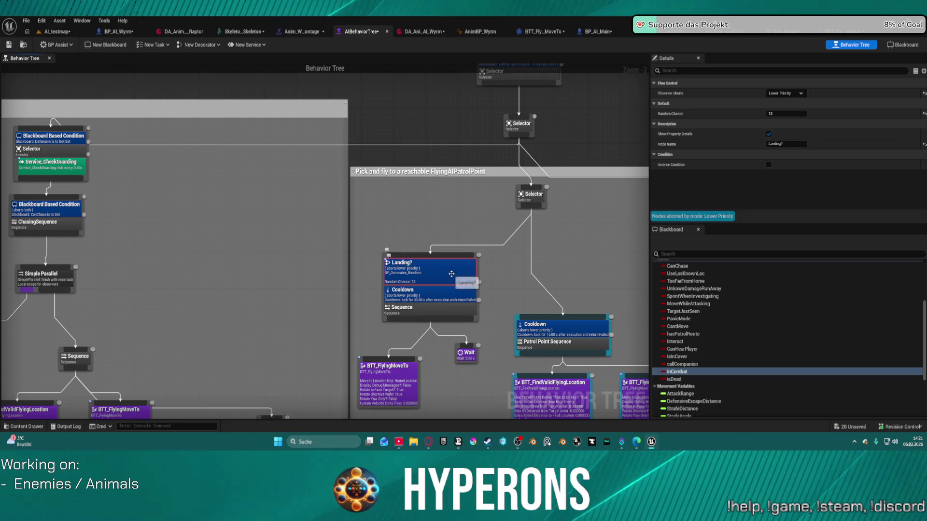
pyautogui.rightClick(447, 273)
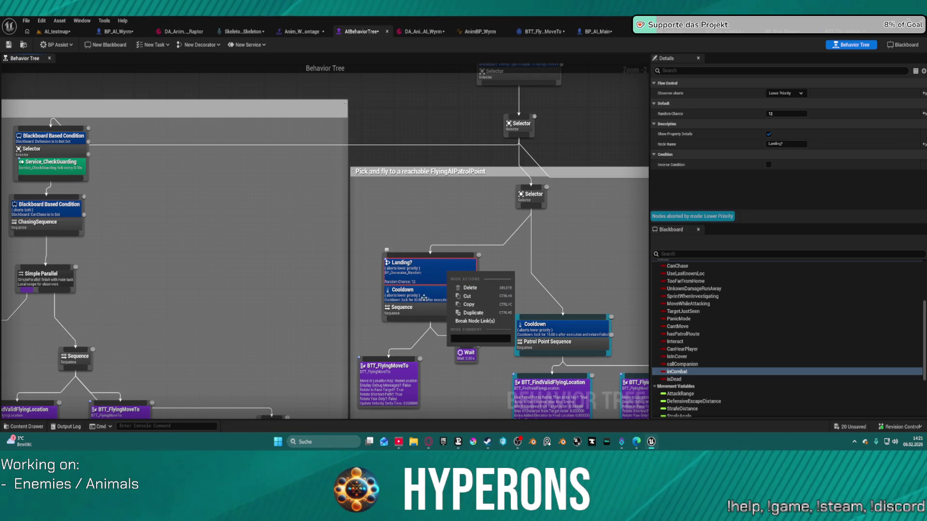
pyautogui.rightClick(418, 310)
pyautogui.press('Escape')
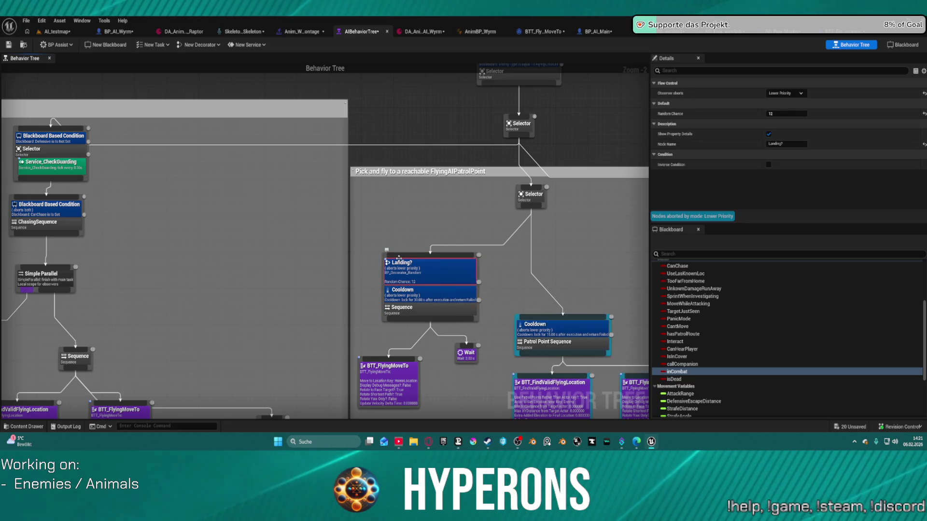
pyautogui.click(400, 257)
pyautogui.rightClick(401, 257)
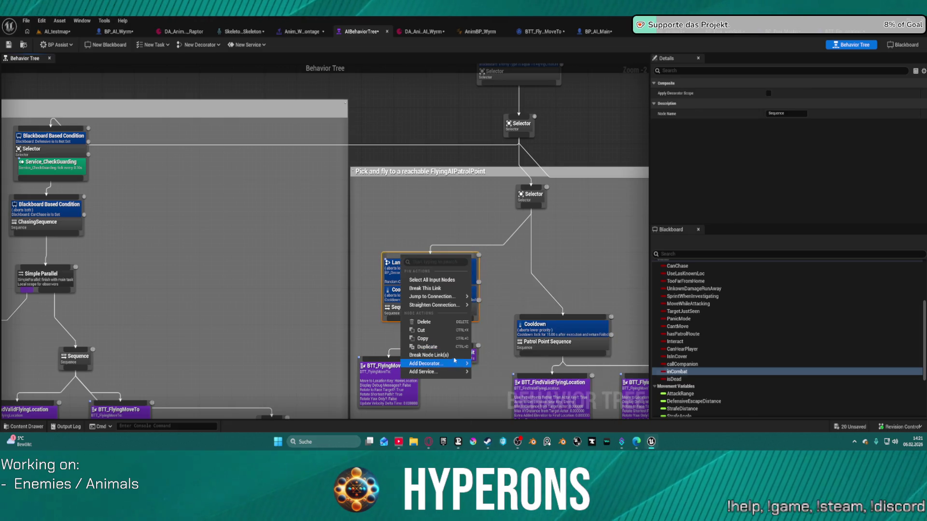
# Add a Blackboard decorator requiring inCombat Is Not Set, save the tree, and return to AI_testmap.
pyautogui.moveTo(467, 365)
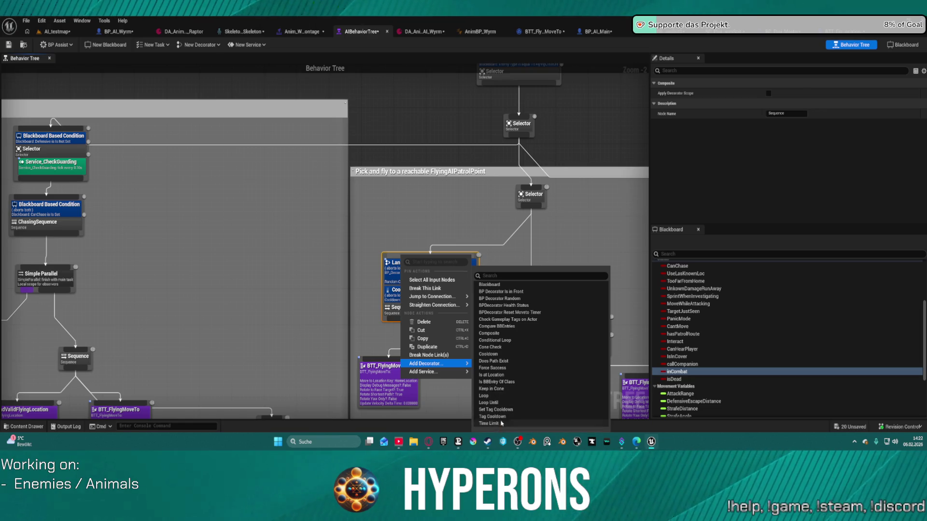
pyautogui.click(489, 285)
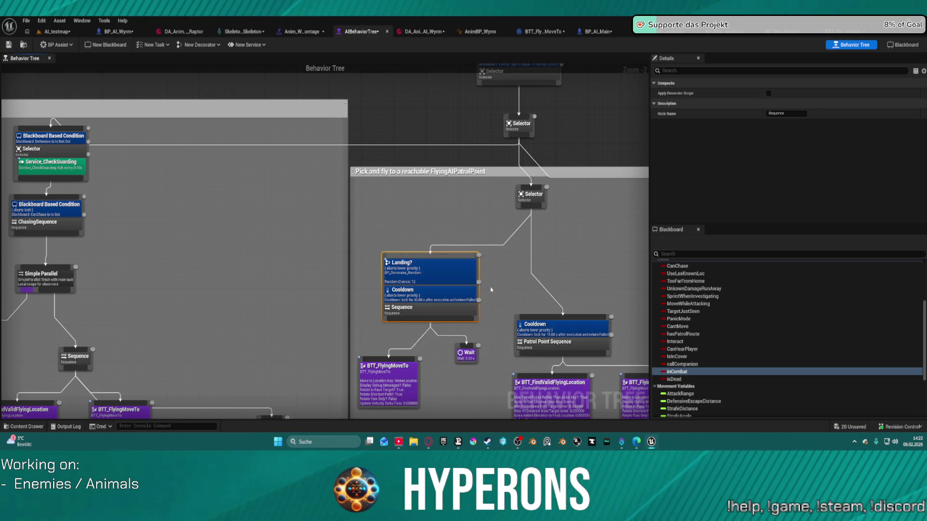
pyautogui.click(444, 314)
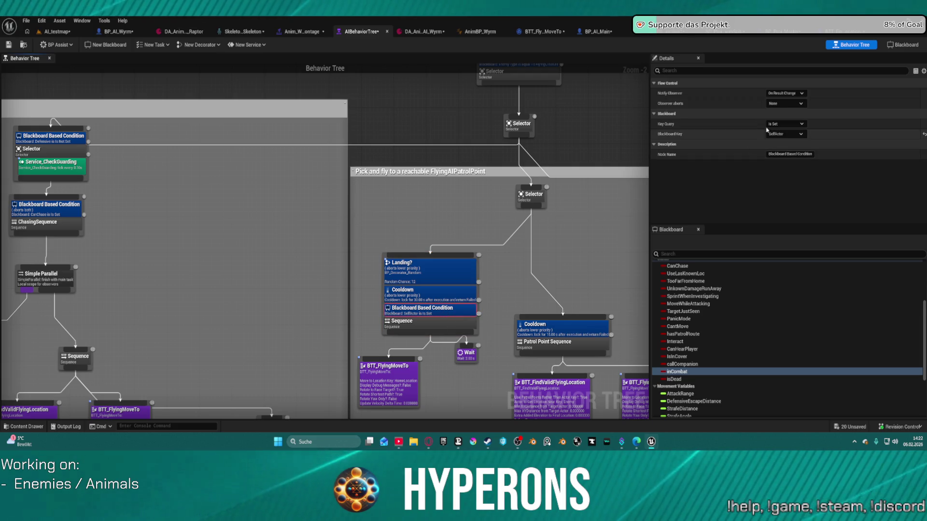
pyautogui.click(789, 124)
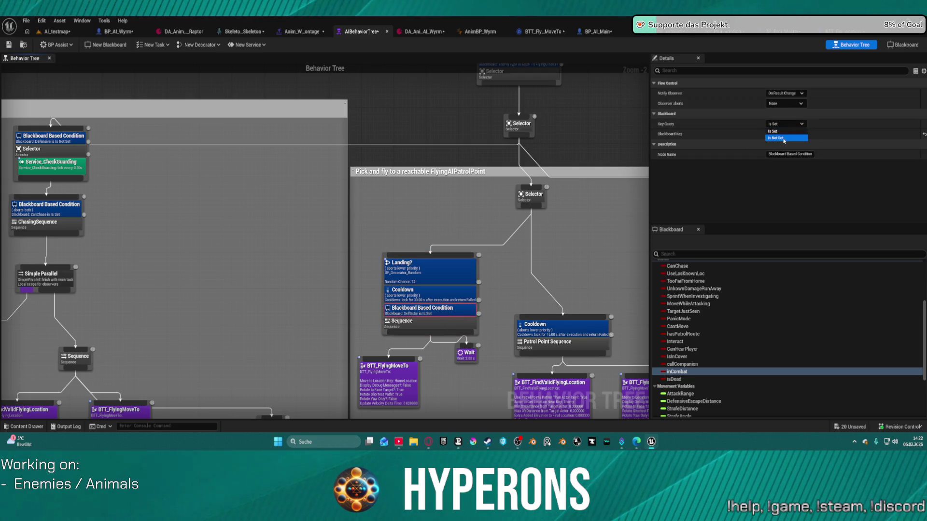
pyautogui.click(784, 138)
pyautogui.click(784, 133)
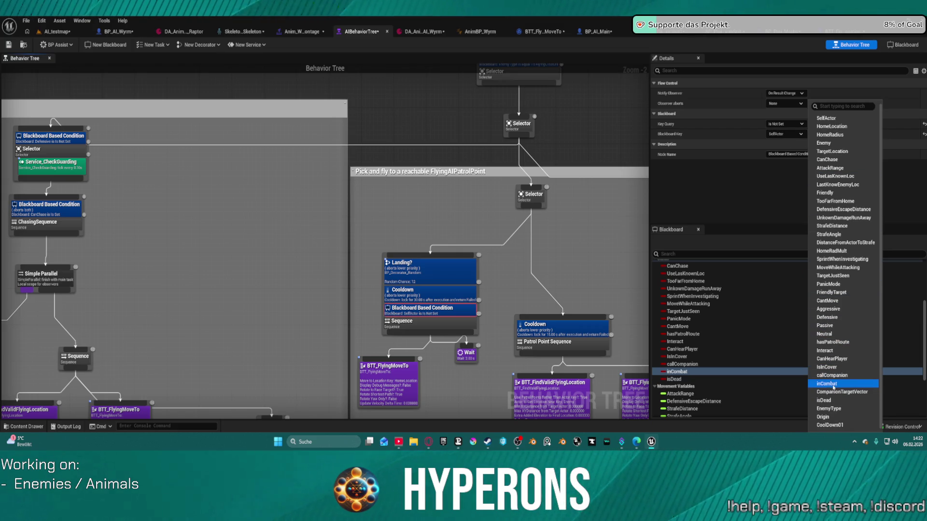
pyautogui.click(833, 384)
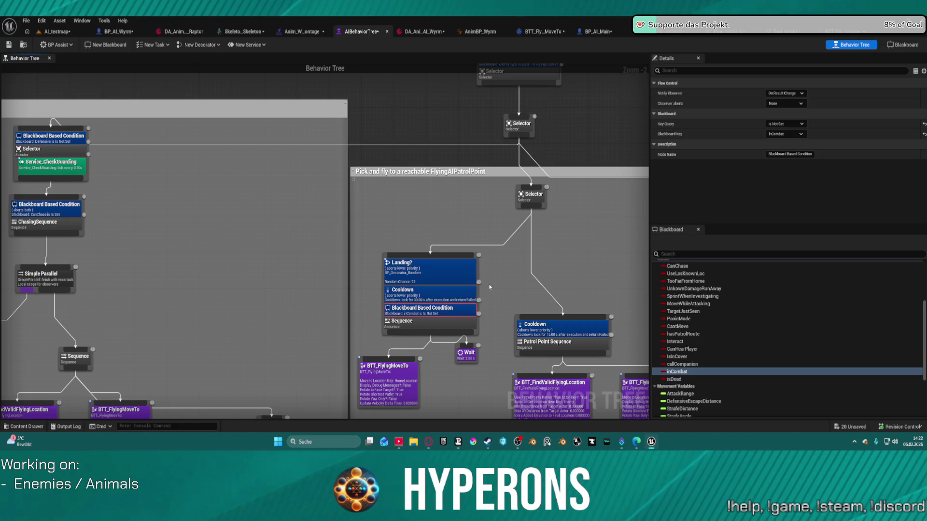
pyautogui.click(8, 45)
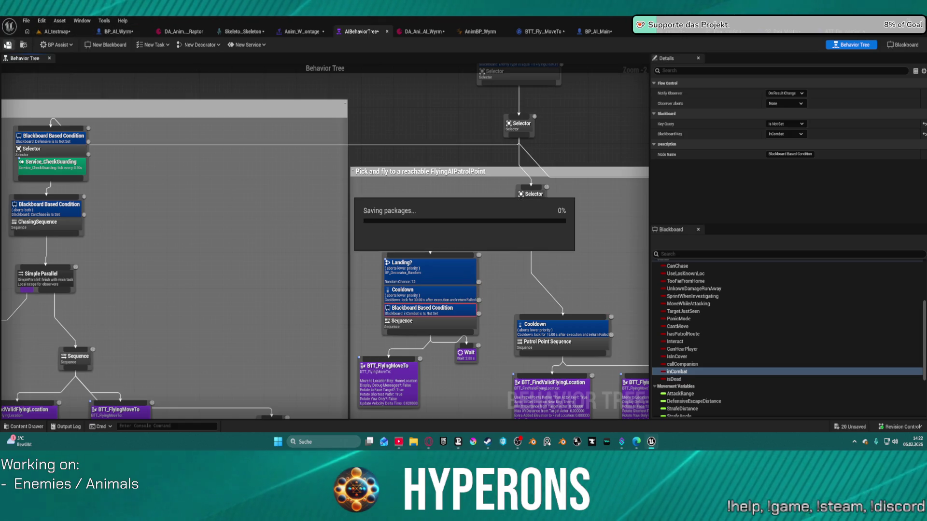
pyautogui.click(54, 32)
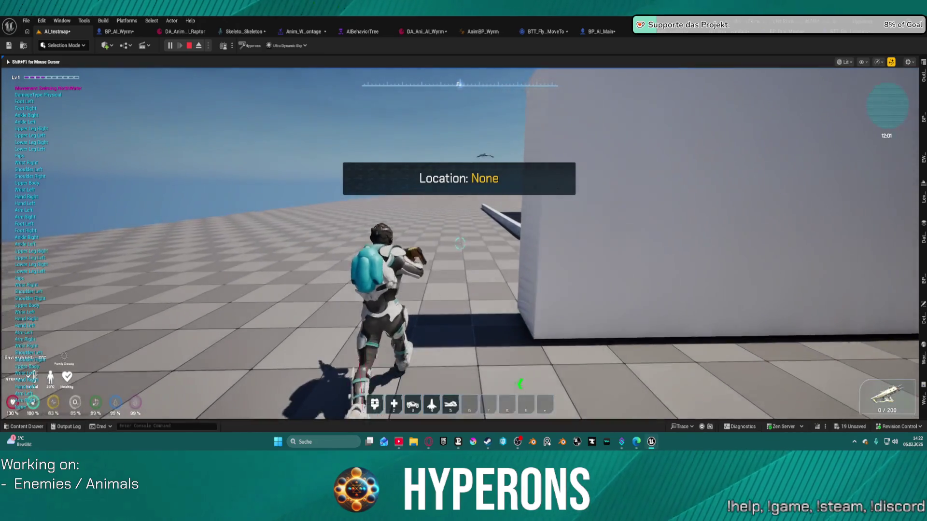
# Run, jump onto the high platform and aim the rifle at the flying wyrm.
pyautogui.press('space')
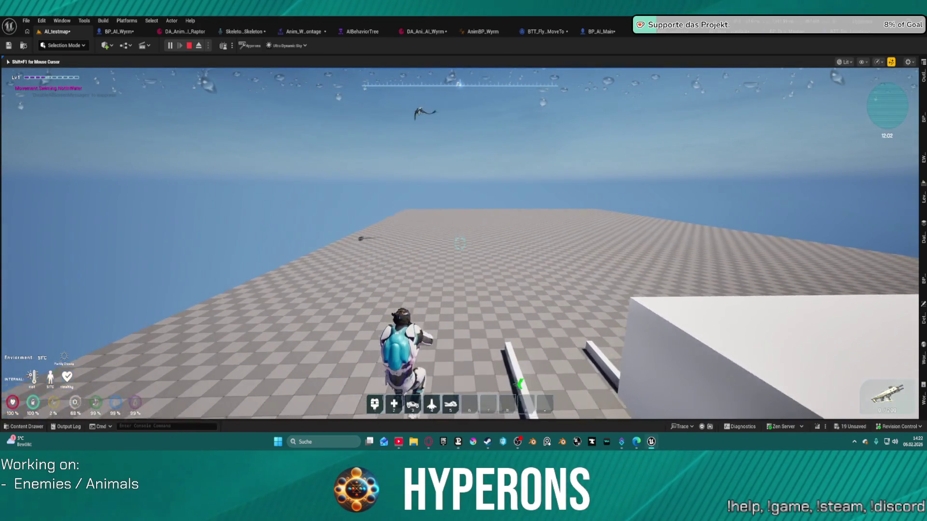
pyautogui.press('space')
pyautogui.press('w')
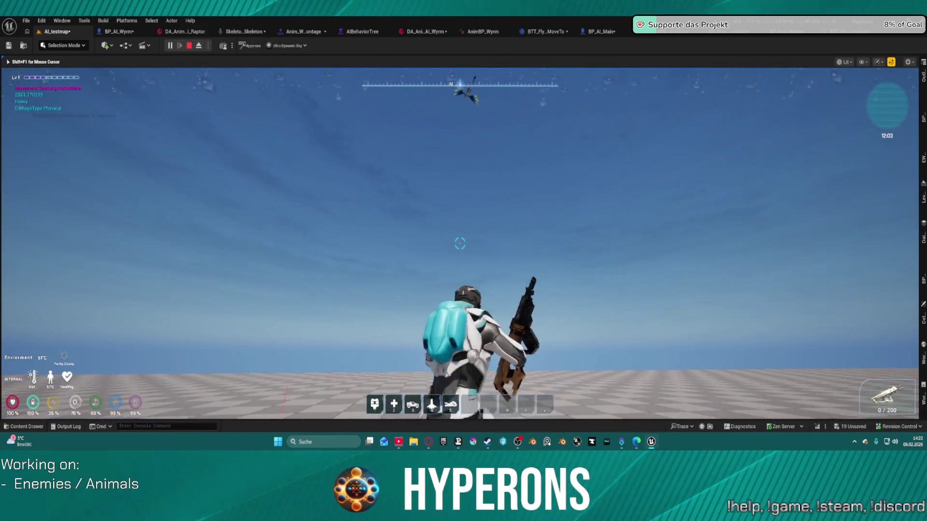
pyautogui.rightClick(460, 243)
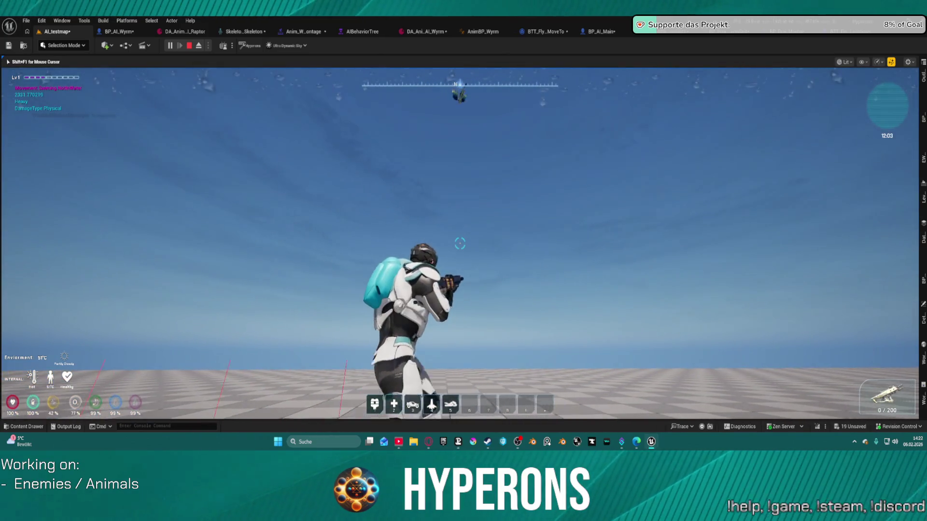
pyautogui.press('a')
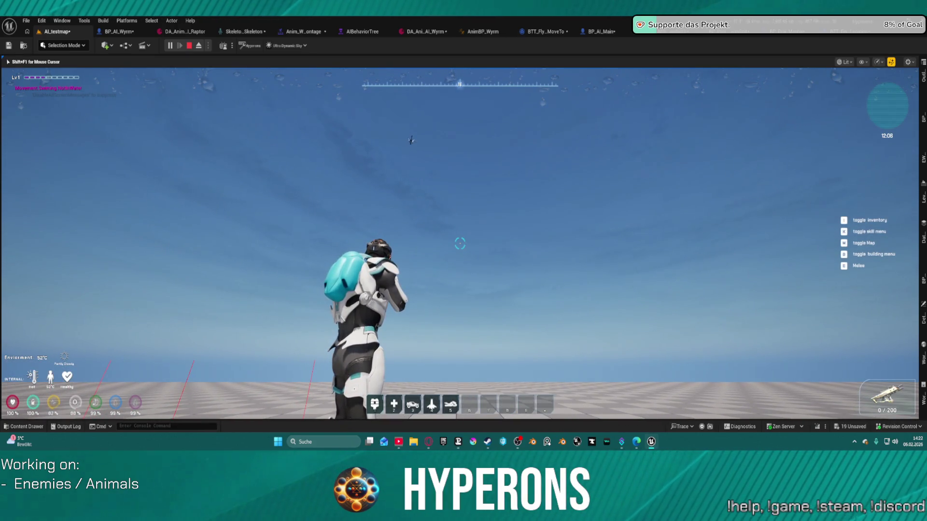
# Briefly inspect BTT_FindValidFlyingLocation, then go back to the AI_testmap game and fly upward.
pyautogui.press('super')
pyautogui.press('super')
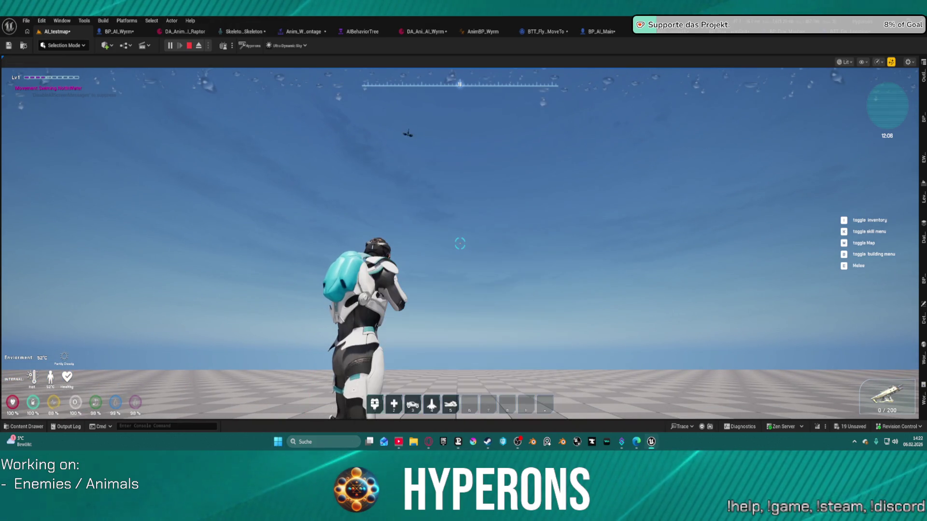
pyautogui.click(372, 29)
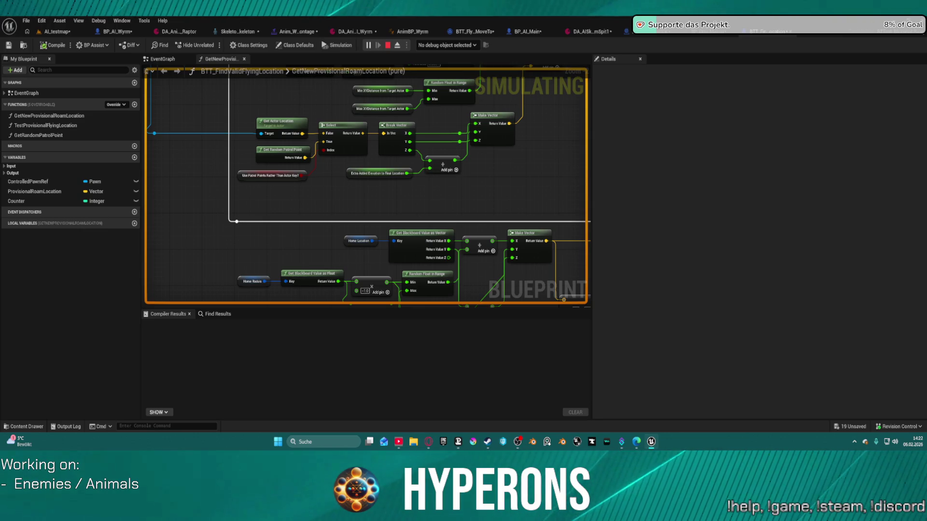
pyautogui.click(60, 33)
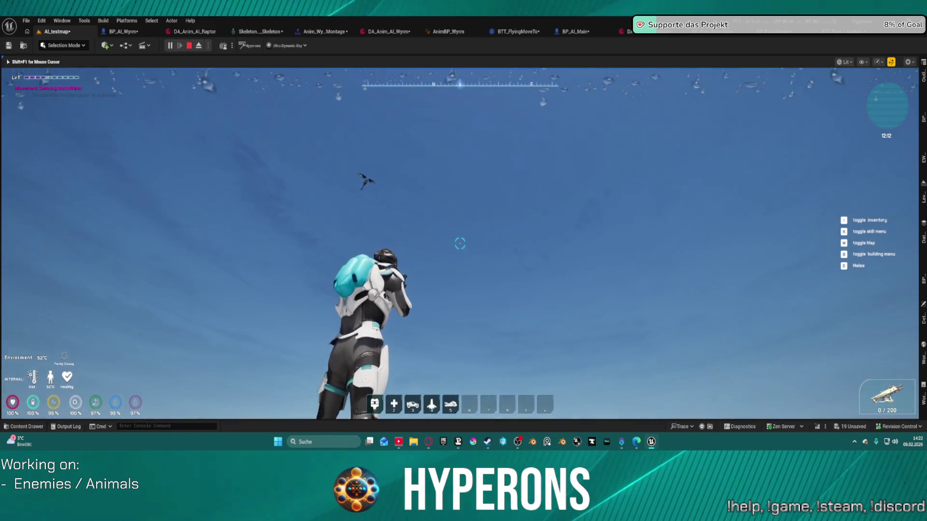
pyautogui.press('space')
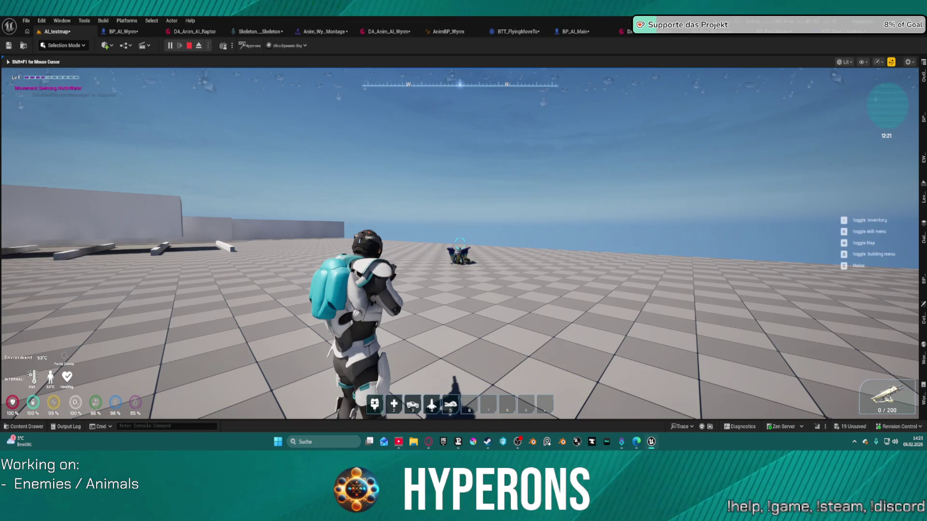
pyautogui.press('super')
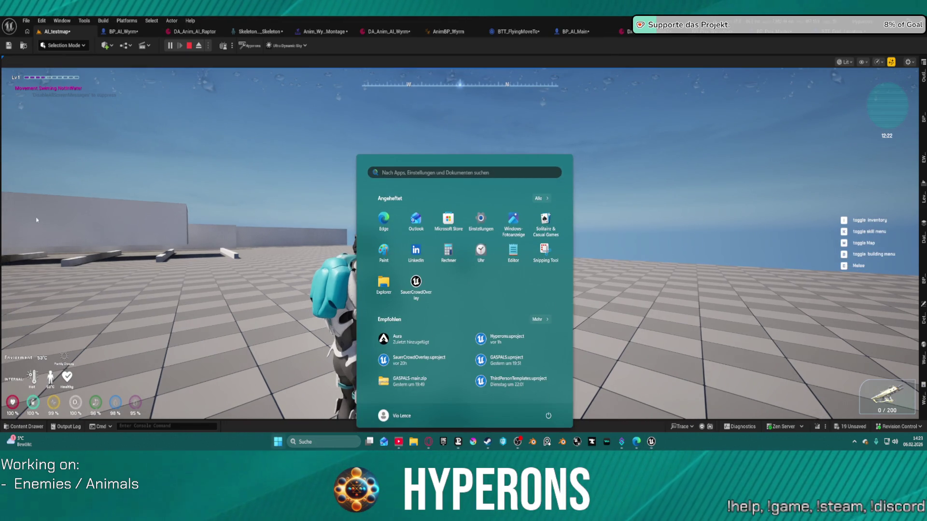
# Refocus the game, watch the landed wyrm, then stop Play-In-Editor with Esc.
pyautogui.click(36, 209)
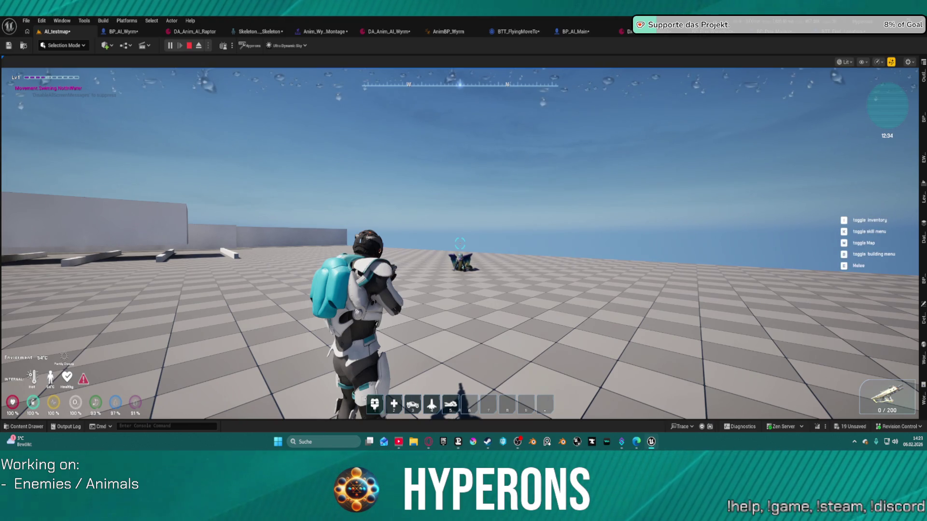
pyautogui.press('Escape')
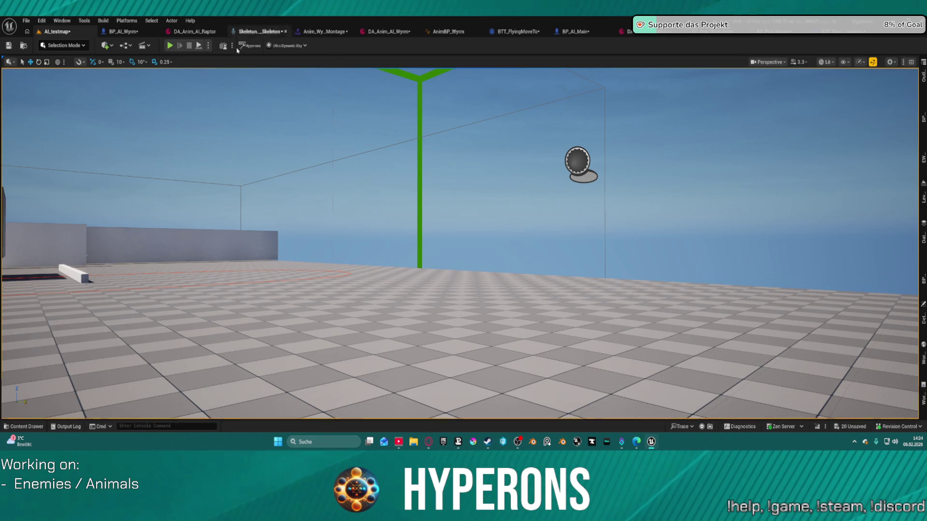
# Start Play-In-Editor with Alt+P and run and jump the character across the white box.
pyautogui.hotkey('alt', 'p')
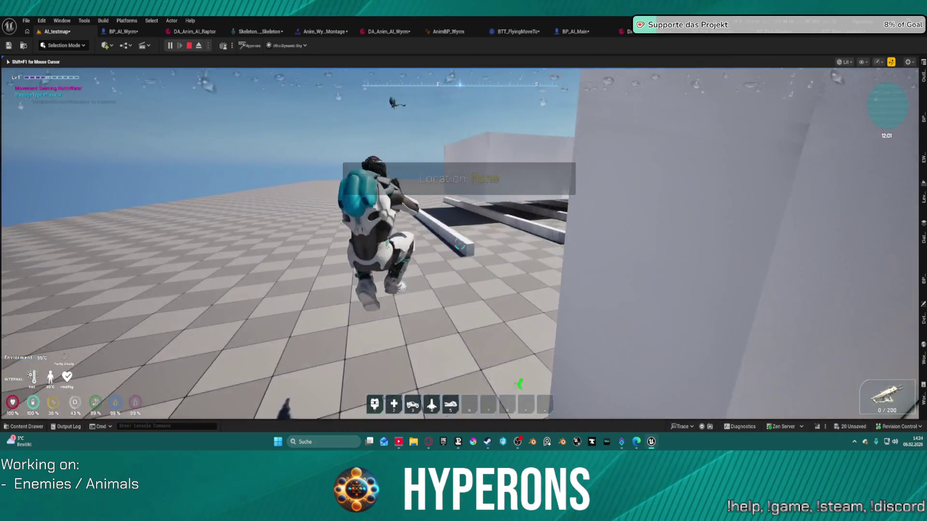
pyautogui.press('space')
pyautogui.press('w')
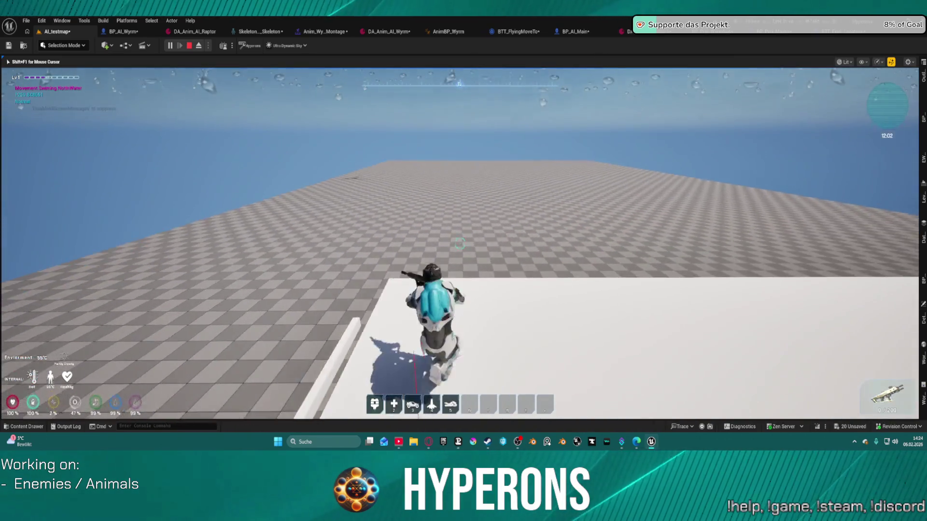
pyautogui.press('space')
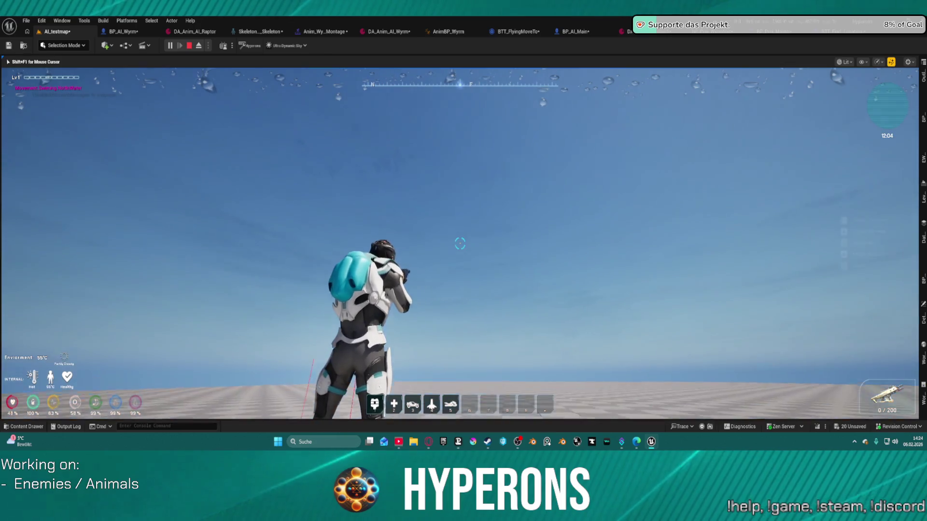
pyautogui.press('super')
pyautogui.press('super')
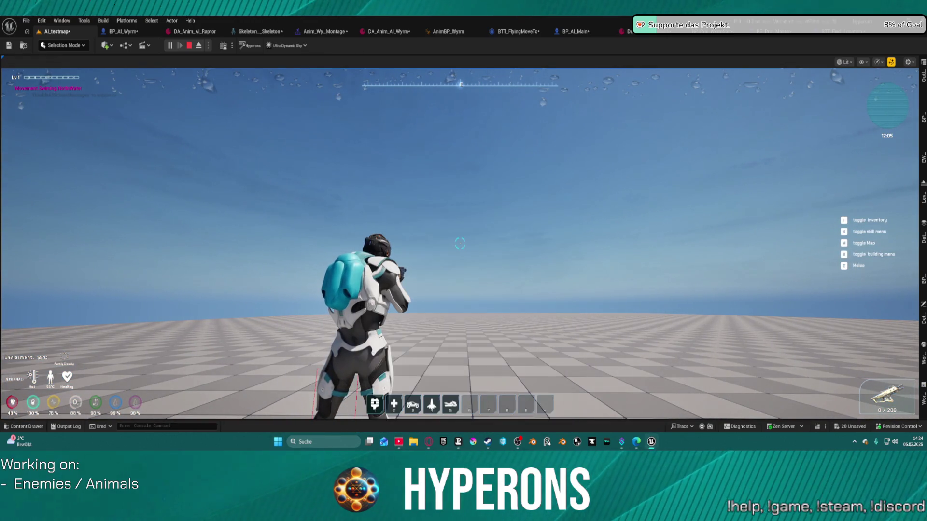
pyautogui.click(427, 229)
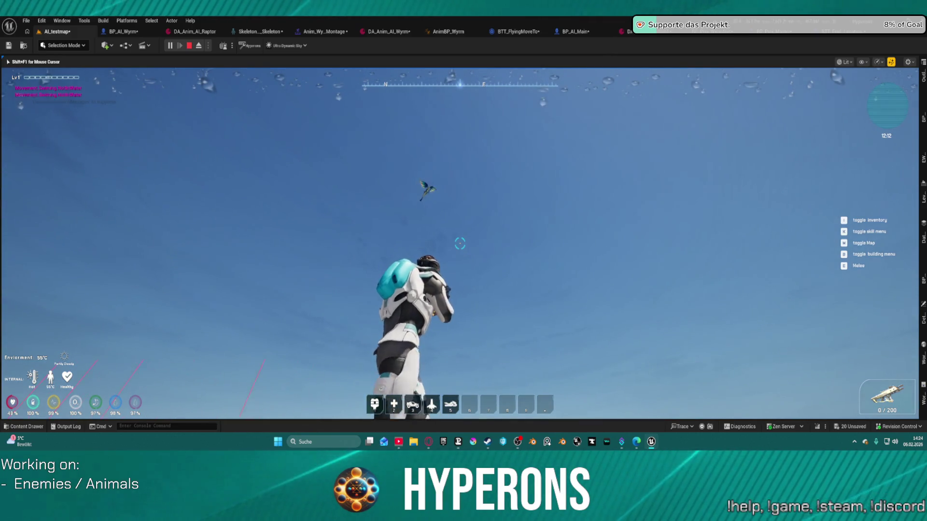
# Sprint and jump toward the walled structures near the wyrm, then stop the play session.
pyautogui.press('space')
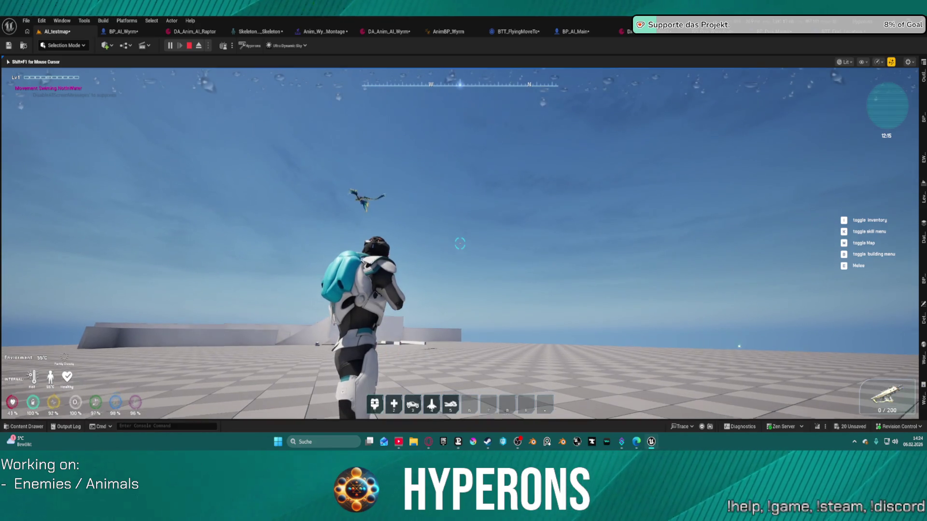
pyautogui.press('w')
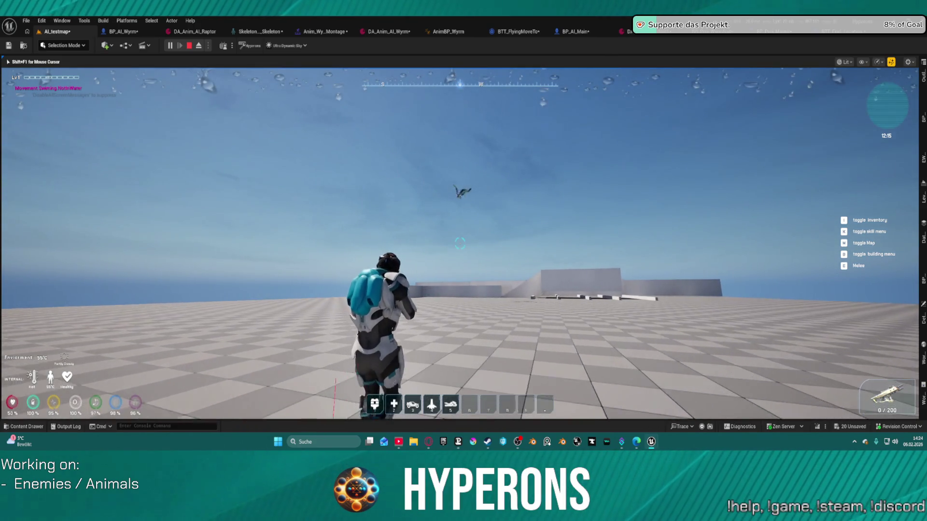
pyautogui.press('shift')
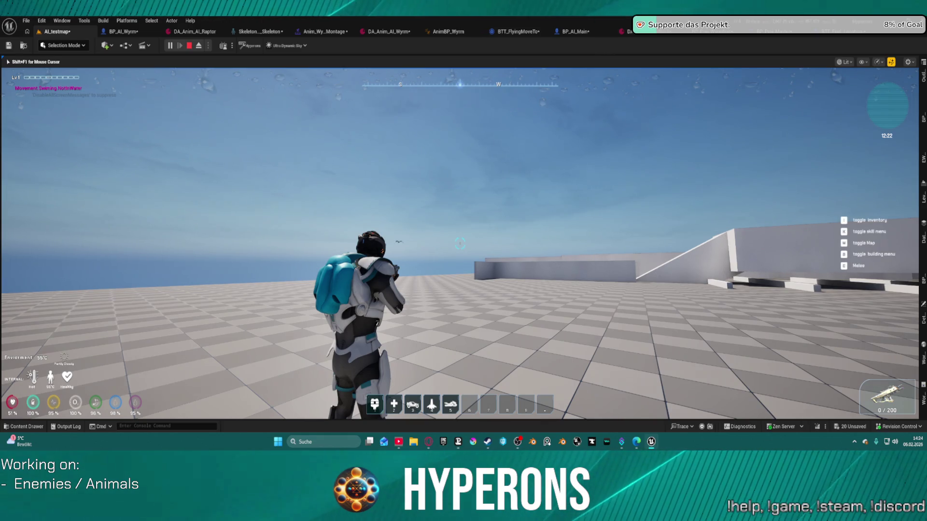
pyautogui.press('w')
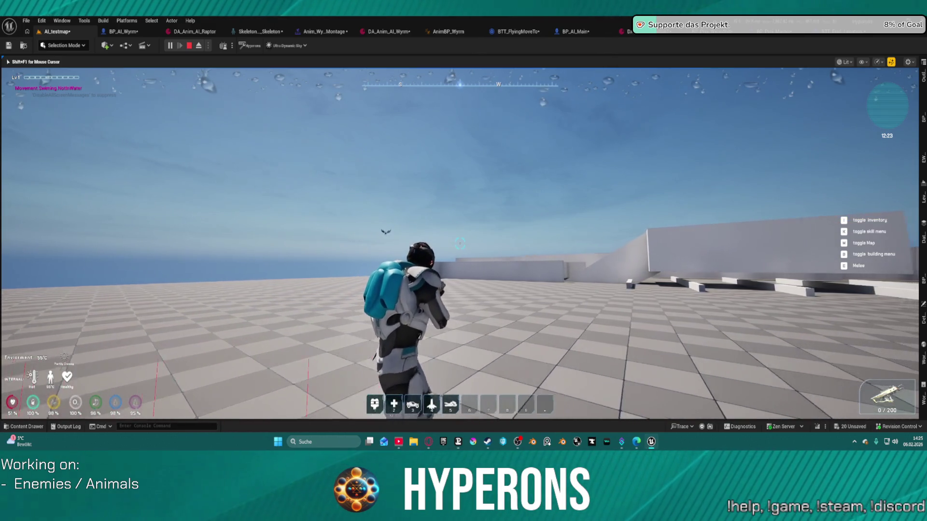
pyautogui.press('space')
pyautogui.press('w')
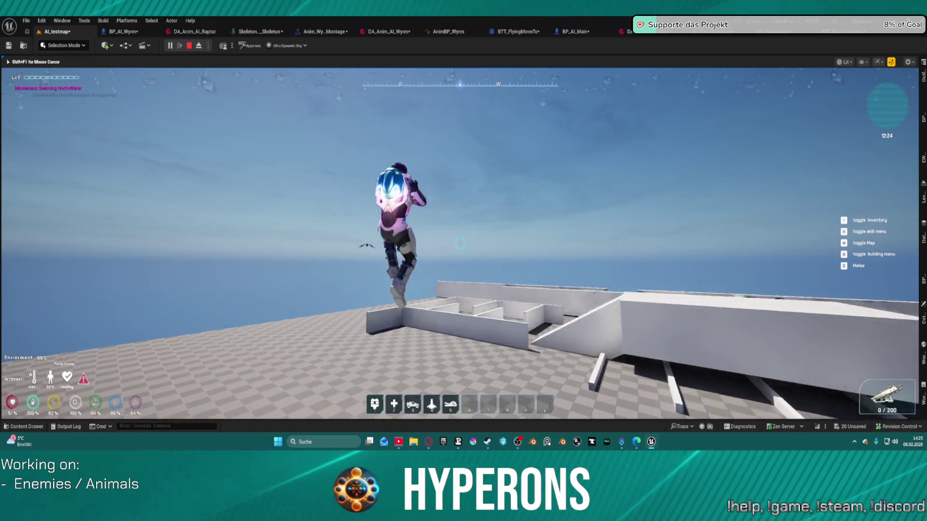
pyautogui.press('w')
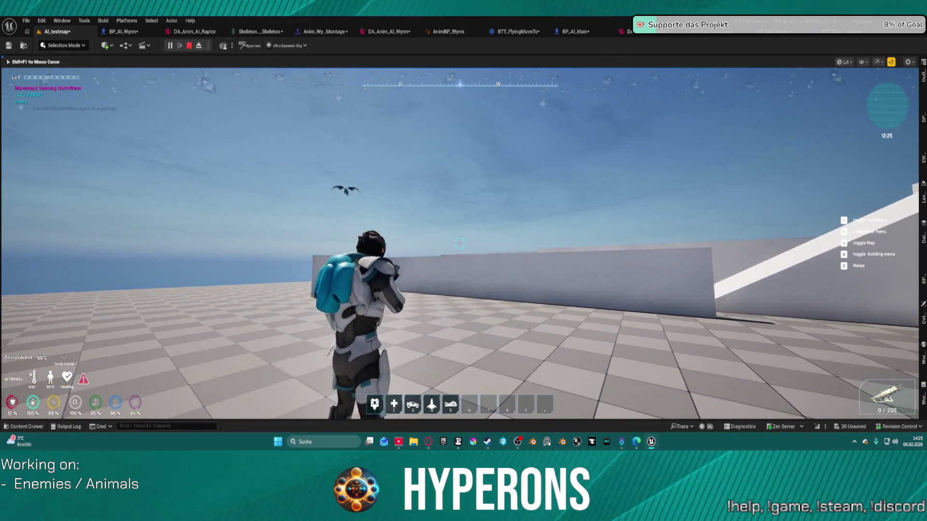
pyautogui.press('space')
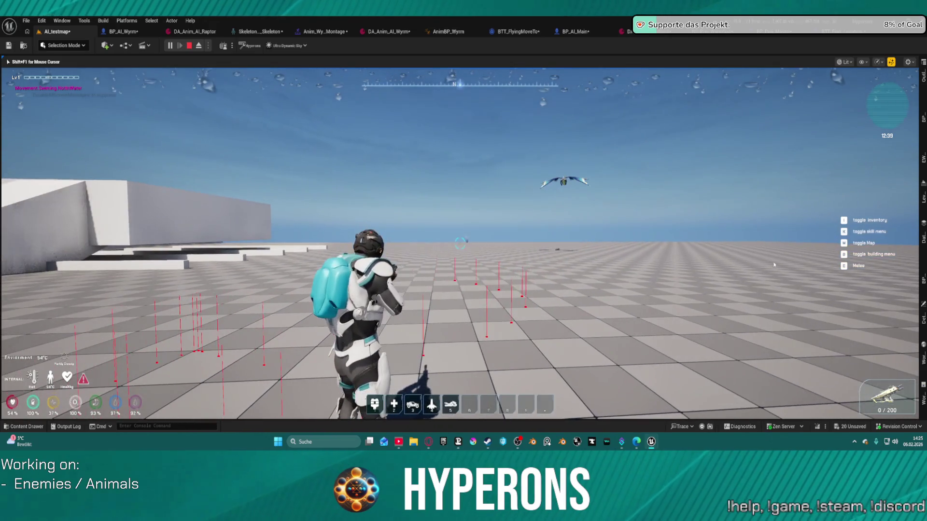
pyautogui.press('Escape')
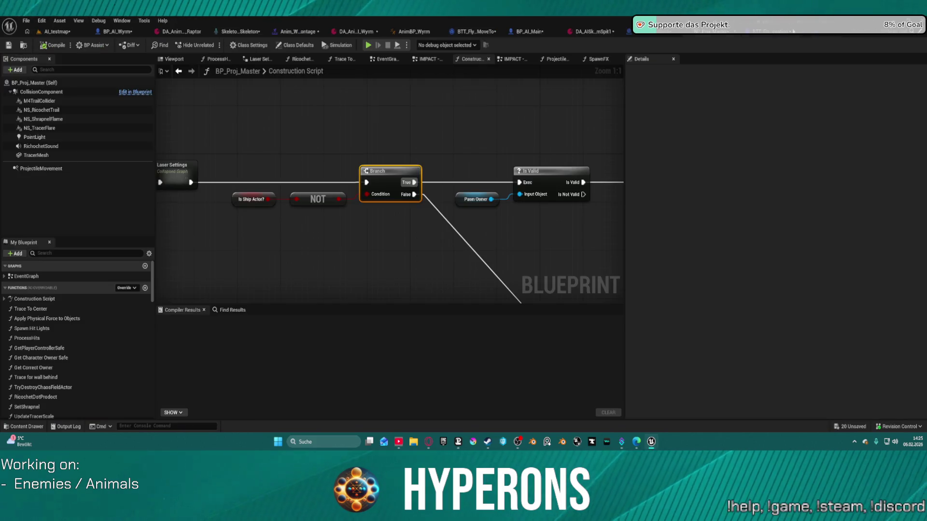
# Set the DEV Draw Debug variable's default value to For Duration.
pyautogui.scroll(-8, 411, 201)
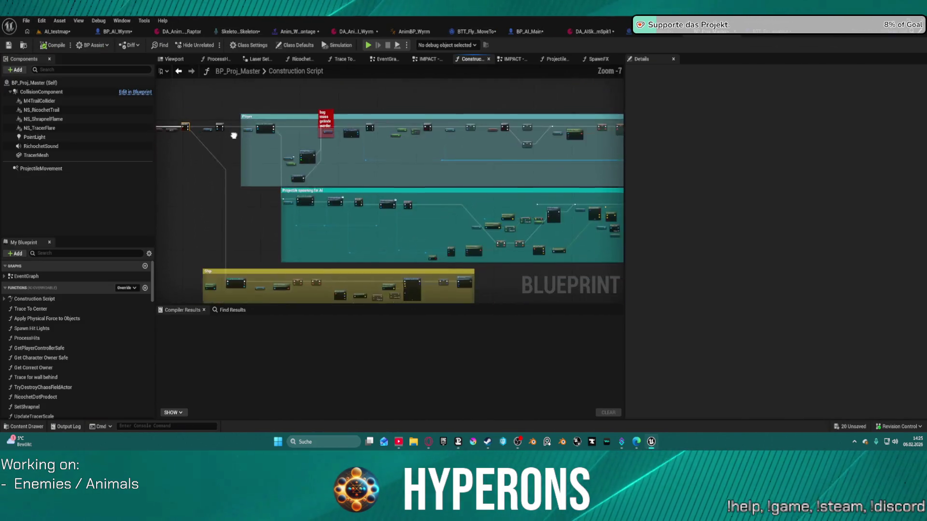
pyautogui.scroll(3, 521, 165)
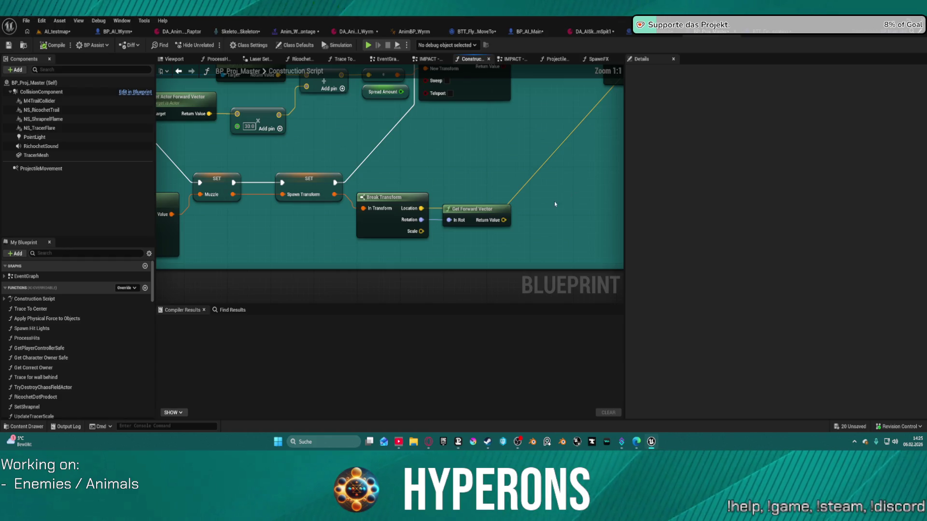
pyautogui.moveTo(554, 204)
pyautogui.mouseDown()
pyautogui.moveTo(449, 223)
pyautogui.moveTo(329, 263)
pyautogui.moveTo(293, 287)
pyautogui.mouseUp()
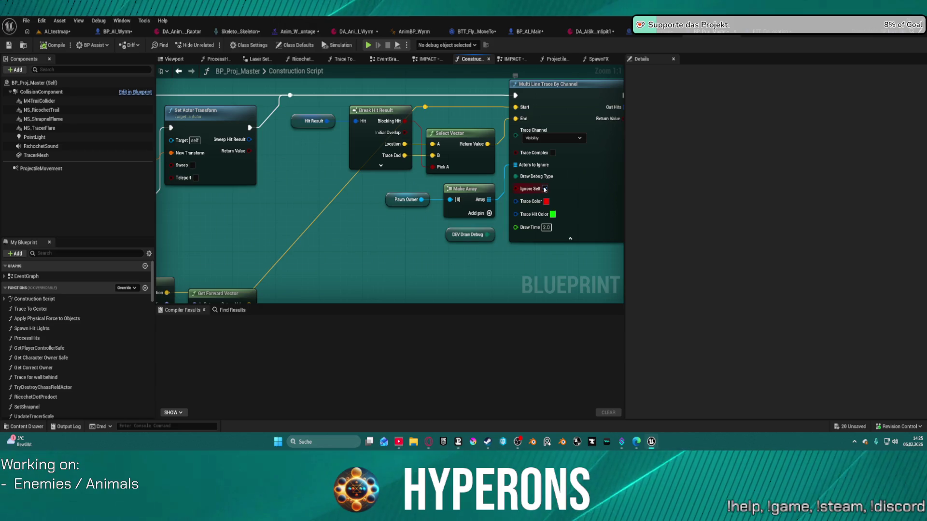
pyautogui.click(464, 236)
pyautogui.click(795, 227)
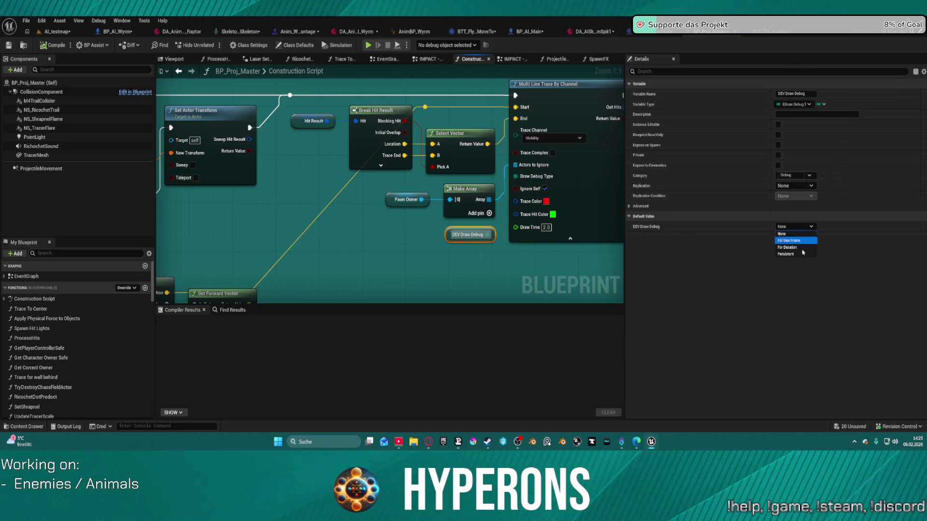
pyautogui.click(803, 250)
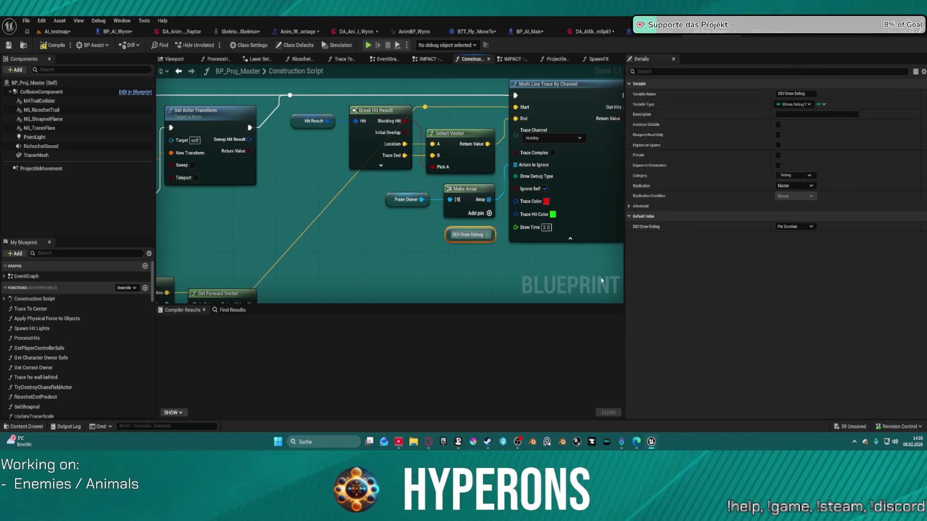
# Pull a new wire out of Get Forward Vector's Return Value.
pyautogui.moveTo(359, 253)
pyautogui.mouseDown()
pyautogui.moveTo(362, 242)
pyautogui.moveTo(343, 248)
pyautogui.mouseUp()
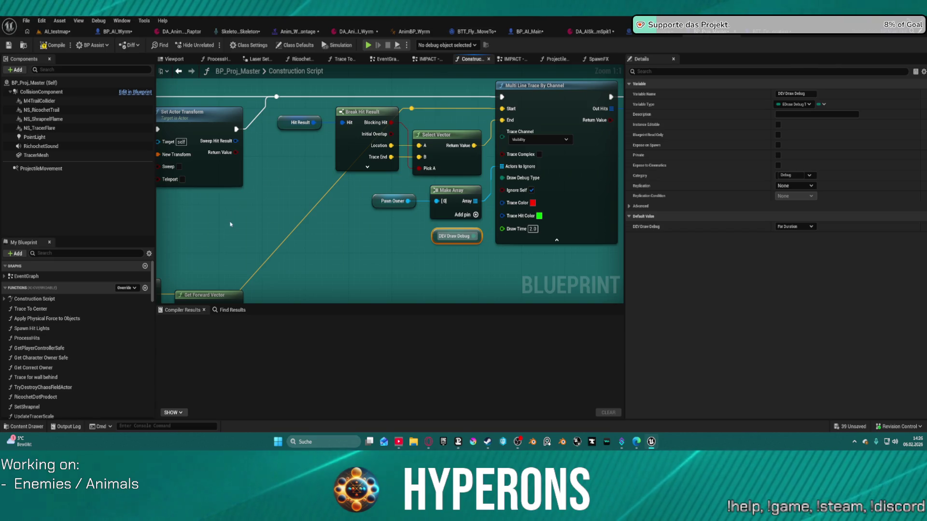
pyautogui.moveTo(250, 184)
pyautogui.mouseDown()
pyautogui.moveTo(377, 170)
pyautogui.moveTo(338, 197)
pyautogui.mouseUp()
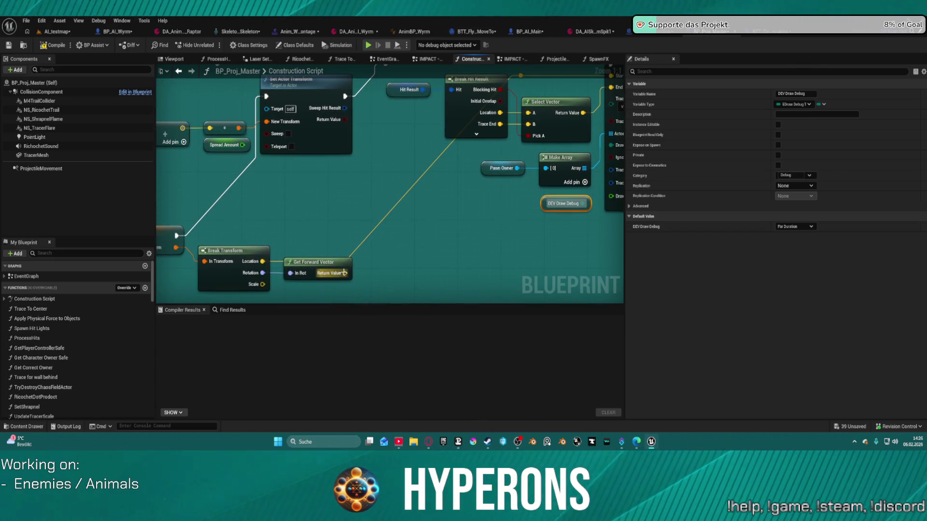
pyautogui.moveTo(344, 273); pyautogui.dragTo(419, 244)
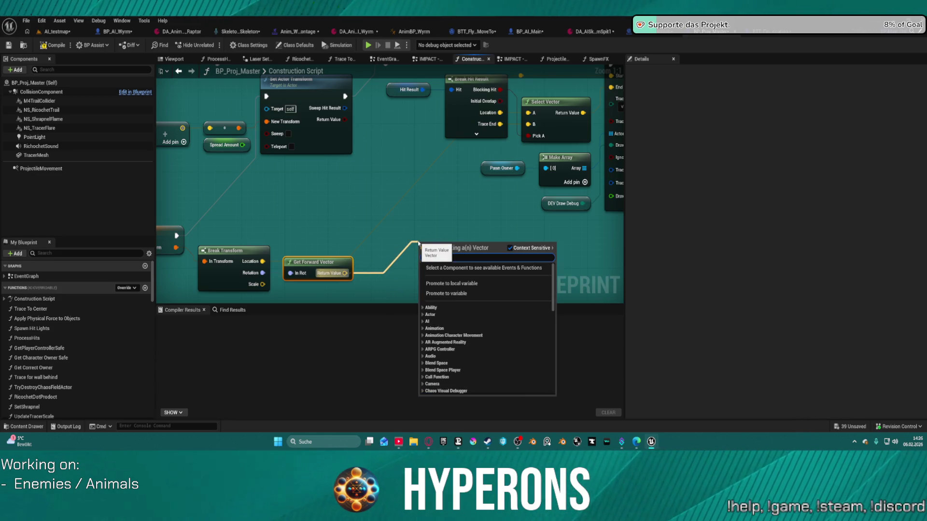
# Add a vector Multiply node on the forward vector with a float multiplier of 1500.
pyautogui.write('mul')
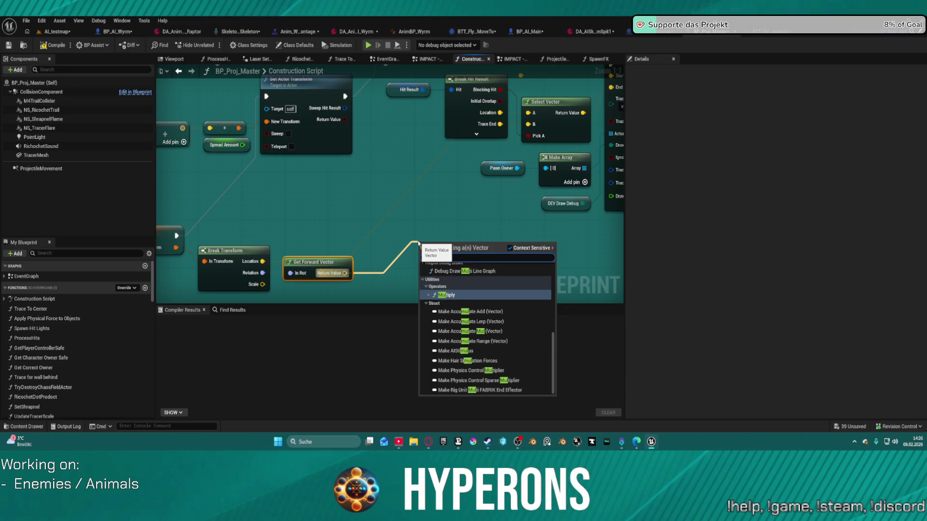
pyautogui.press('Return')
pyautogui.click(447, 203)
pyautogui.write('1000')
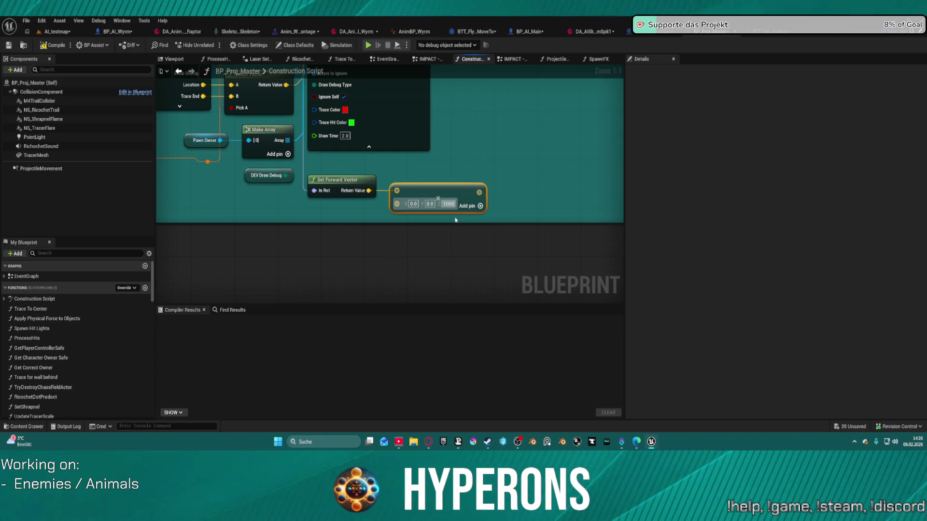
pyautogui.moveTo(460, 220)
pyautogui.mouseDown()
pyautogui.moveTo(500, 155)
pyautogui.moveTo(275, 257)
pyautogui.mouseUp()
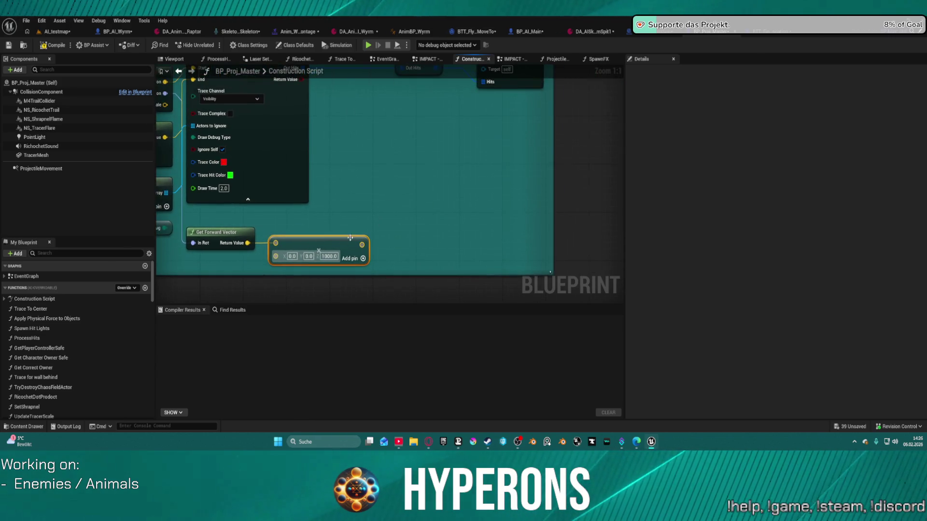
pyautogui.rightClick(275, 257)
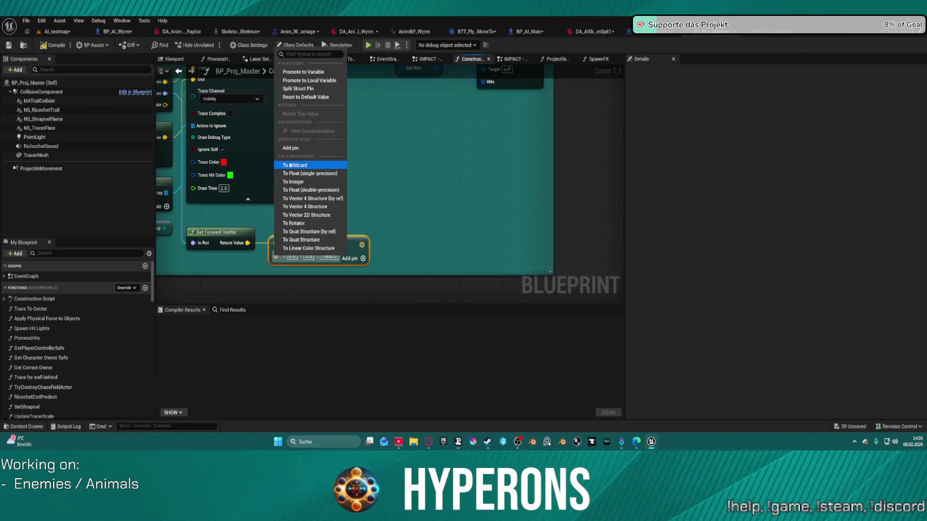
pyautogui.click(308, 173)
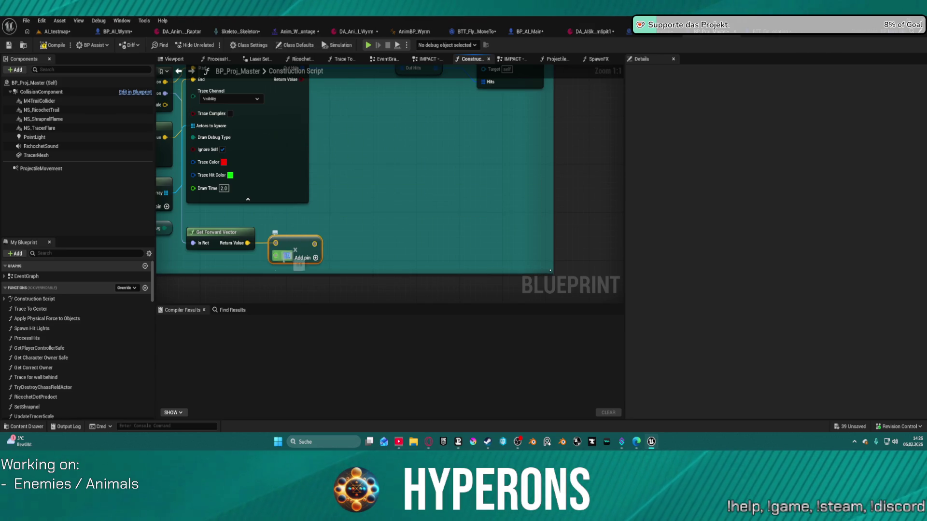
pyautogui.write('1500')
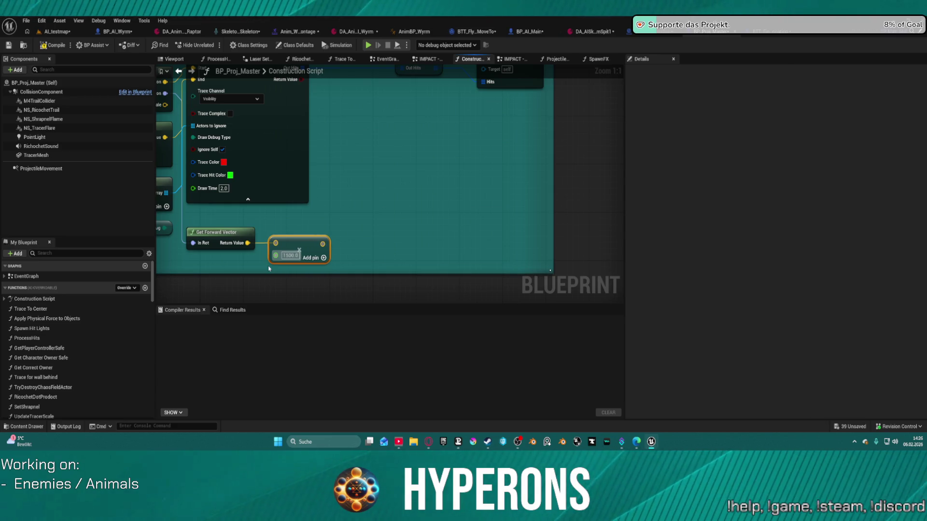
# Add a second vector Multiply node and arrange both Multiply nodes up and right.
pyautogui.moveTo(325, 238)
pyautogui.mouseDown()
pyautogui.moveTo(436, 191)
pyautogui.moveTo(439, 171)
pyautogui.mouseUp()
pyautogui.write('multiply')
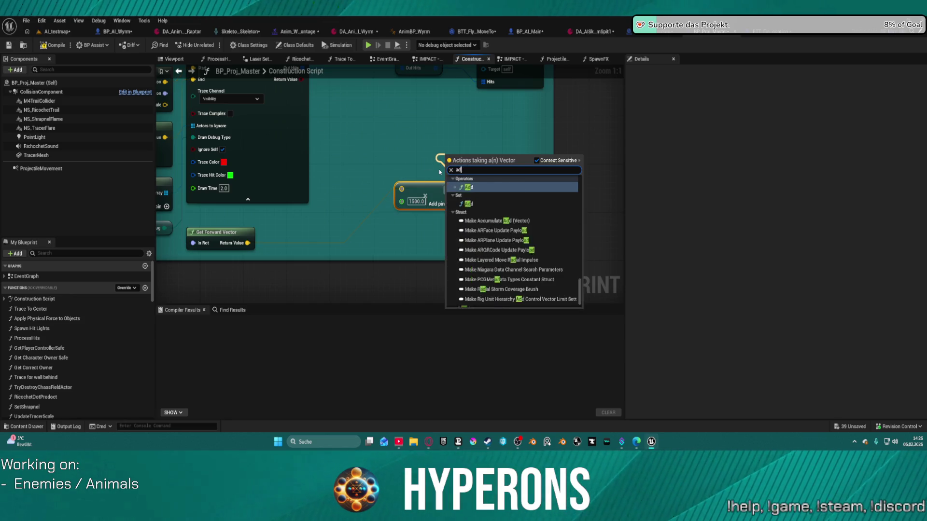
pyautogui.press('Return')
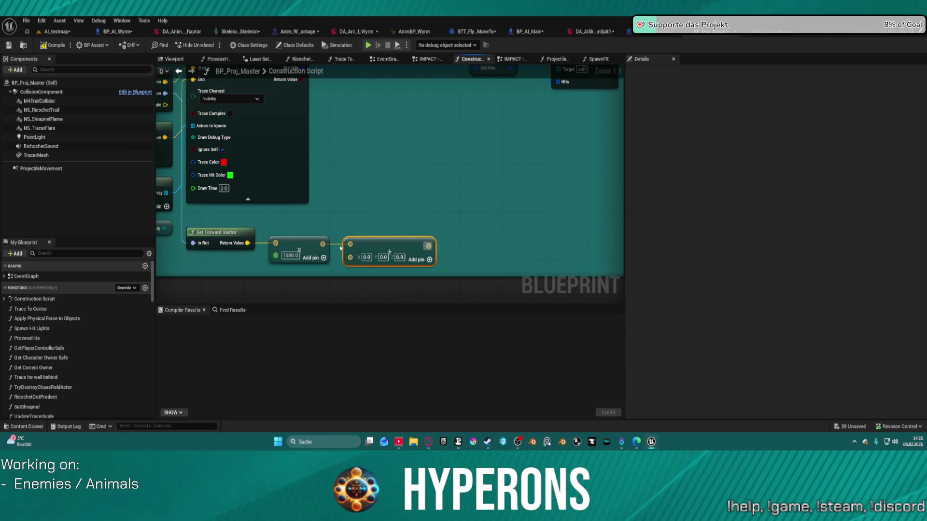
pyautogui.moveTo(420, 237)
pyautogui.mouseDown()
pyautogui.moveTo(450, 151)
pyautogui.moveTo(554, 263)
pyautogui.moveTo(481, 206)
pyautogui.moveTo(526, 201)
pyautogui.mouseUp()
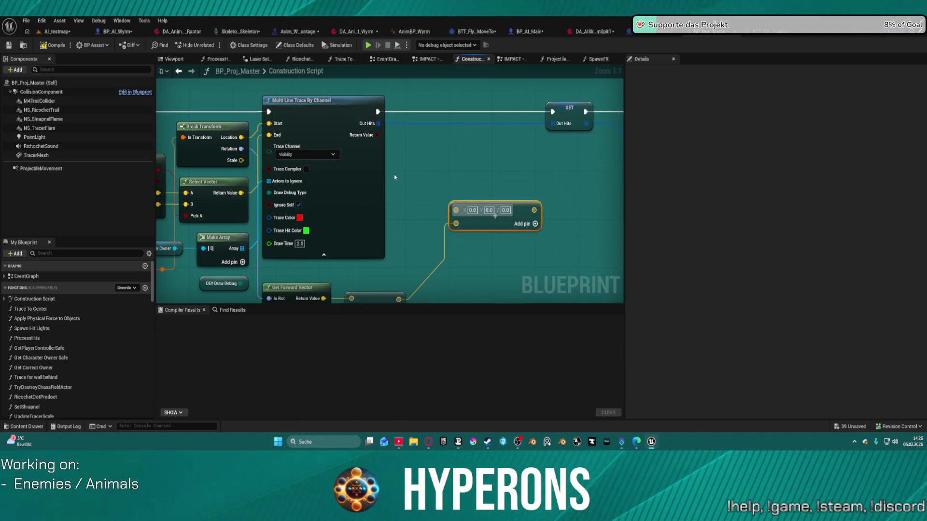
# Wire Break Transform's Location into the trace's Add node, then switch to AI_testmap.
pyautogui.scroll(-4, 618, 177)
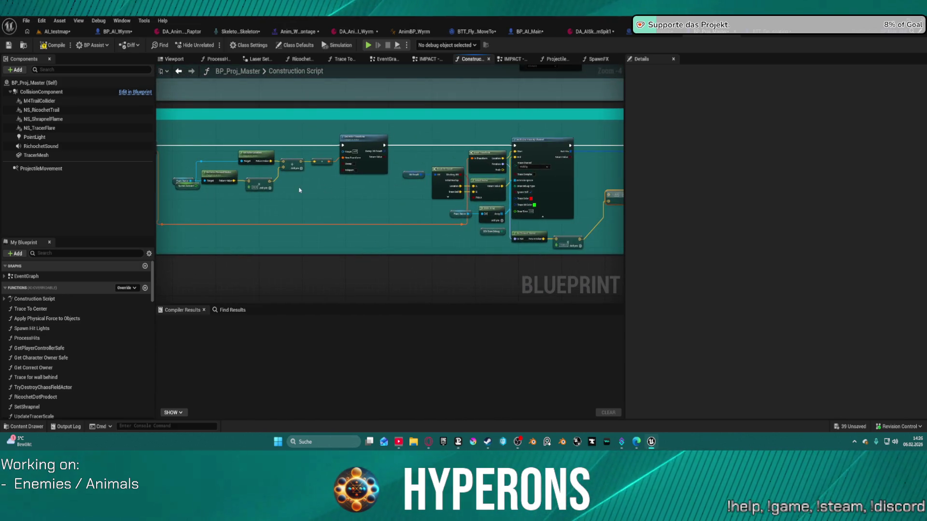
pyautogui.scroll(2, 299, 190)
pyautogui.moveTo(318, 170)
pyautogui.mouseDown()
pyautogui.moveTo(420, 163)
pyautogui.moveTo(217, 169)
pyautogui.mouseUp()
pyautogui.moveTo(486, 178); pyautogui.dragTo(506, 200)
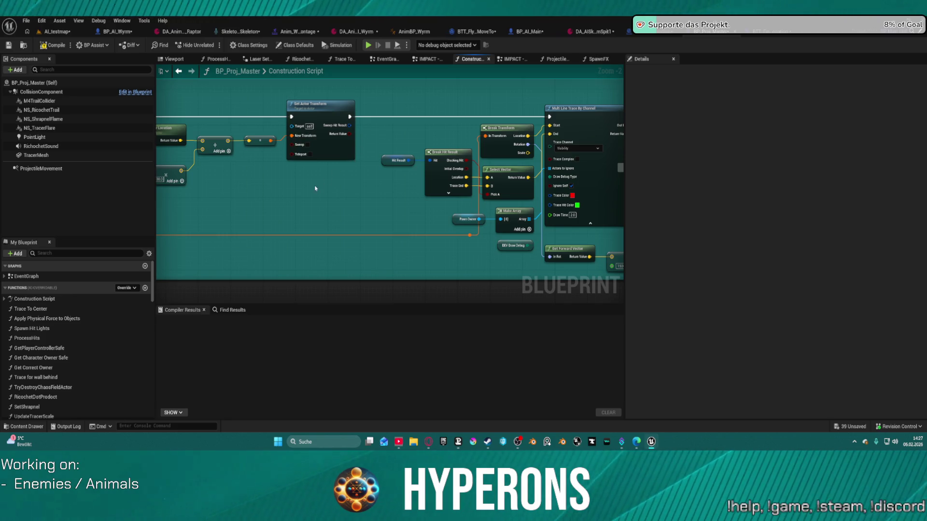
pyautogui.moveTo(316, 188)
pyautogui.mouseDown()
pyautogui.moveTo(536, 178)
pyautogui.moveTo(322, 180)
pyautogui.mouseUp()
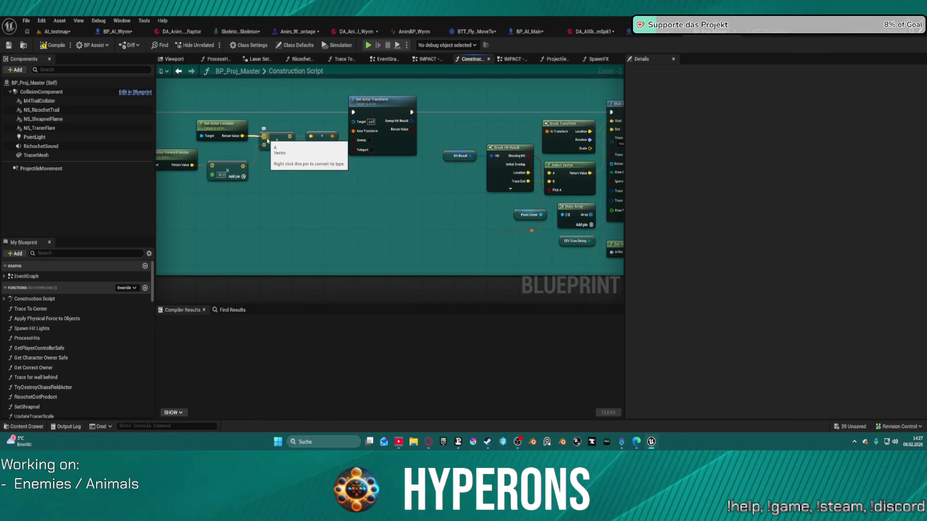
pyautogui.moveTo(422, 201); pyautogui.dragTo(196, 205)
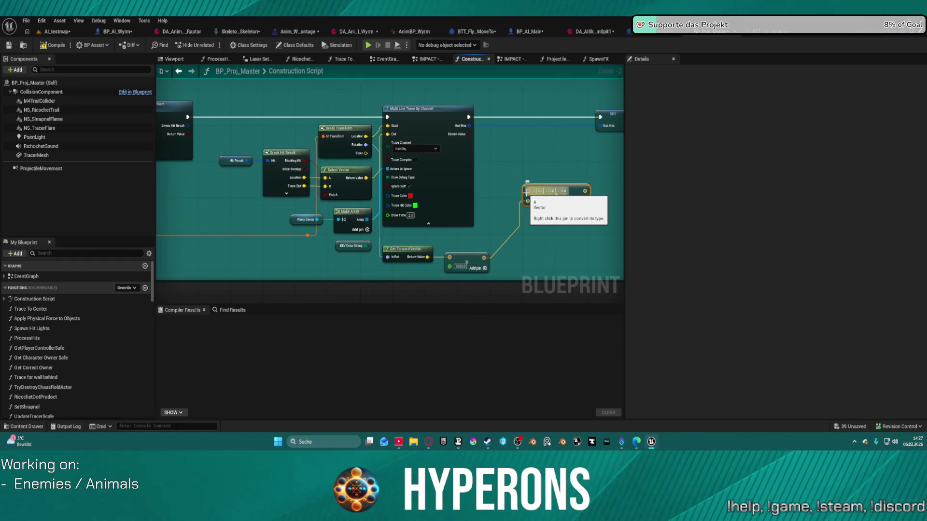
pyautogui.moveTo(365, 137)
pyautogui.mouseDown()
pyautogui.moveTo(497, 196)
pyautogui.moveTo(527, 190)
pyautogui.moveTo(435, 142)
pyautogui.moveTo(388, 135)
pyautogui.mouseUp()
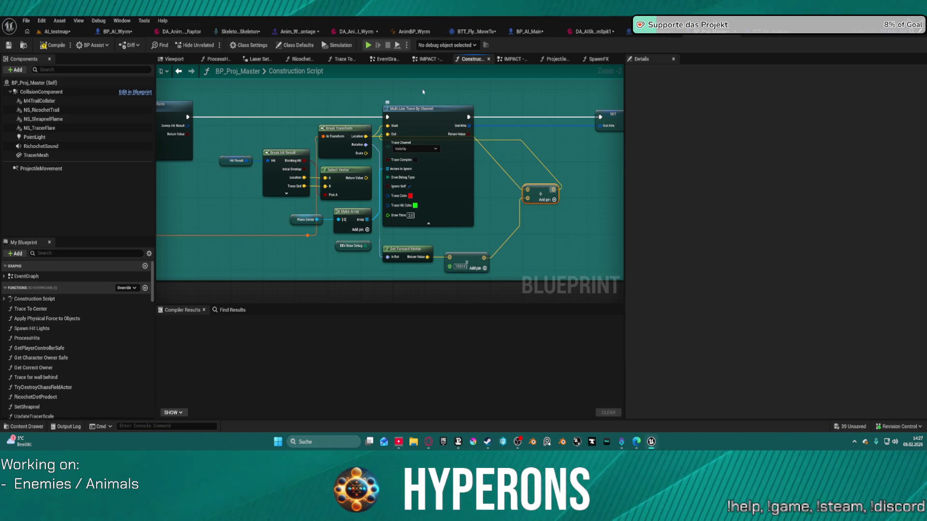
pyautogui.click(57, 31)
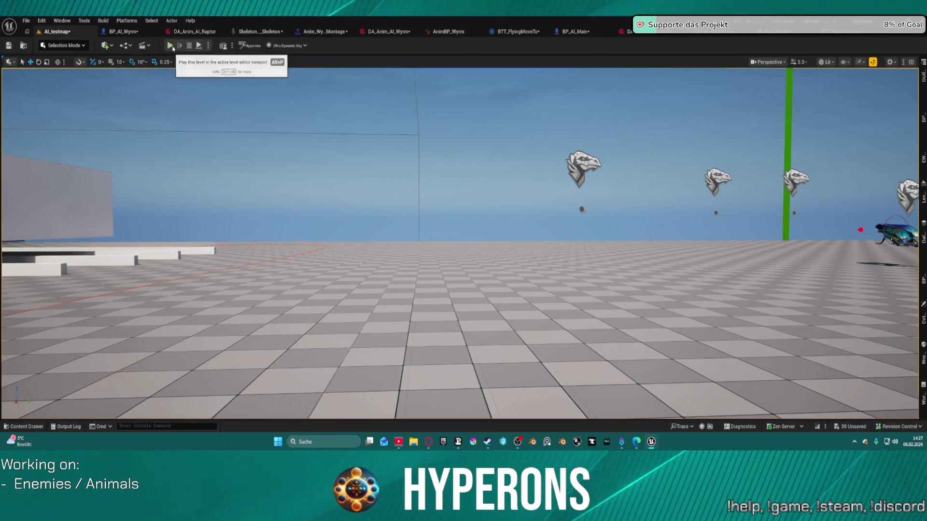
pyautogui.click(173, 48)
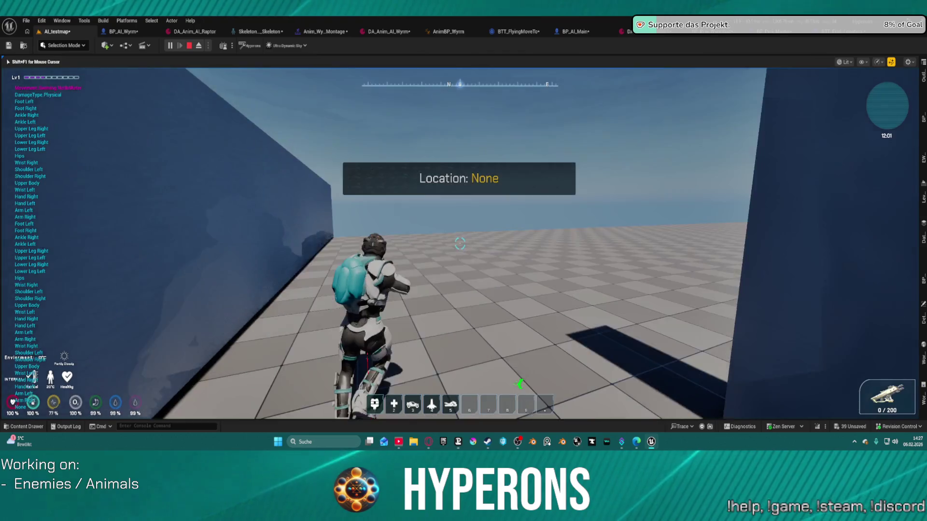
pyautogui.press('w')
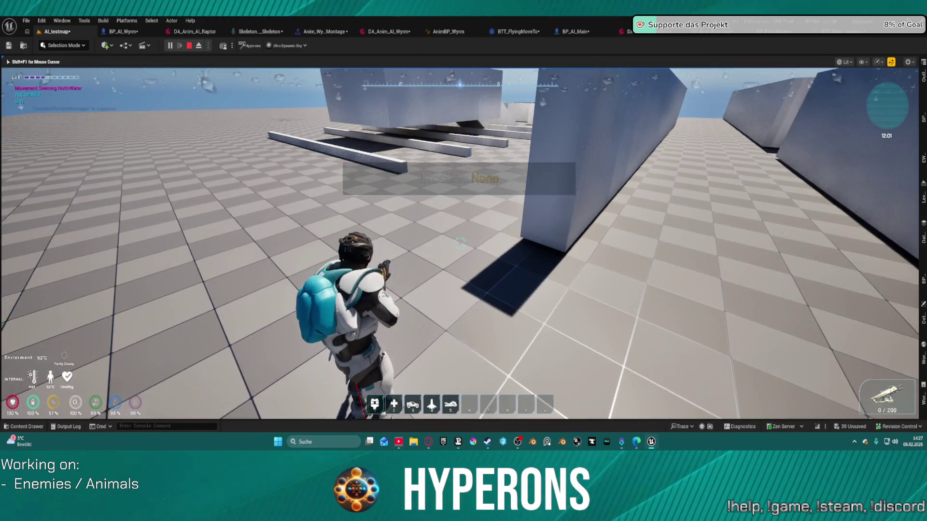
pyautogui.press('s')
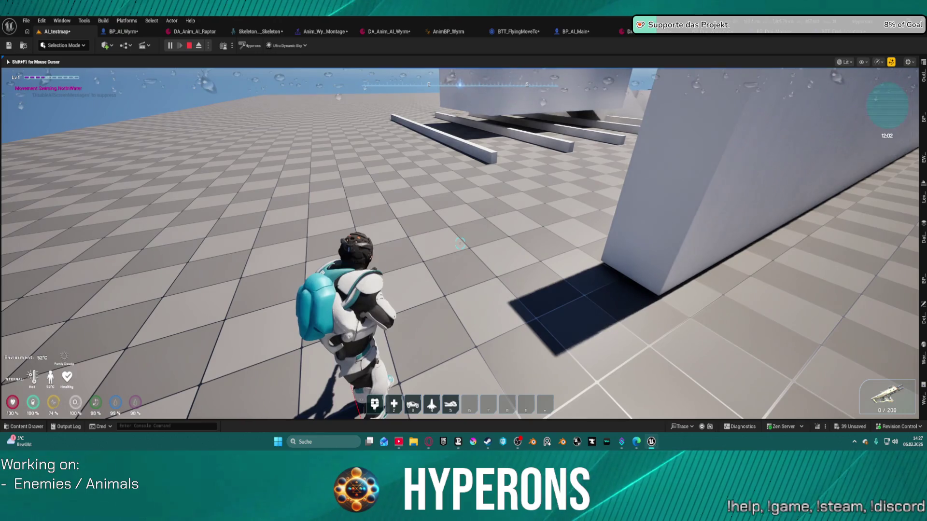
pyautogui.press('w')
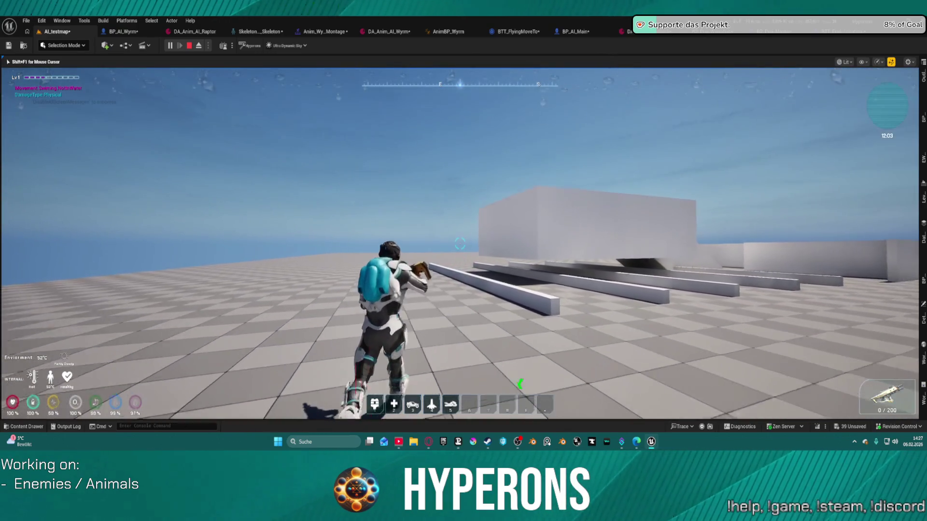
pyautogui.press('space')
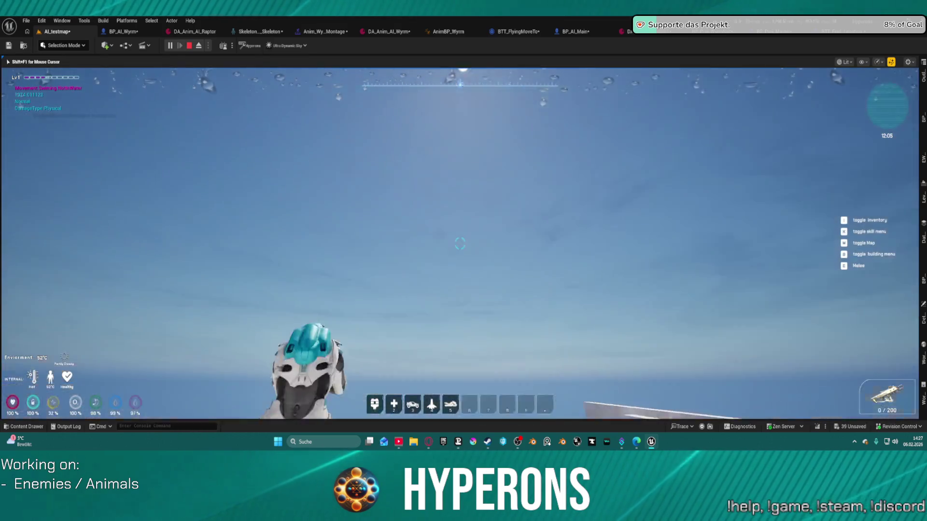
pyautogui.press('w')
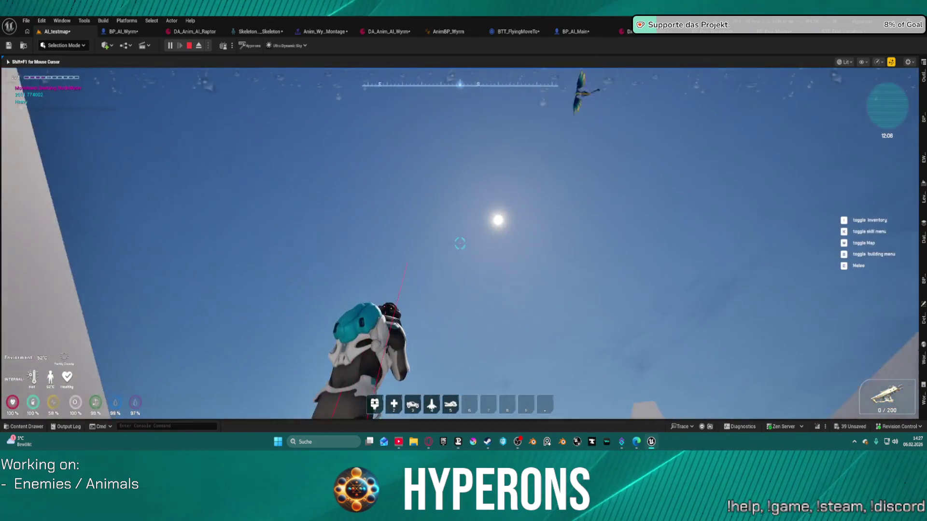
pyautogui.press('w')
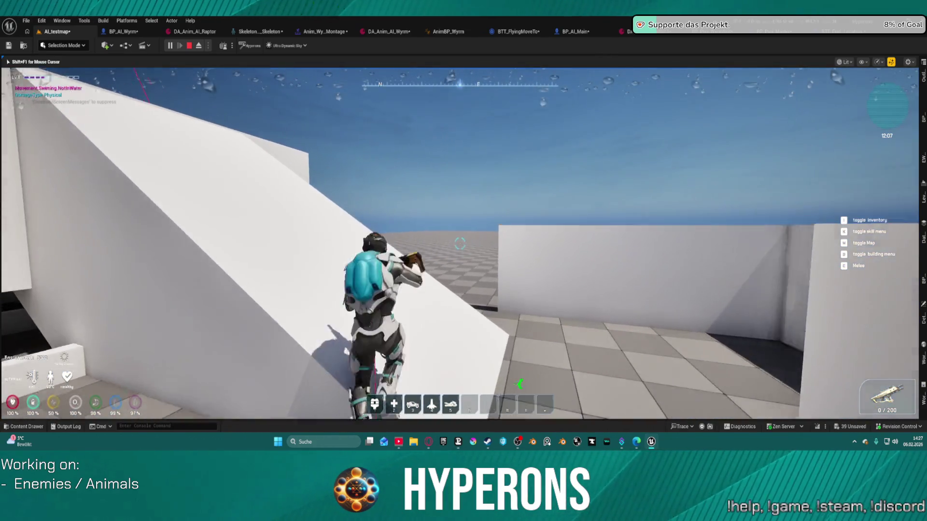
pyautogui.press('space')
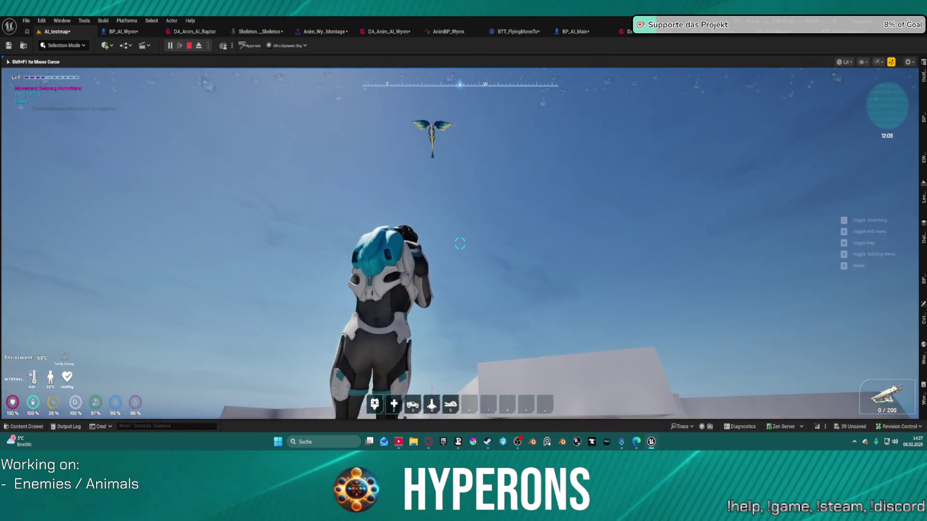
pyautogui.press('space')
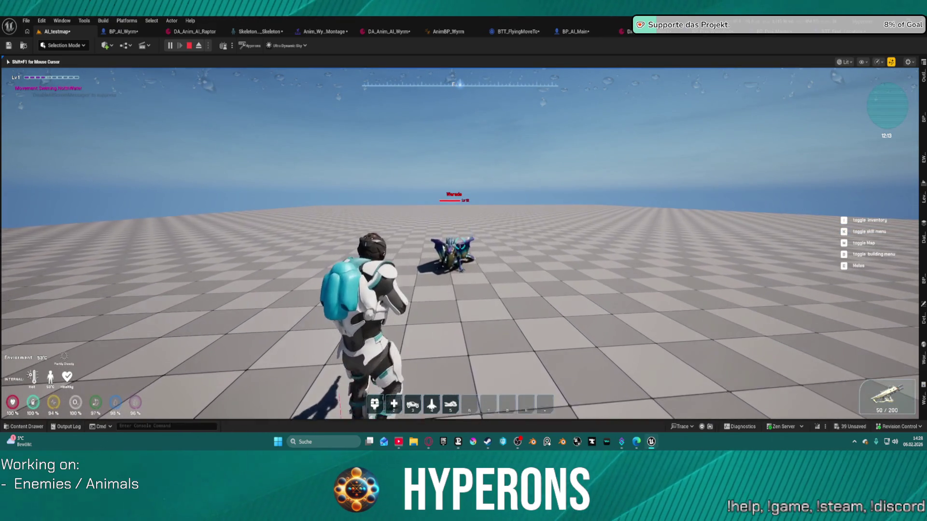
pyautogui.press('Escape')
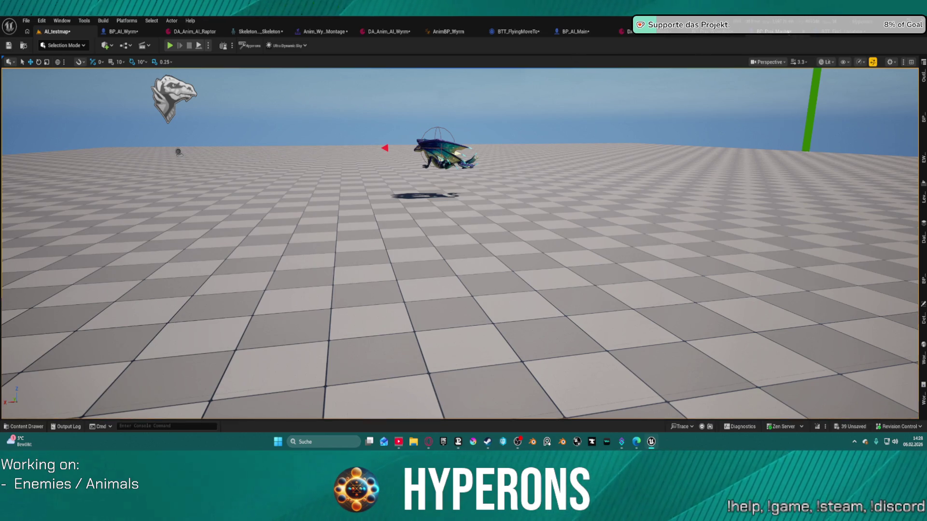
# In BP_Proj_Master's Construction Script, add Get Forward Vector from the scene component reference.
pyautogui.click(772, 31)
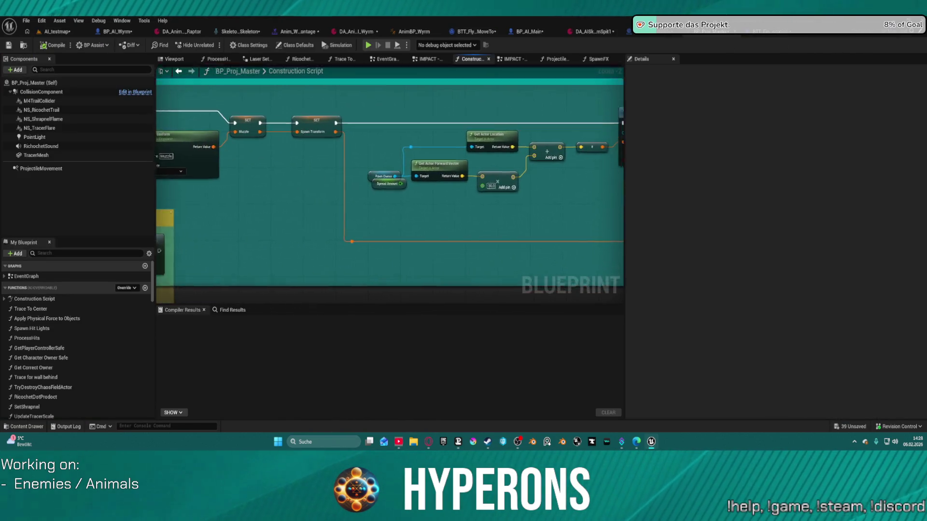
pyautogui.moveTo(386, 179)
pyautogui.mouseDown()
pyautogui.moveTo(389, 190)
pyautogui.moveTo(483, 198)
pyautogui.moveTo(492, 217)
pyautogui.moveTo(488, 198)
pyautogui.moveTo(223, 203)
pyautogui.moveTo(243, 225)
pyautogui.moveTo(262, 223)
pyautogui.moveTo(242, 234)
pyautogui.moveTo(271, 215)
pyautogui.moveTo(386, 232)
pyautogui.moveTo(456, 231)
pyautogui.mouseUp()
pyautogui.moveTo(399, 244); pyautogui.dragTo(614, 231)
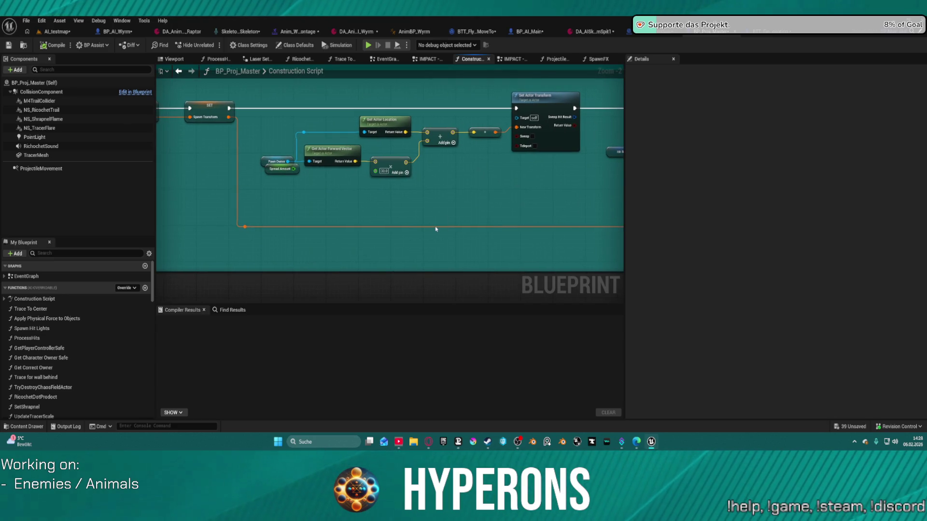
pyautogui.moveTo(322, 199); pyautogui.dragTo(427, 202)
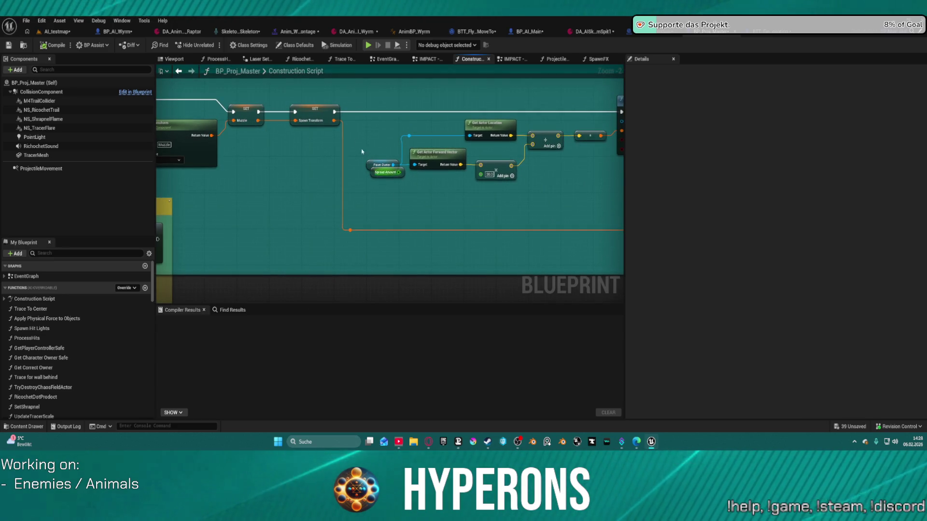
pyautogui.moveTo(312, 135); pyautogui.dragTo(342, 137)
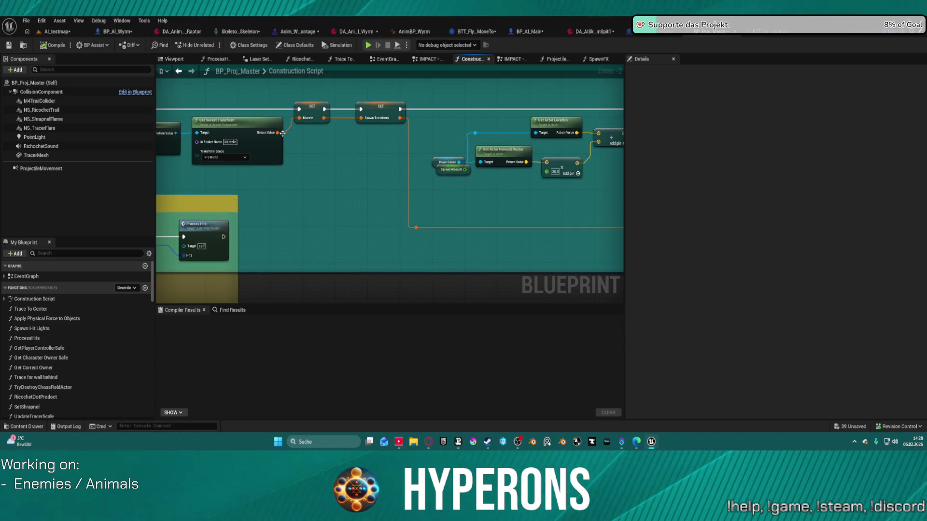
pyautogui.moveTo(282, 133); pyautogui.dragTo(365, 170)
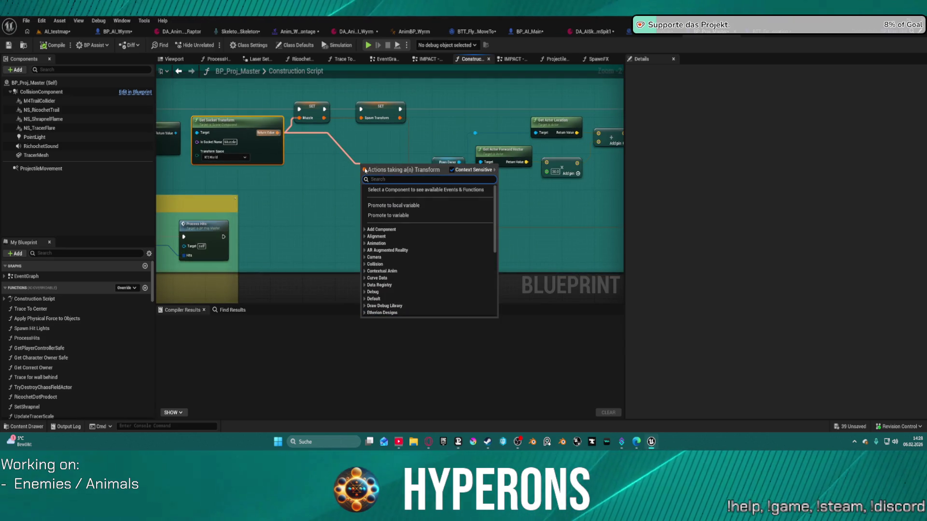
pyautogui.write('forw')
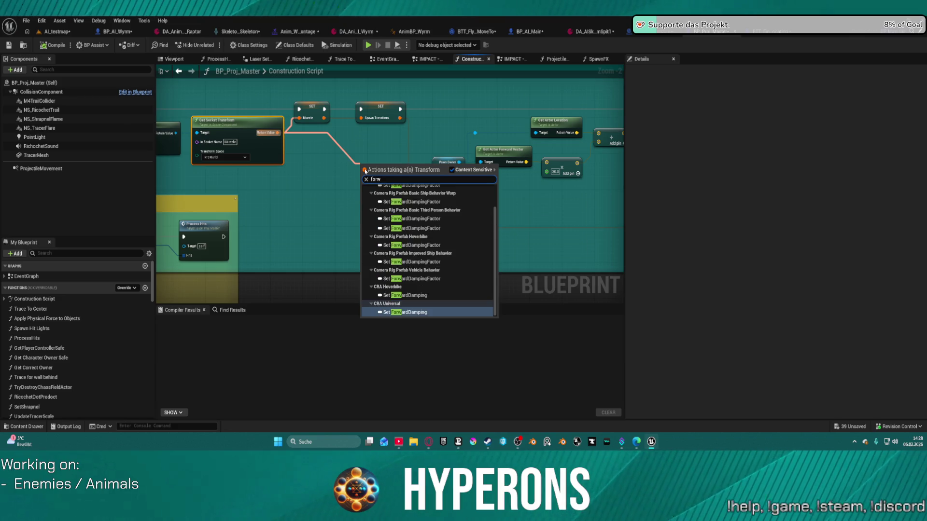
pyautogui.write('ard')
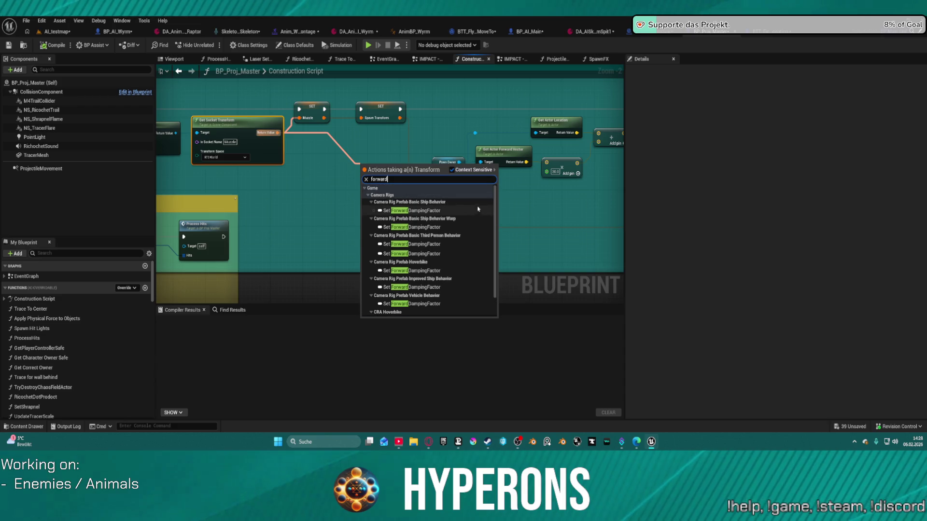
pyautogui.scroll(2, 395, 201)
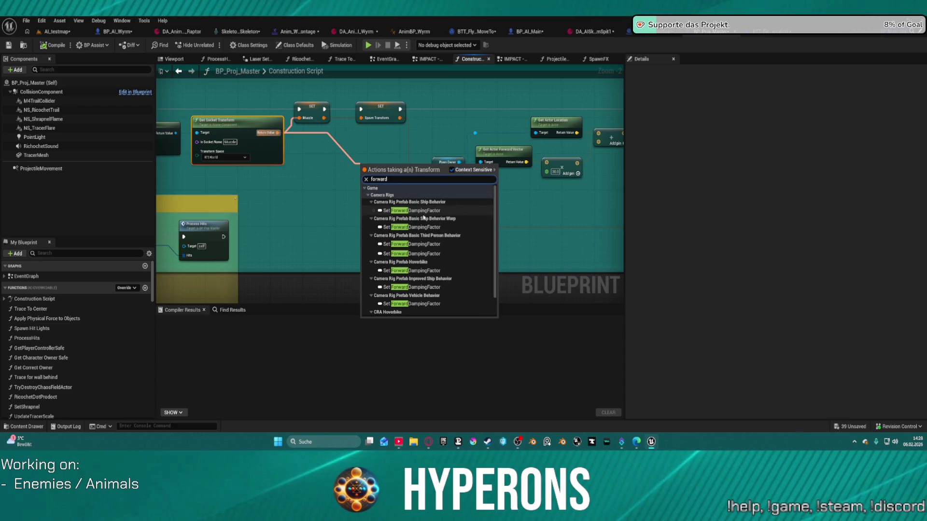
pyautogui.moveTo(175, 135); pyautogui.dragTo(359, 197)
pyautogui.write('forwan')
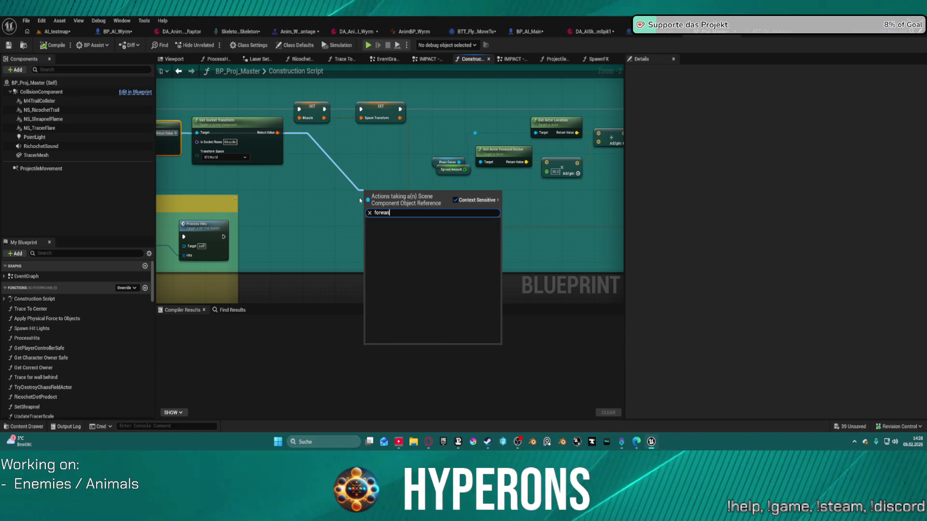
pyautogui.press('BackSpace')
pyautogui.write('rd')
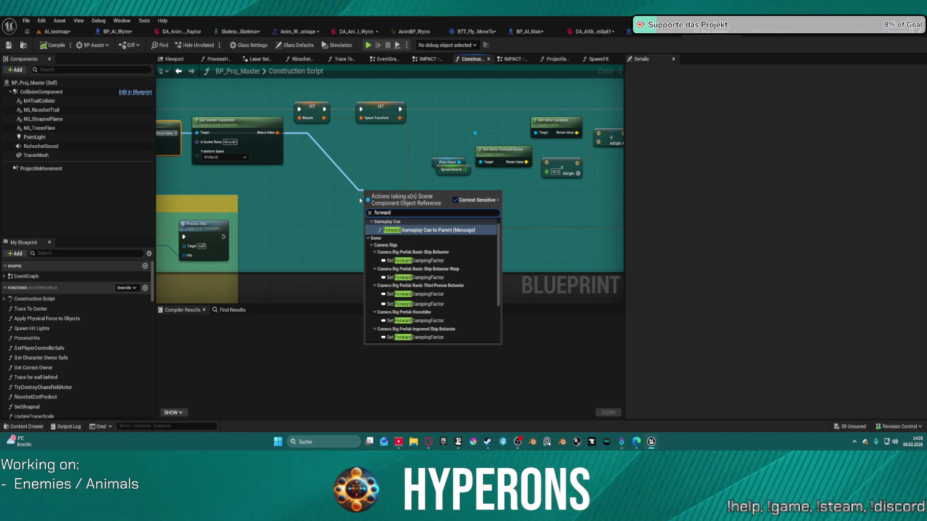
pyautogui.write(' vector')
pyautogui.press('Return')
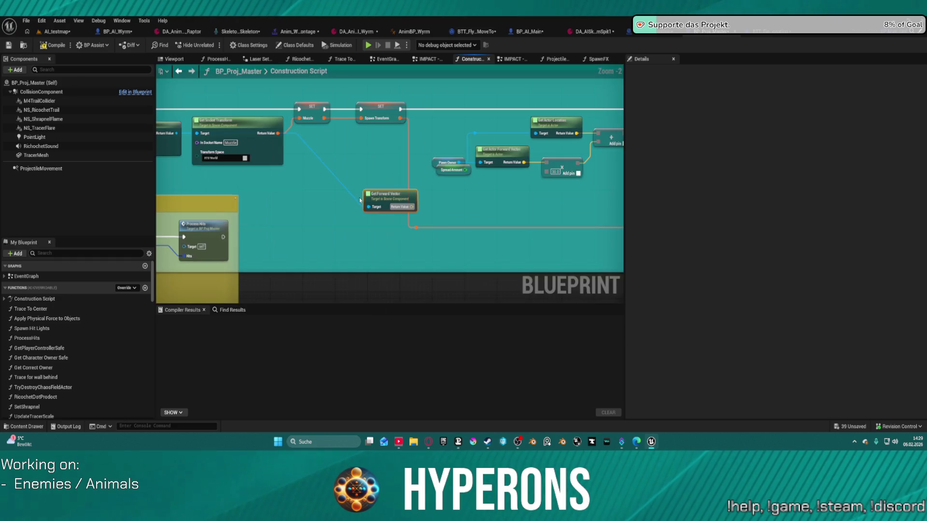
# Arrange Get Forward Vector and Break Transform beside the trace nodes.
pyautogui.moveTo(216, 178)
pyautogui.mouseDown()
pyautogui.moveTo(772, 171)
pyautogui.moveTo(338, 212)
pyautogui.moveTo(387, 206)
pyautogui.moveTo(270, 199)
pyautogui.mouseUp()
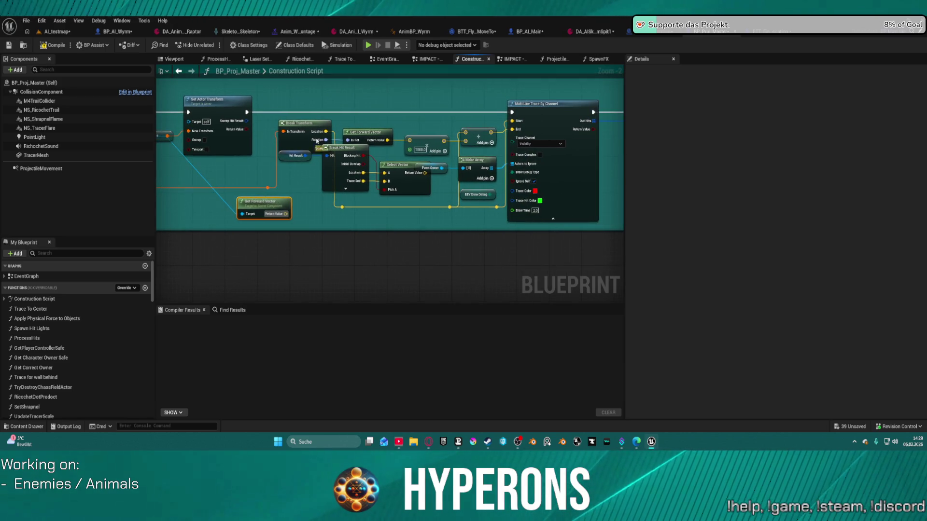
pyautogui.moveTo(297, 123); pyautogui.dragTo(236, 147)
pyautogui.moveTo(168, 167); pyautogui.dragTo(199, 160)
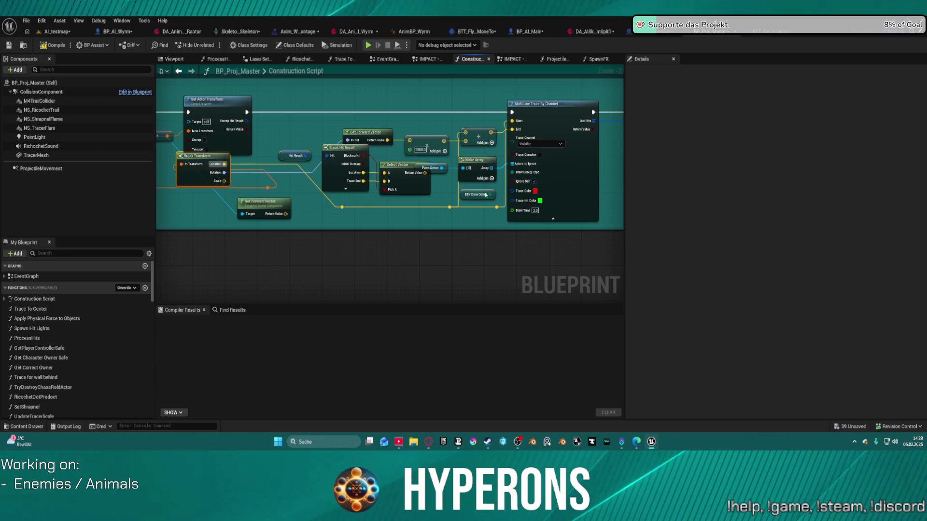
pyautogui.moveTo(382, 192)
pyautogui.mouseDown()
pyautogui.moveTo(369, 370)
pyautogui.moveTo(355, 357)
pyautogui.moveTo(326, 251)
pyautogui.mouseUp()
pyautogui.moveTo(412, 204); pyautogui.dragTo(349, 203)
# Toggle a breakpoint on Multi Line Trace By Channel, then select the DEV Draw Debug node.
pyautogui.rightClick(433, 161)
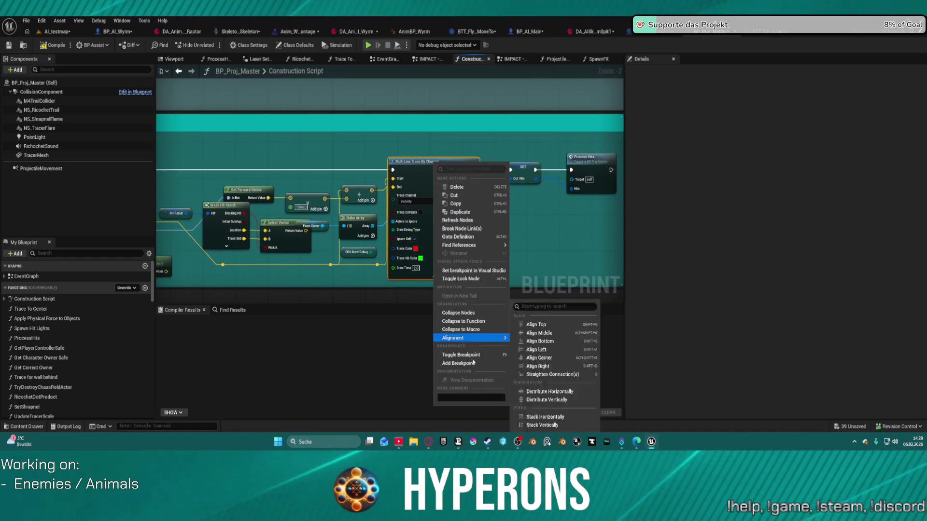
pyautogui.click(471, 358)
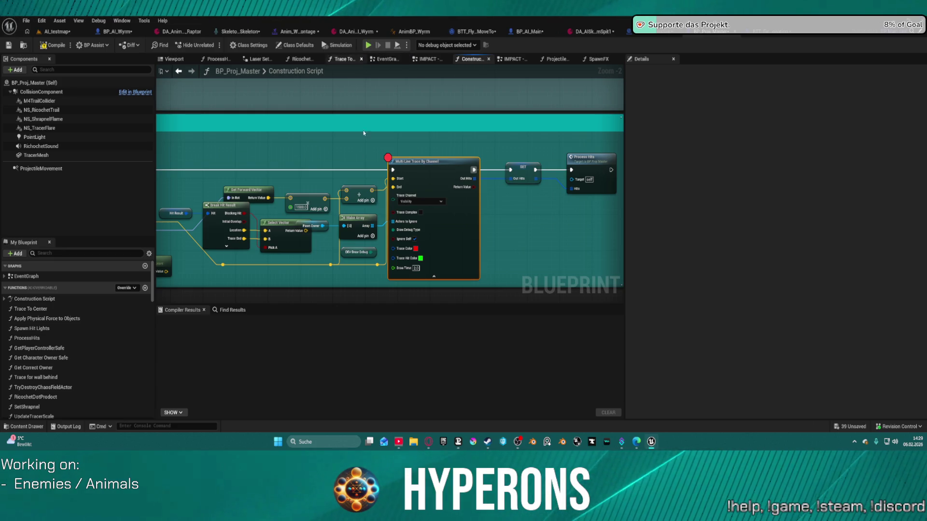
pyautogui.click(355, 251)
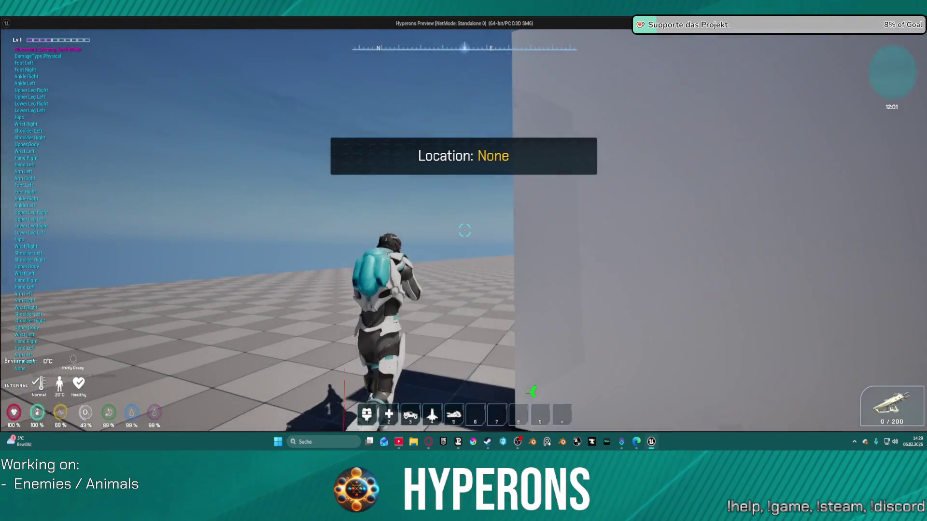
# Jump onto the white box and leap high, then Alt+Tab back to the construction script.
pyautogui.press('space')
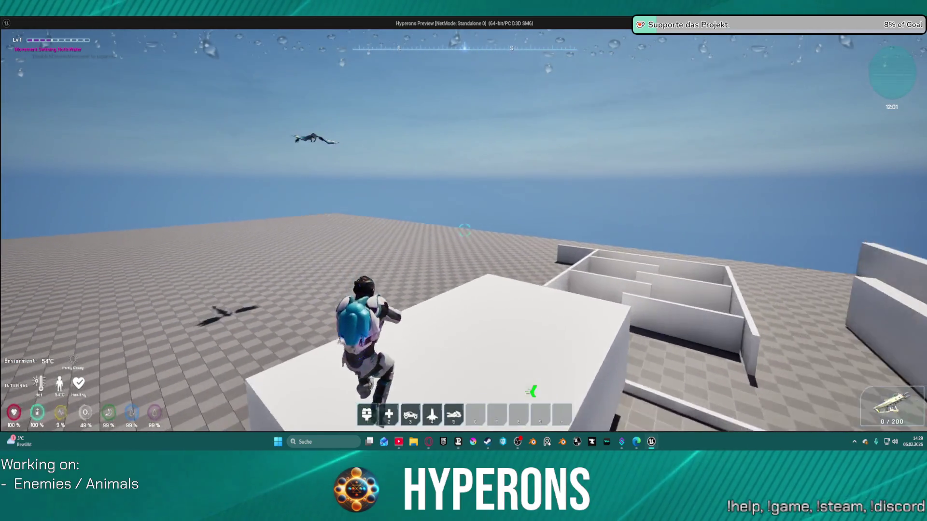
pyautogui.press('space')
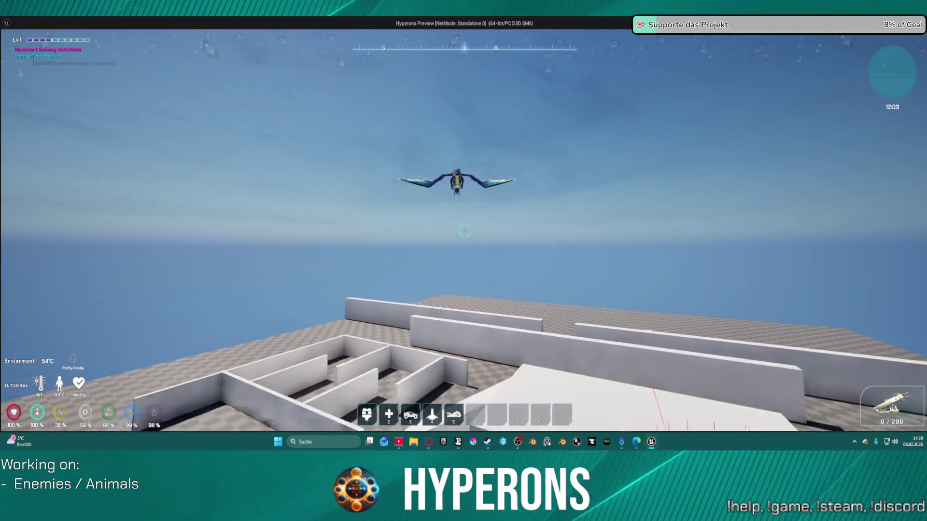
pyautogui.hotkey('alt', 'Tab')
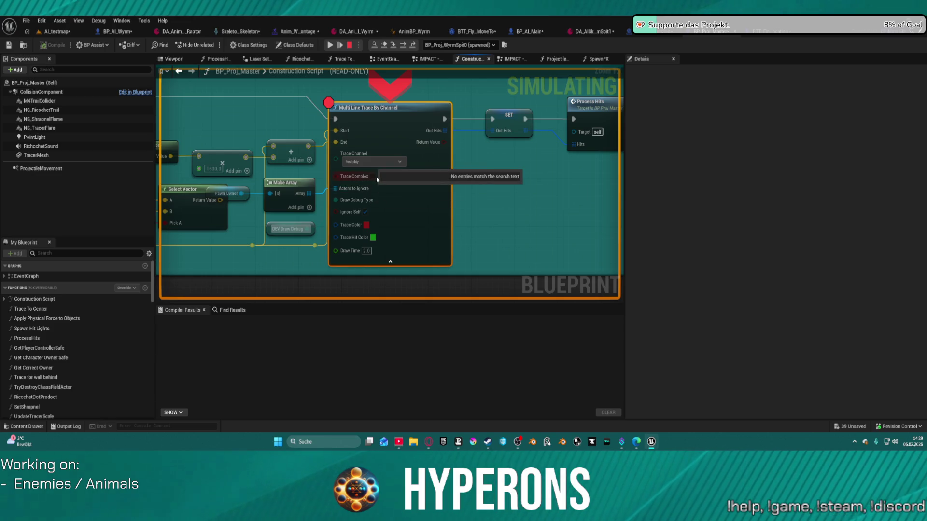
# Read the End and Rotation pin debug values, then switch to the AI_testmap level tab.
pyautogui.moveTo(346, 143)
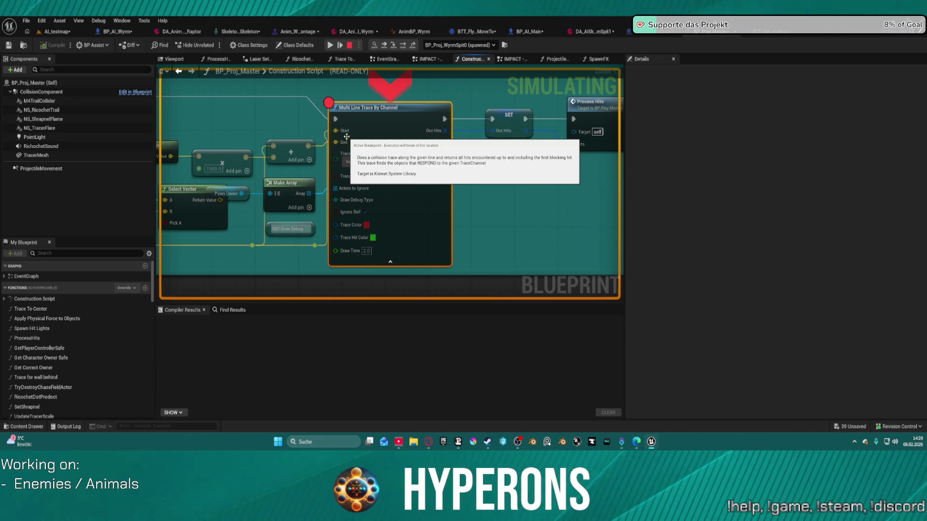
pyautogui.moveTo(289, 180); pyautogui.dragTo(554, 189)
pyautogui.moveTo(226, 184)
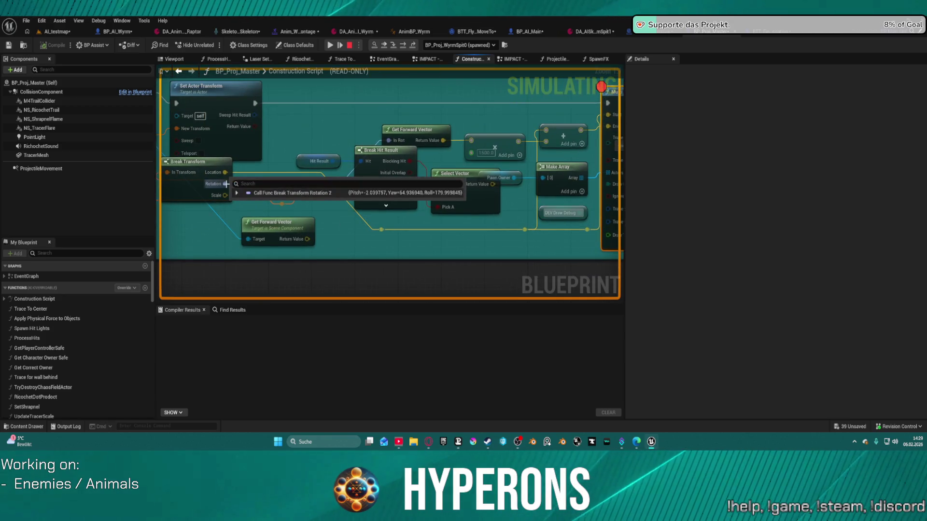
pyautogui.moveTo(226, 184); pyautogui.dragTo(555, 189)
pyautogui.moveTo(523, 154)
pyautogui.mouseDown()
pyautogui.moveTo(271, 184)
pyautogui.moveTo(280, 185)
pyautogui.mouseUp()
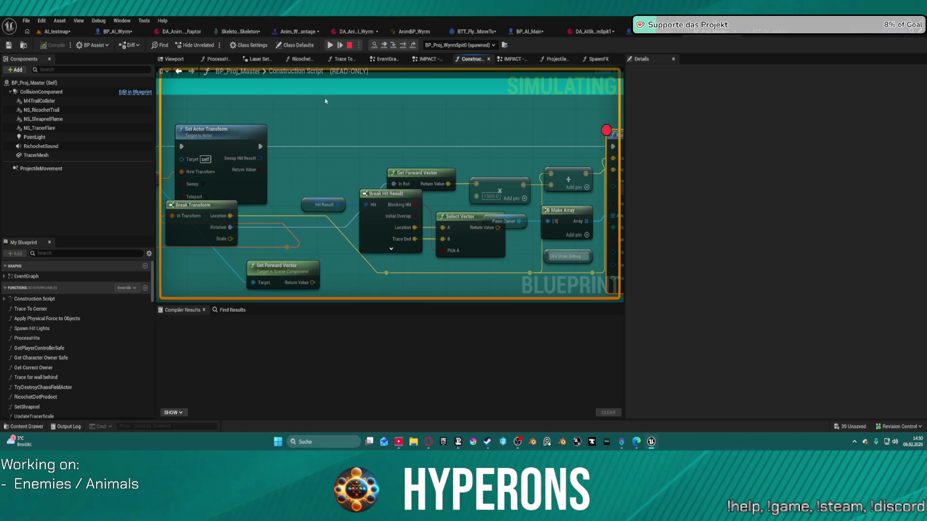
pyautogui.scroll(-1, 394, 123)
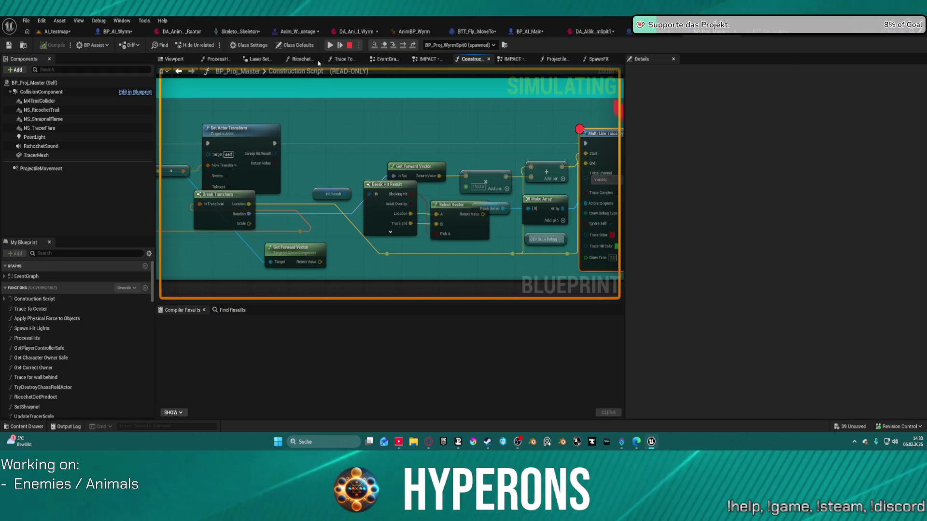
pyautogui.click(98, 36)
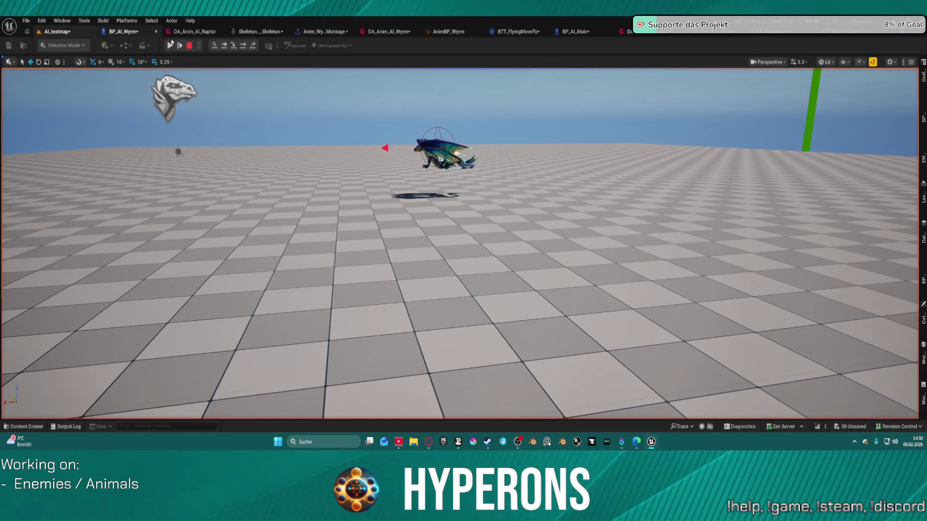
# Bring the game window forward, run and jump off the block, and fire at the wyrm.
pyautogui.click(169, 46)
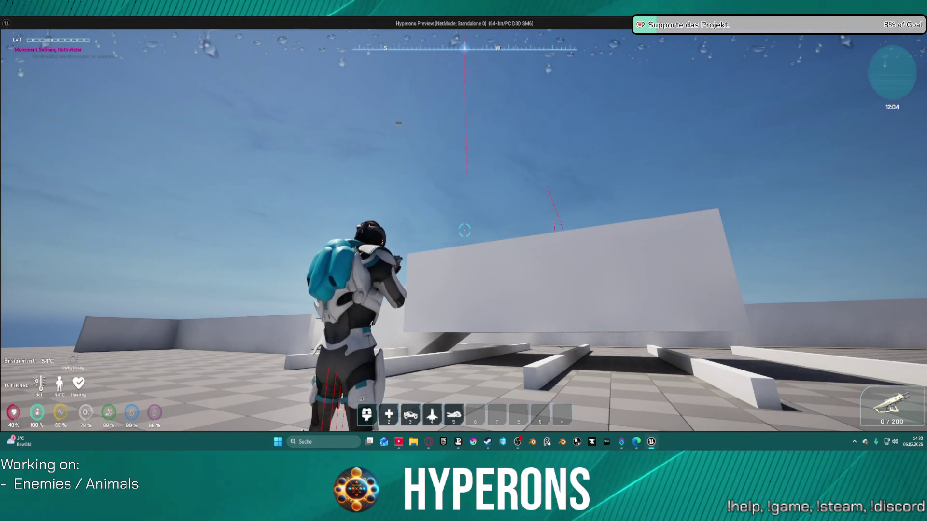
pyautogui.moveTo(464, 230)
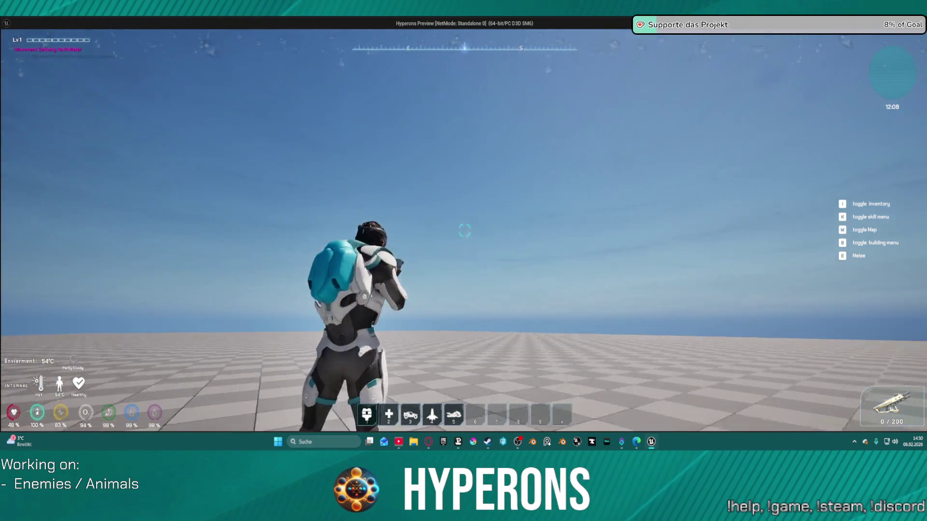
pyautogui.press('w')
pyautogui.press('space')
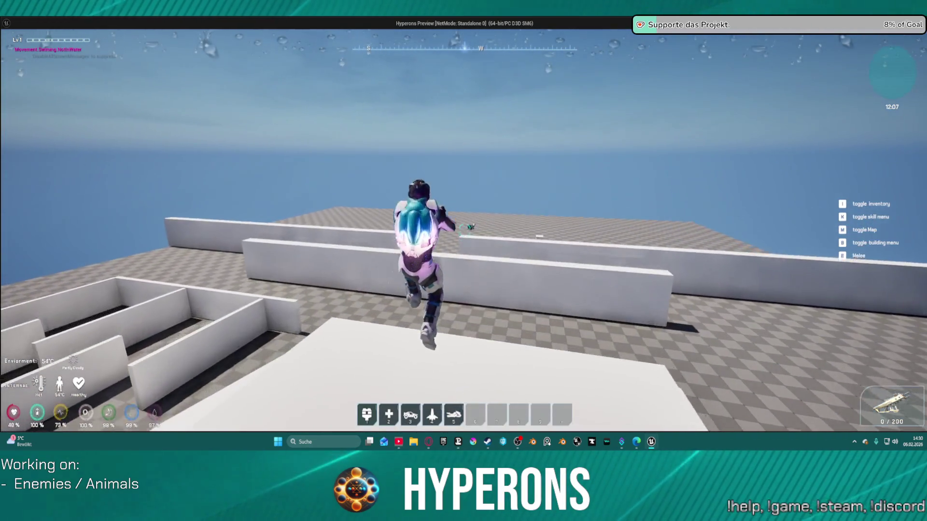
pyautogui.press('space')
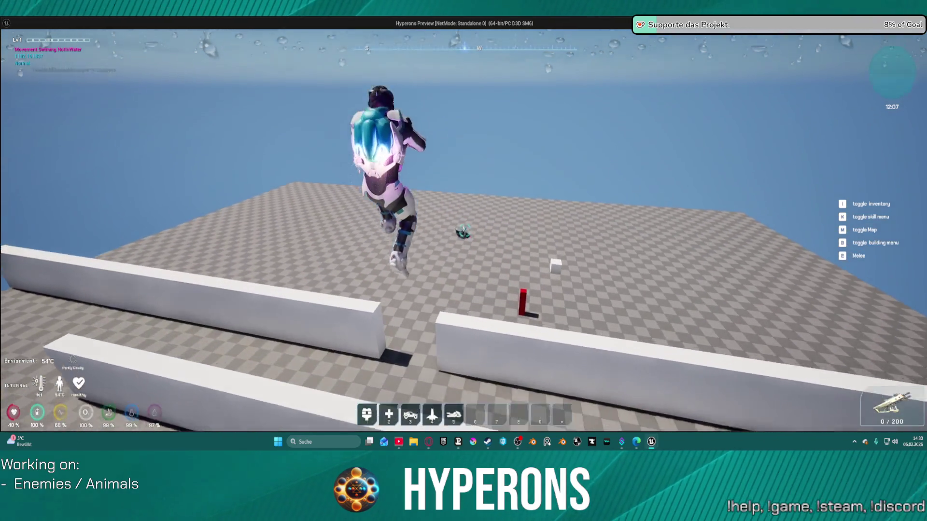
pyautogui.press('w')
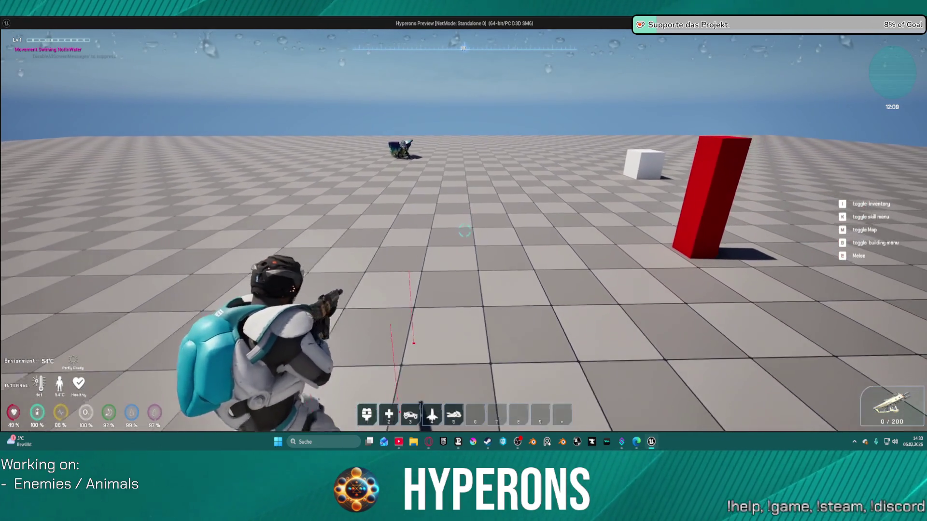
pyautogui.click(465, 231)
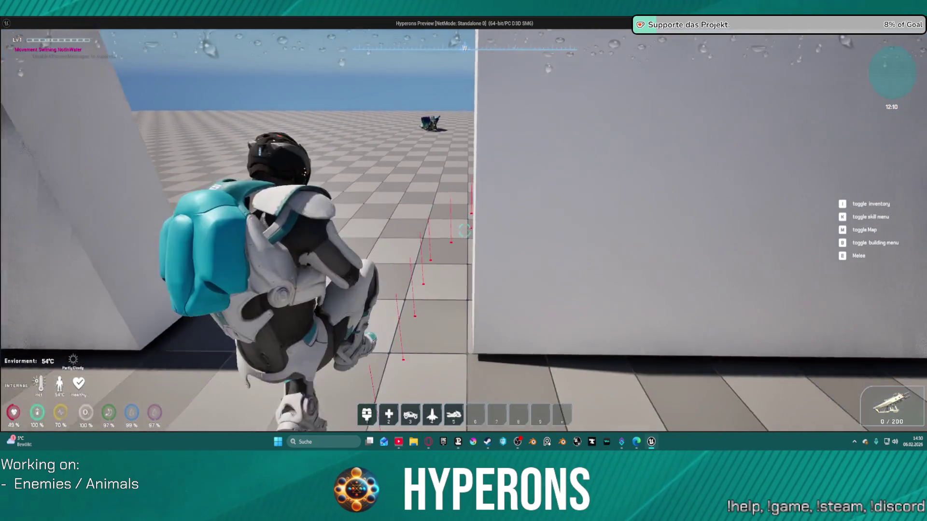
# Keep leaping over the maze walls firing at the wyrm, then cross the white platform beneath it.
pyautogui.press('space')
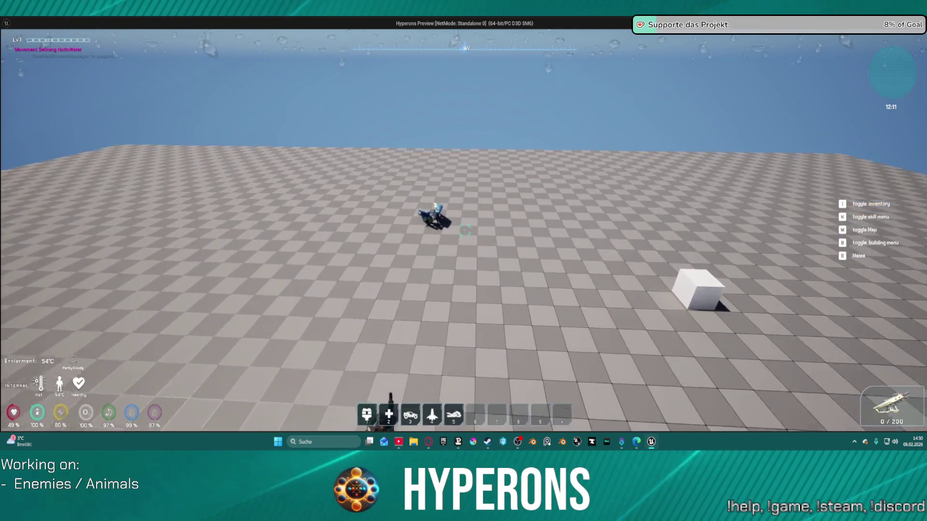
pyautogui.click(464, 230)
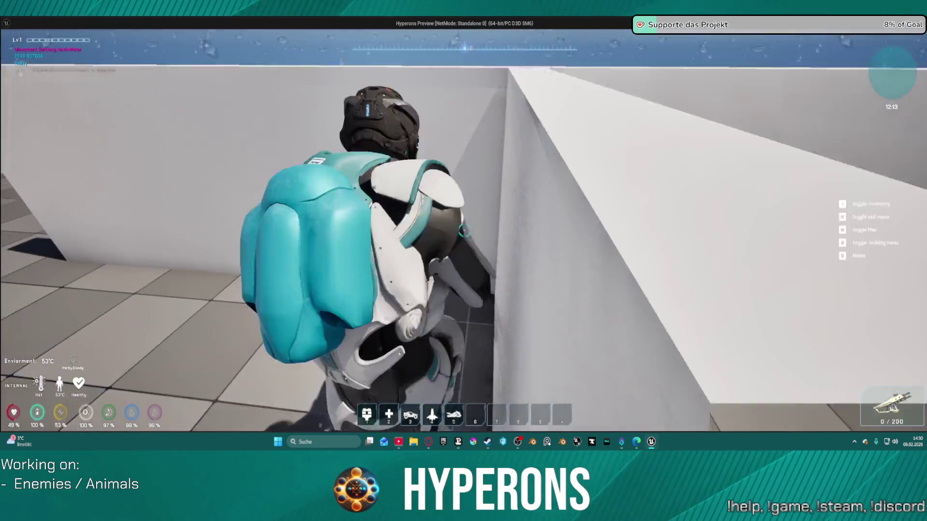
pyautogui.press('space')
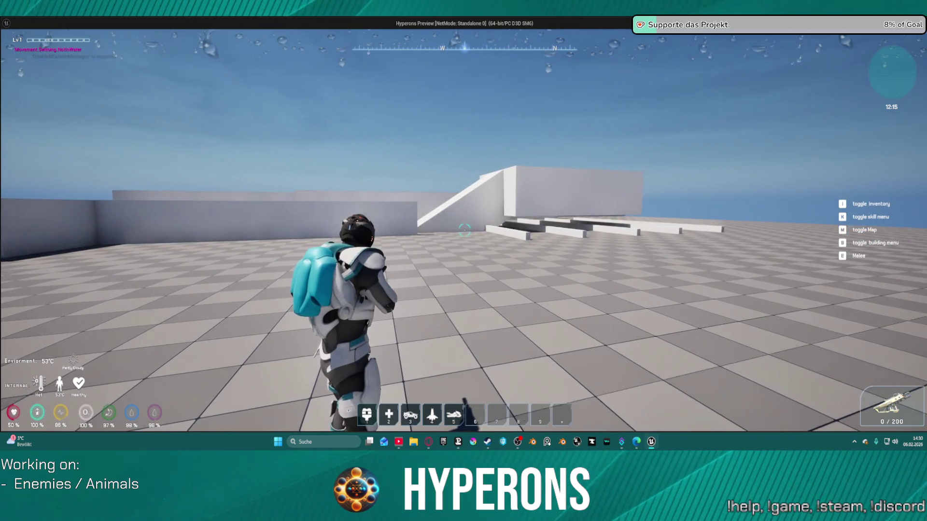
pyautogui.press('space')
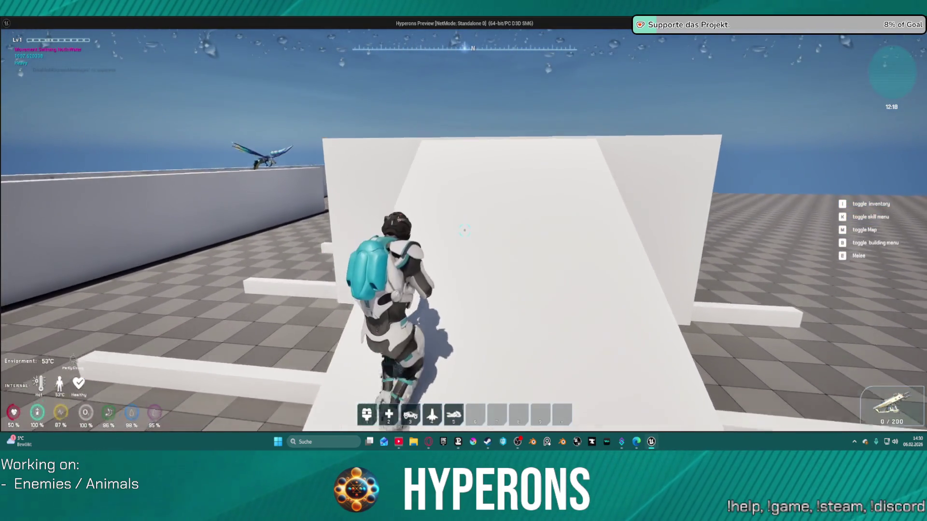
pyautogui.press('w')
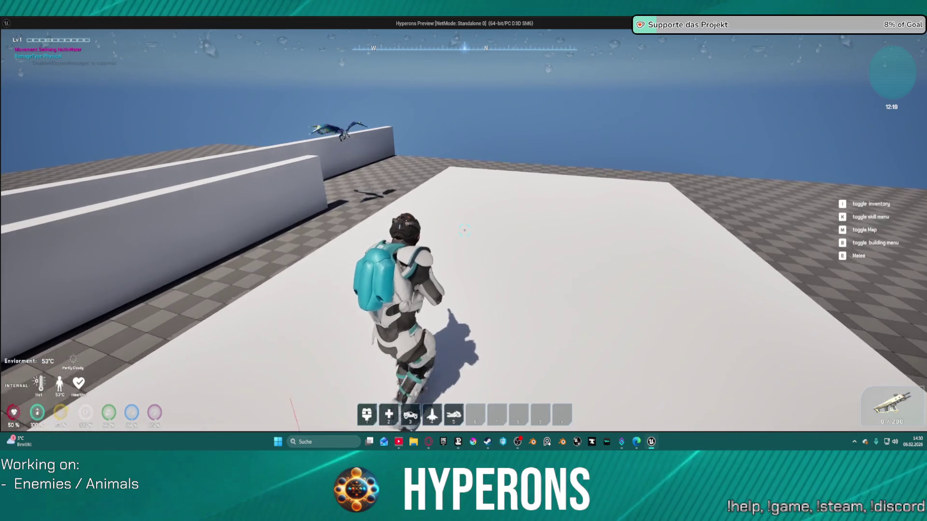
pyautogui.press('w')
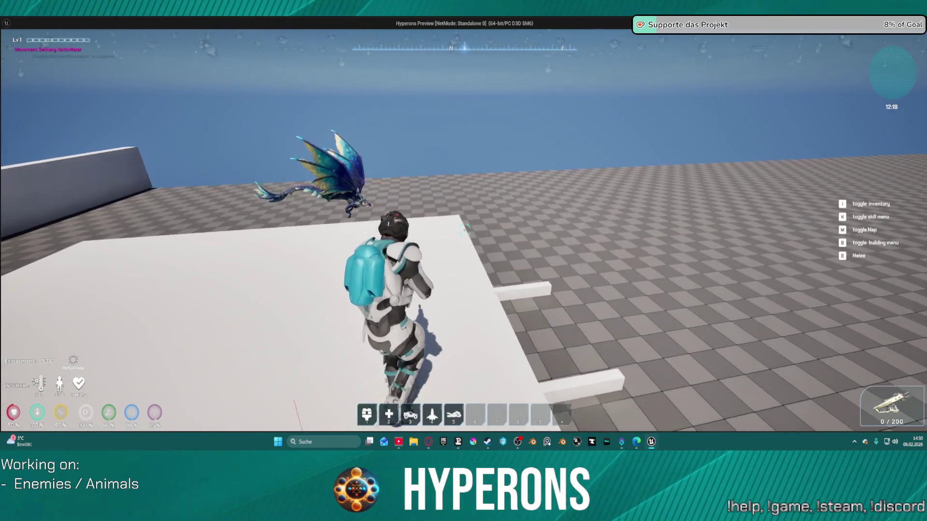
pyautogui.press('w')
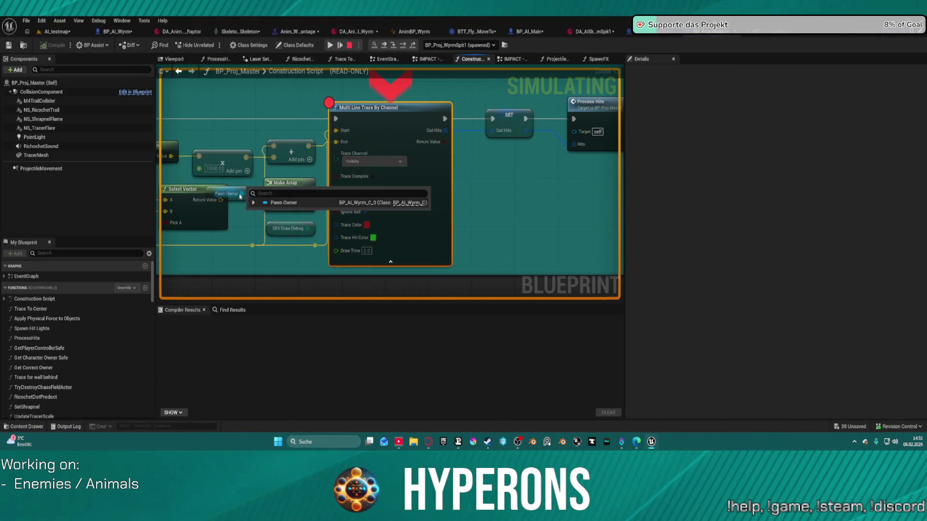
pyautogui.moveTo(278, 223); pyautogui.dragTo(541, 220)
pyautogui.click(52, 31)
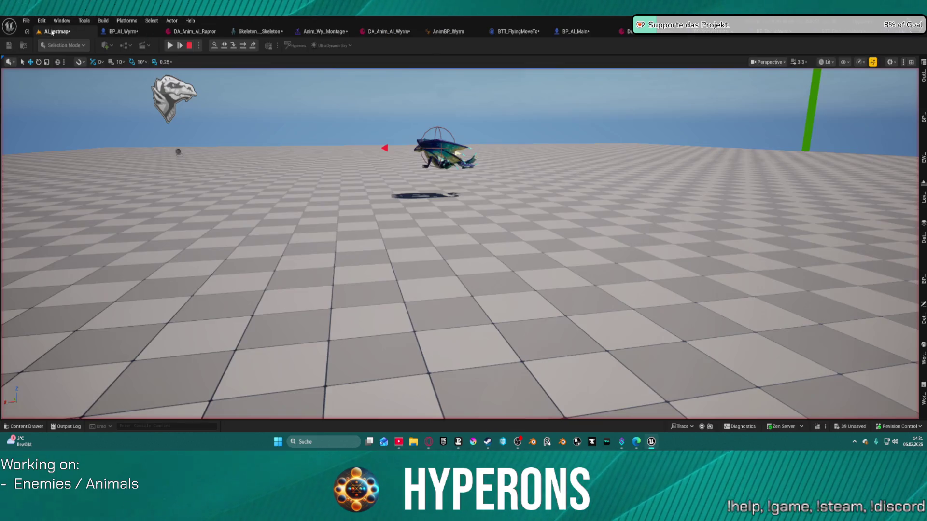
pyautogui.click(170, 45)
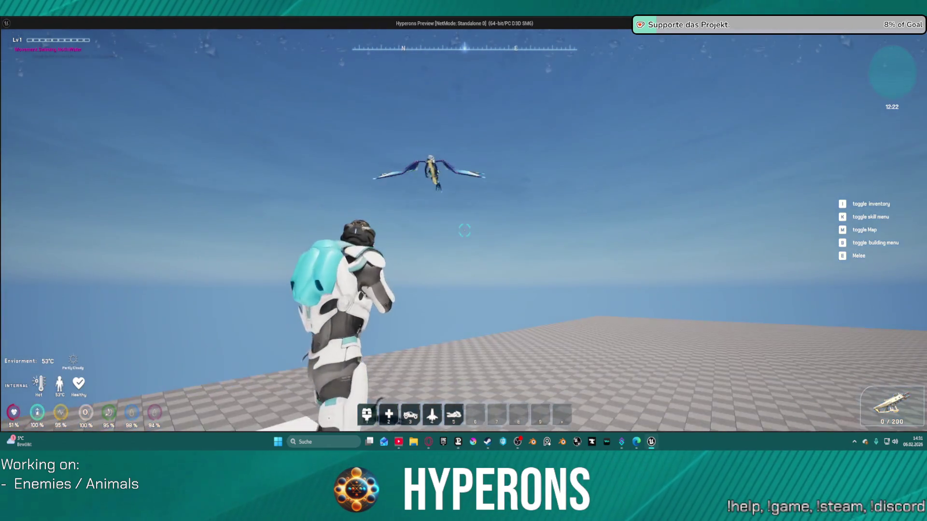
pyautogui.hotkey('alt', 'Tab')
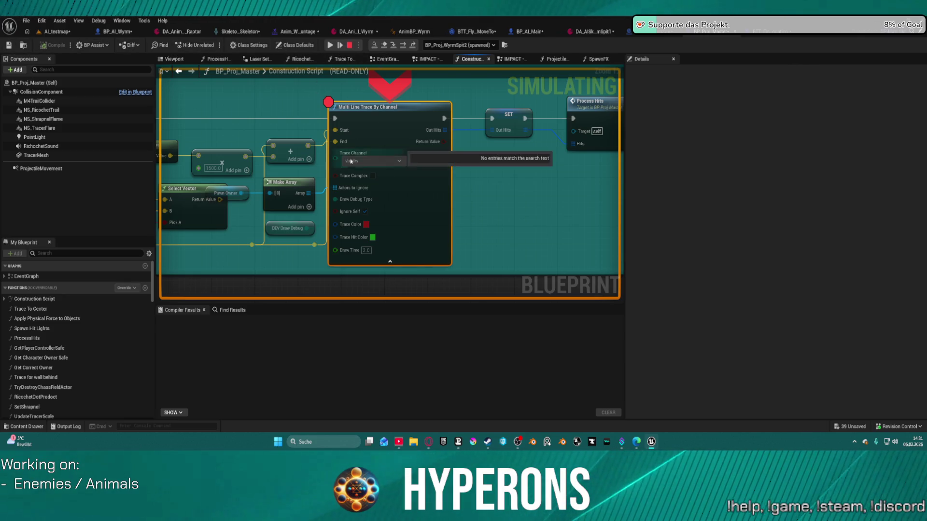
pyautogui.click(350, 45)
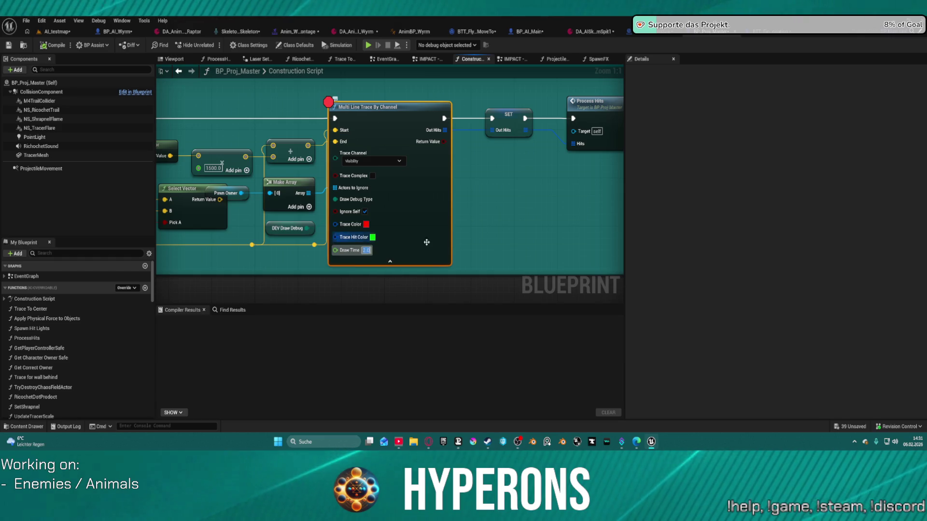
pyautogui.click(505, 193)
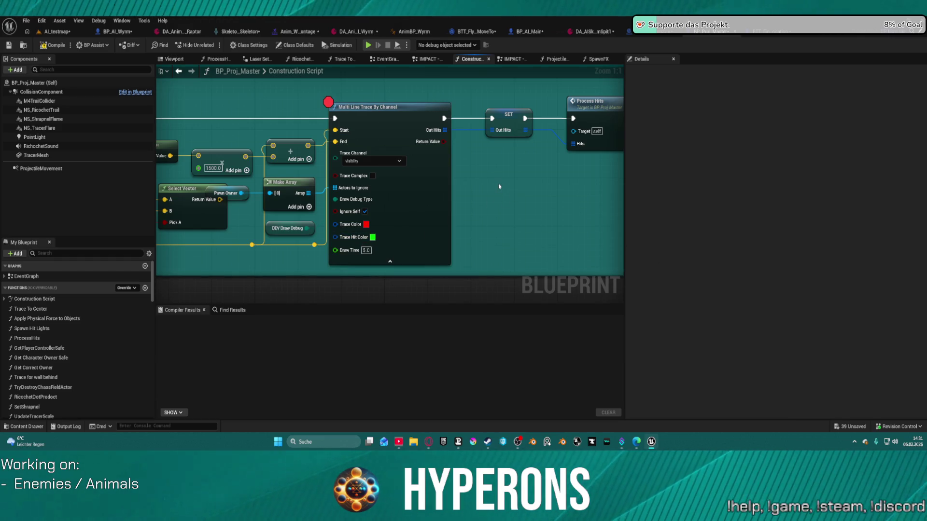
pyautogui.moveTo(484, 261); pyautogui.dragTo(540, 205)
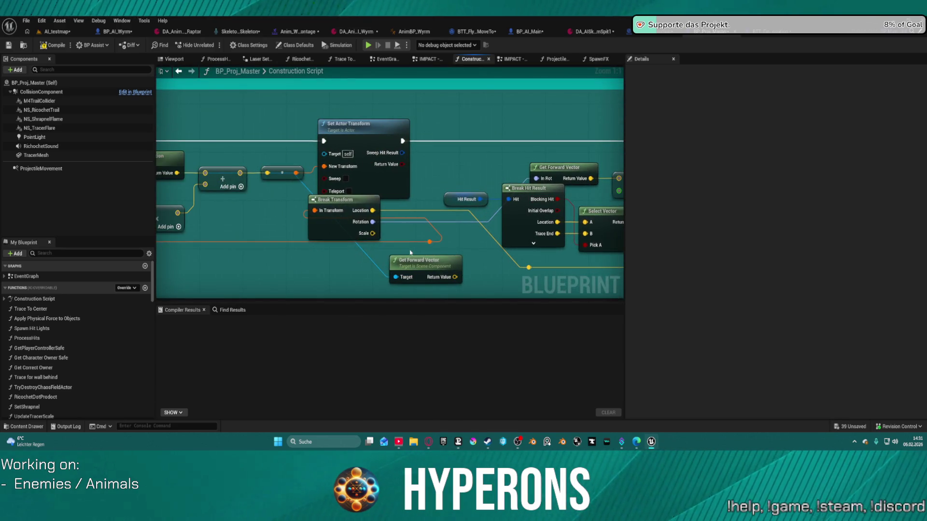
pyautogui.moveTo(276, 236)
pyautogui.mouseDown()
pyautogui.moveTo(565, 227)
pyautogui.moveTo(638, 236)
pyautogui.mouseUp()
pyautogui.moveTo(338, 231); pyautogui.dragTo(753, 222)
pyautogui.scroll(-3, 386, 193)
pyautogui.moveTo(570, 195); pyautogui.dragTo(526, 278)
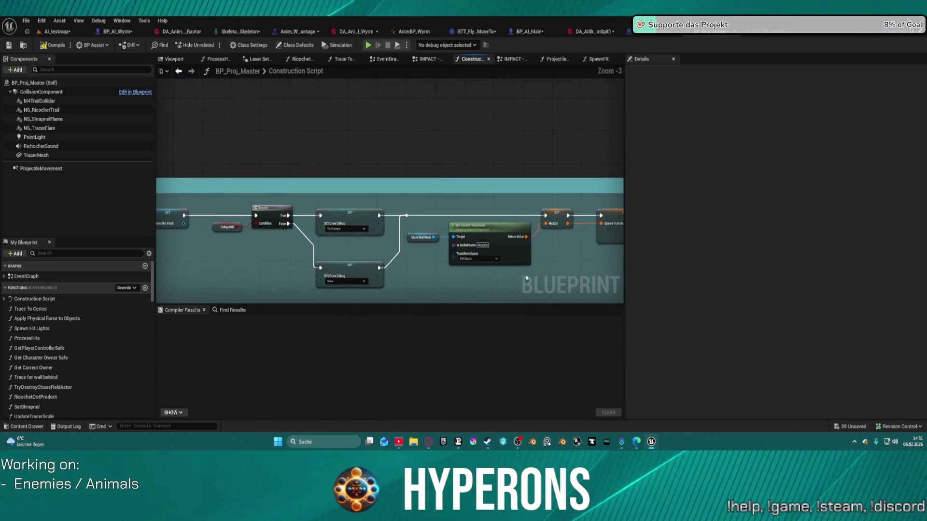
pyautogui.moveTo(472, 271)
pyautogui.mouseDown()
pyautogui.moveTo(415, 215)
pyautogui.moveTo(501, 205)
pyautogui.moveTo(231, 201)
pyautogui.moveTo(366, 174)
pyautogui.moveTo(269, 172)
pyautogui.moveTo(290, 203)
pyautogui.moveTo(241, 208)
pyautogui.moveTo(328, 266)
pyautogui.moveTo(111, 278)
pyautogui.mouseUp()
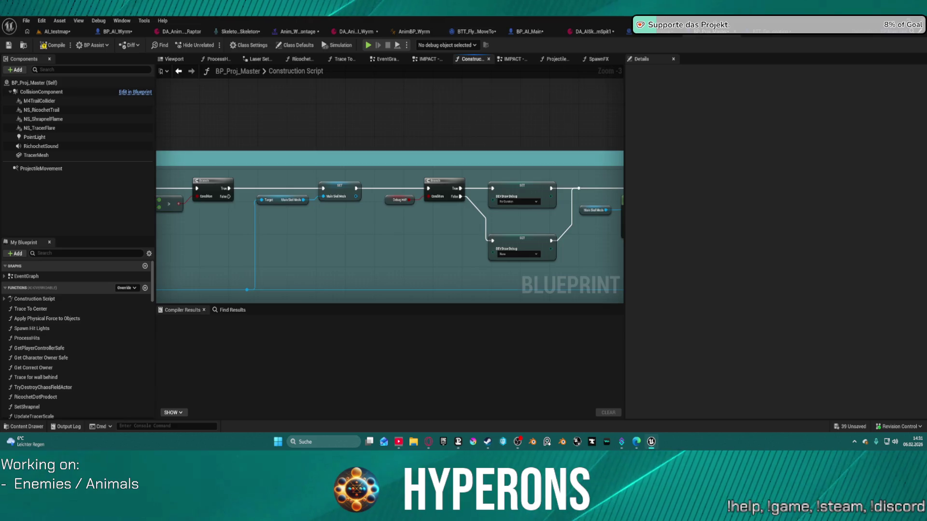
pyautogui.moveTo(761, 214); pyautogui.dragTo(623, 64)
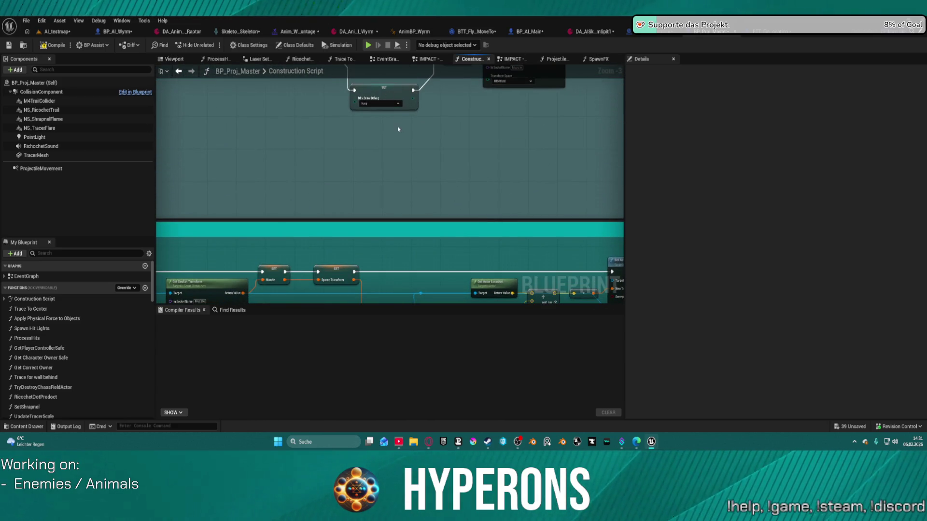
pyautogui.hotkey('ctrl', 'space')
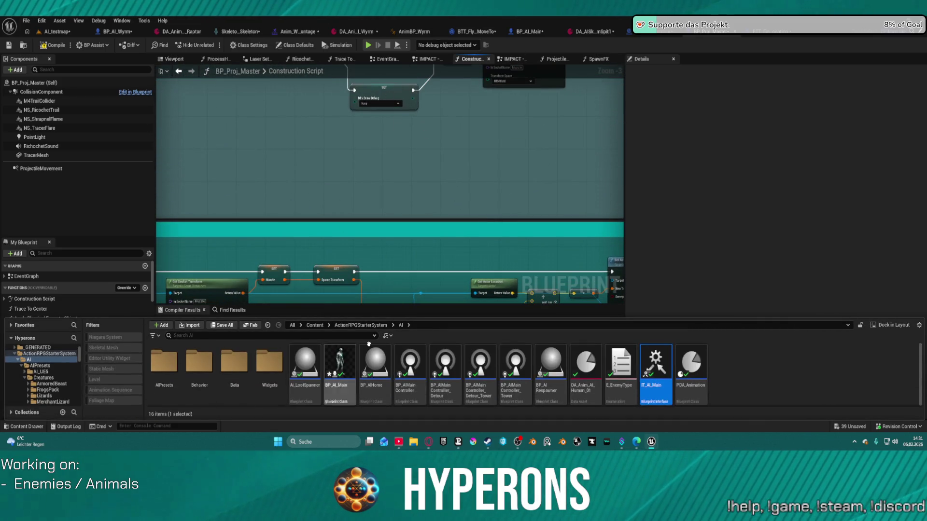
# Browse the Content Drawer to Character > Blueprints and open BP_ARPG_Character.
pyautogui.scroll(-10, 48, 381)
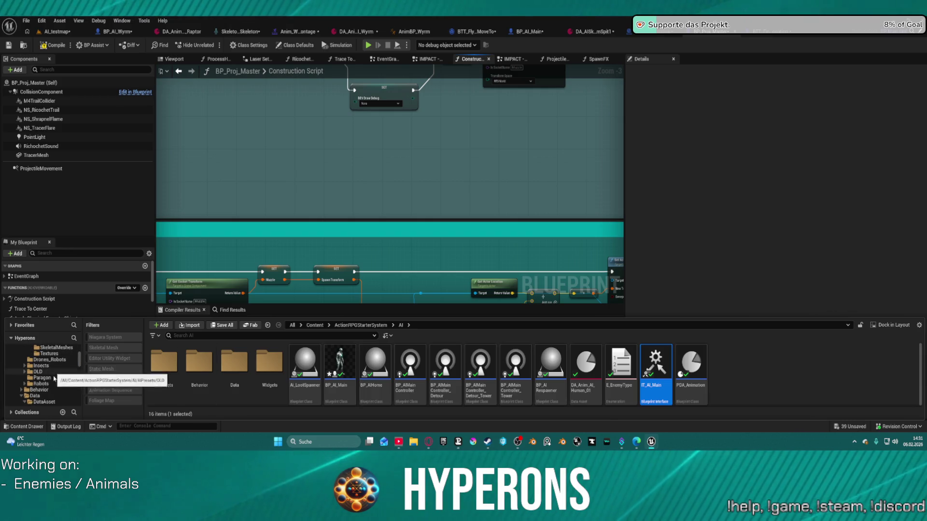
pyautogui.scroll(-2, 56, 395)
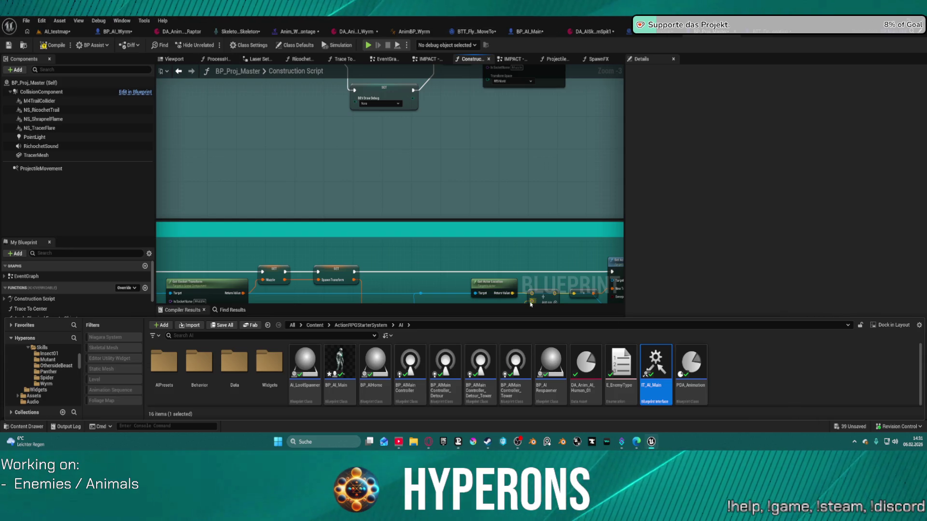
pyautogui.scroll(-10, 68, 387)
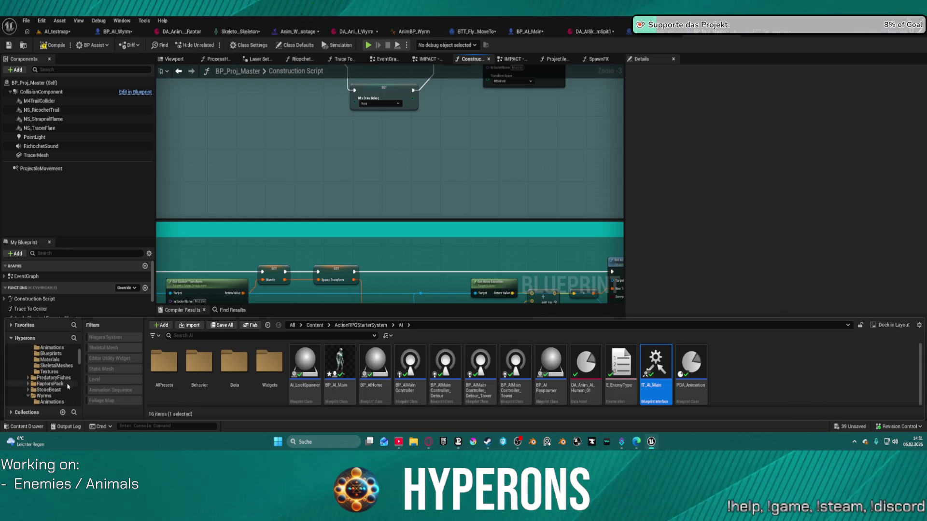
pyautogui.scroll(15, 68, 387)
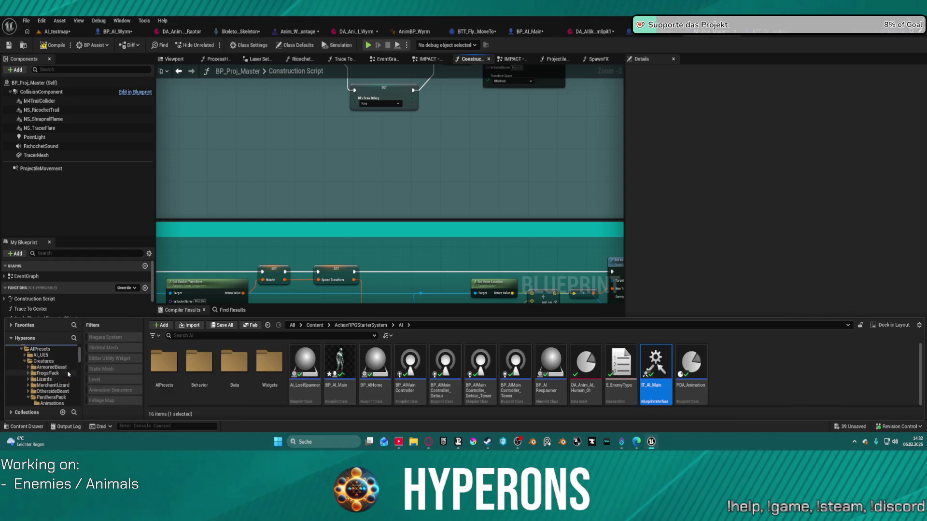
pyautogui.scroll(-10, 69, 374)
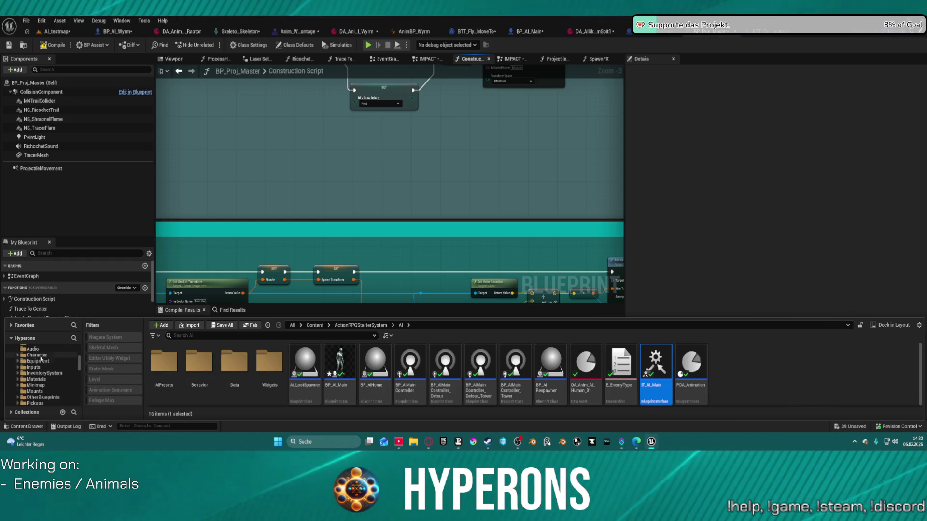
pyautogui.click(39, 356)
pyautogui.doubleClick(159, 357)
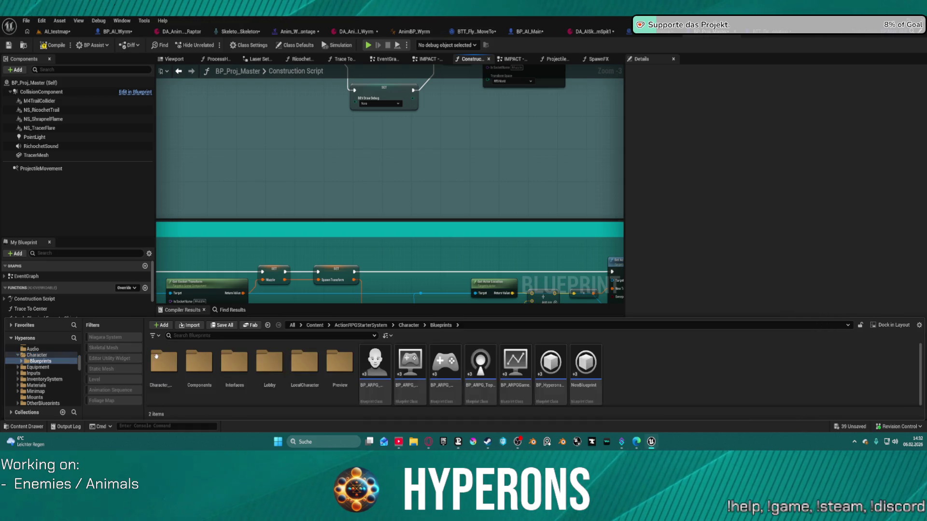
pyautogui.doubleClick(376, 361)
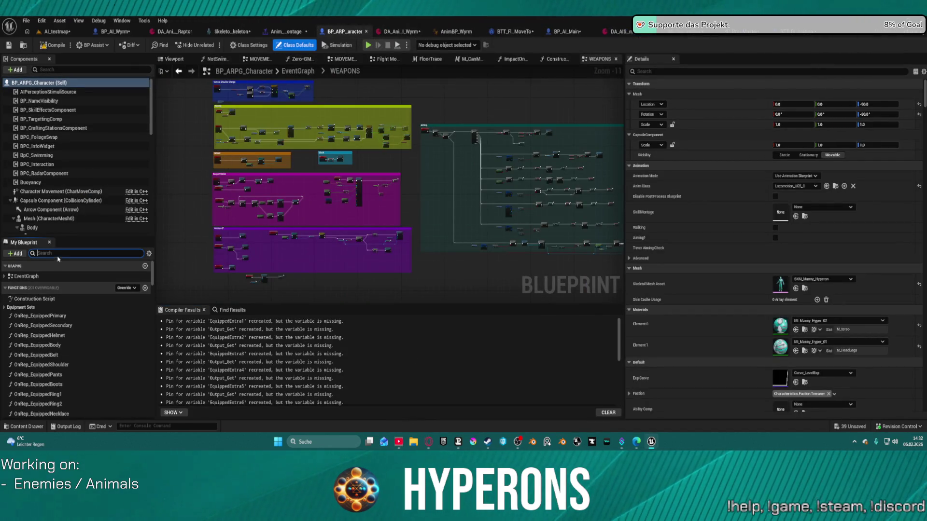
# Search 'kill' in My Blueprint and jump to the SKILL + DAMAGE graph section.
pyautogui.write('skill')
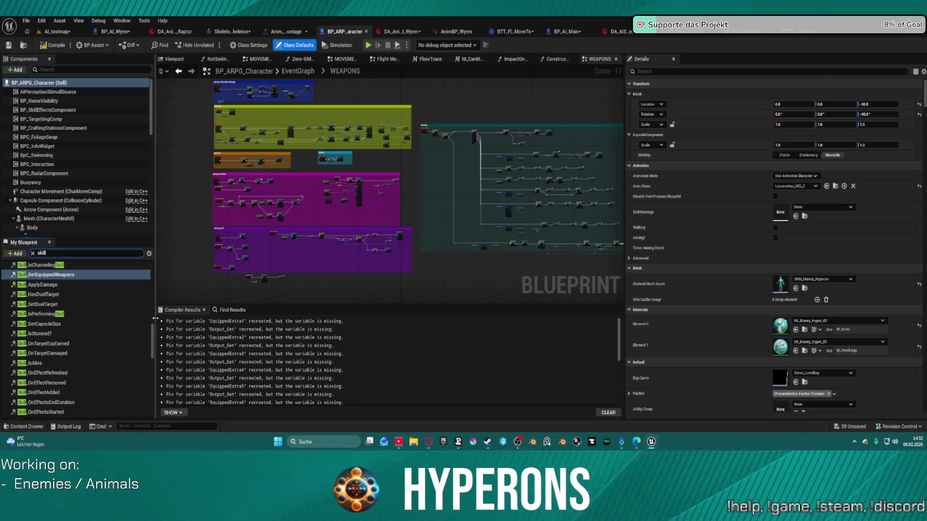
pyautogui.scroll(5, 58, 276)
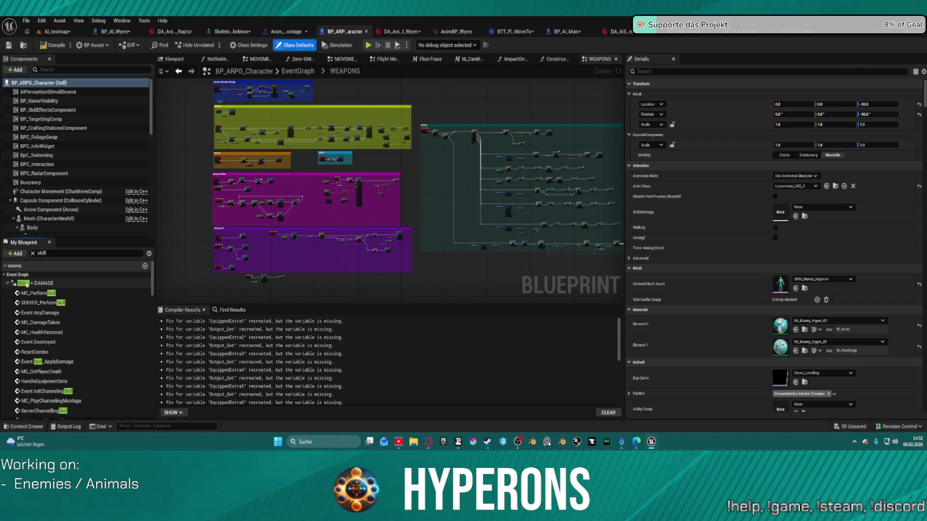
pyautogui.doubleClick(146, 283)
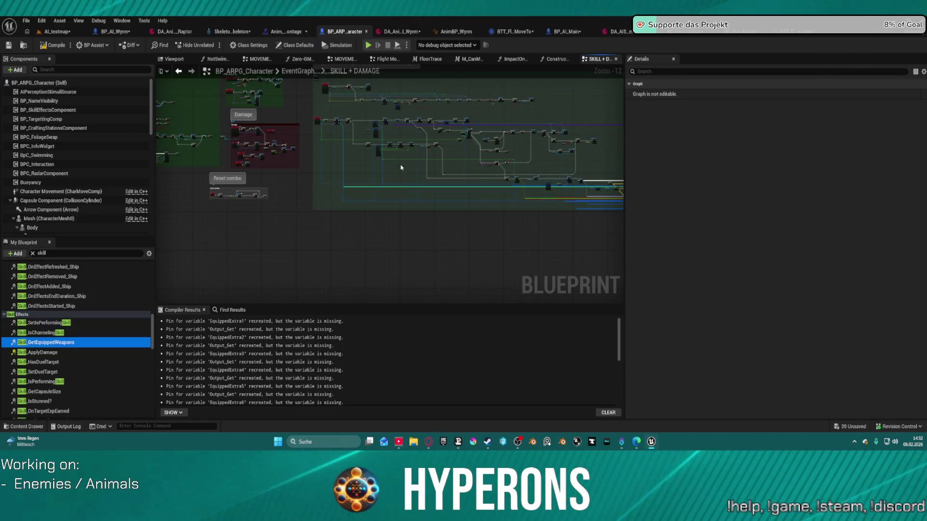
# Pan the graph to show the Muzzle socket location, the full SpawnActor node and the Select inputs.
pyautogui.scroll(8, 551, 172)
pyautogui.scroll(5, 194, 160)
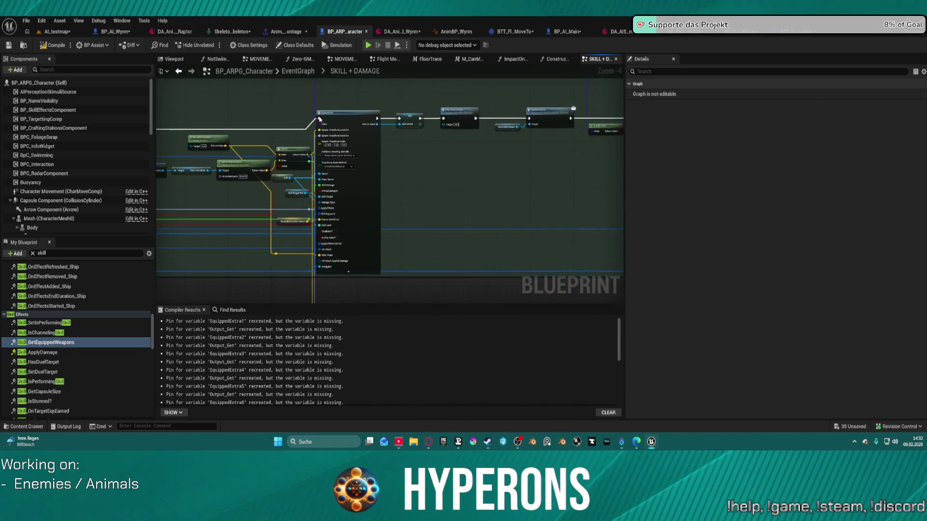
pyautogui.moveTo(303, 127); pyautogui.dragTo(473, 135)
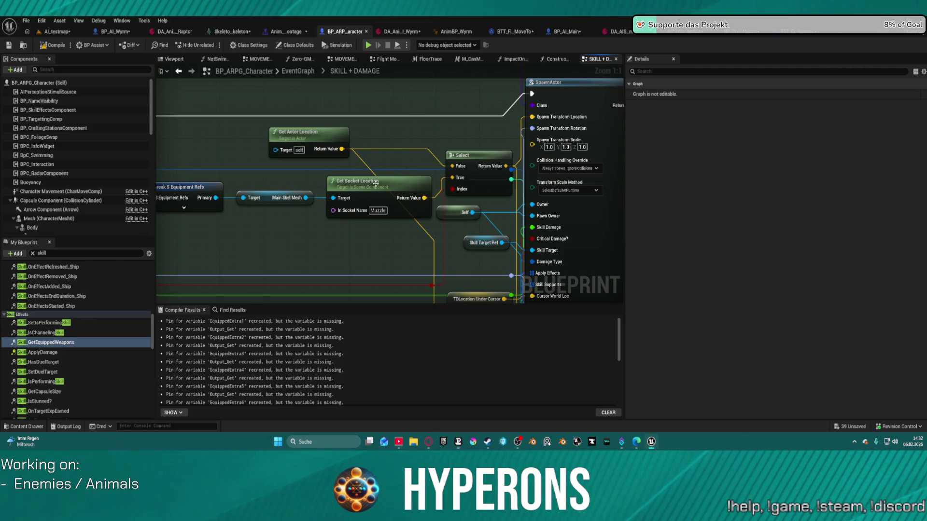
pyautogui.moveTo(375, 183)
pyautogui.mouseDown()
pyautogui.moveTo(362, 188)
pyautogui.moveTo(370, 176)
pyautogui.mouseUp()
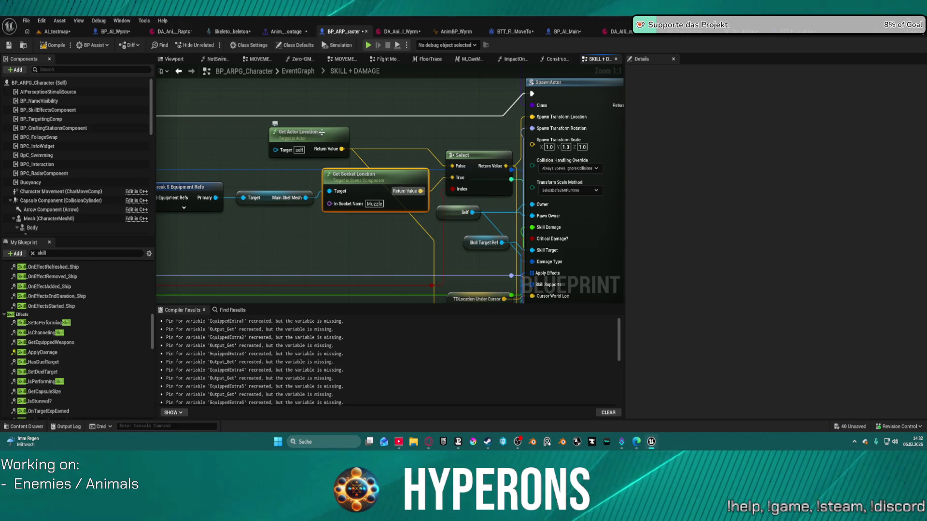
pyautogui.moveTo(438, 205)
pyautogui.mouseDown()
pyautogui.moveTo(539, 223)
pyautogui.moveTo(497, 64)
pyautogui.moveTo(510, 107)
pyautogui.moveTo(550, 145)
pyautogui.moveTo(499, 252)
pyautogui.mouseUp()
pyautogui.moveTo(538, 192)
pyautogui.mouseDown()
pyautogui.moveTo(541, 270)
pyautogui.moveTo(548, 178)
pyautogui.moveTo(553, 233)
pyautogui.moveTo(556, 225)
pyautogui.mouseUp()
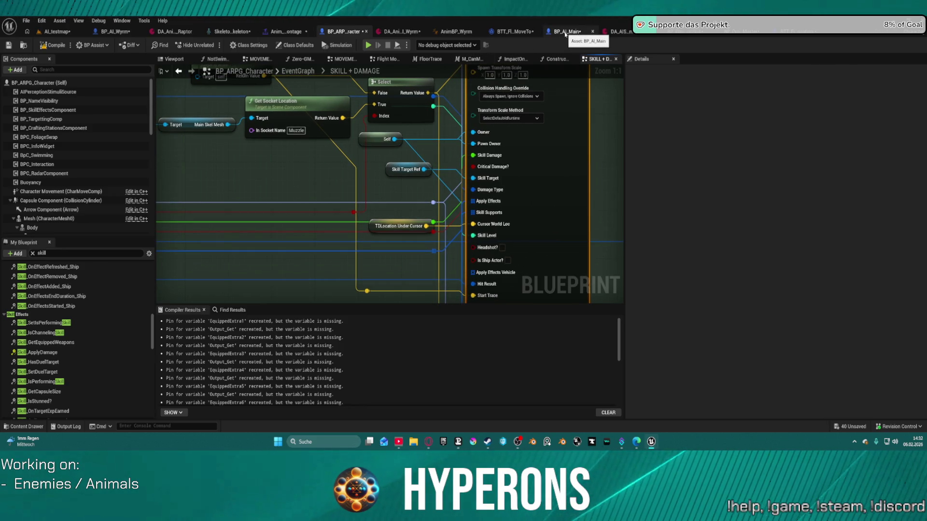
pyautogui.click(566, 32)
# Wire a forward-vector offset into SpawnActor's Start Trace in PerformAttack, compile, and return to AI_testmap.
pyautogui.scroll(-2, 362, 161)
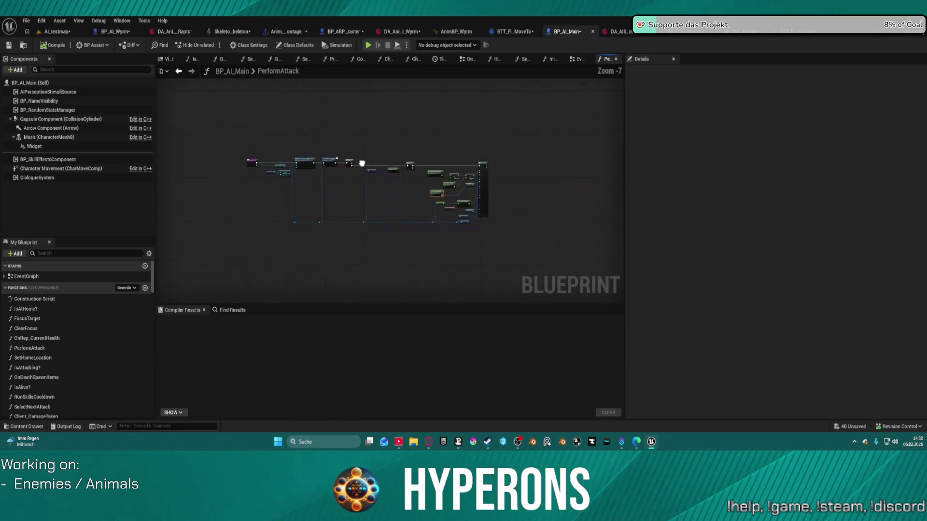
pyautogui.scroll(3, 397, 160)
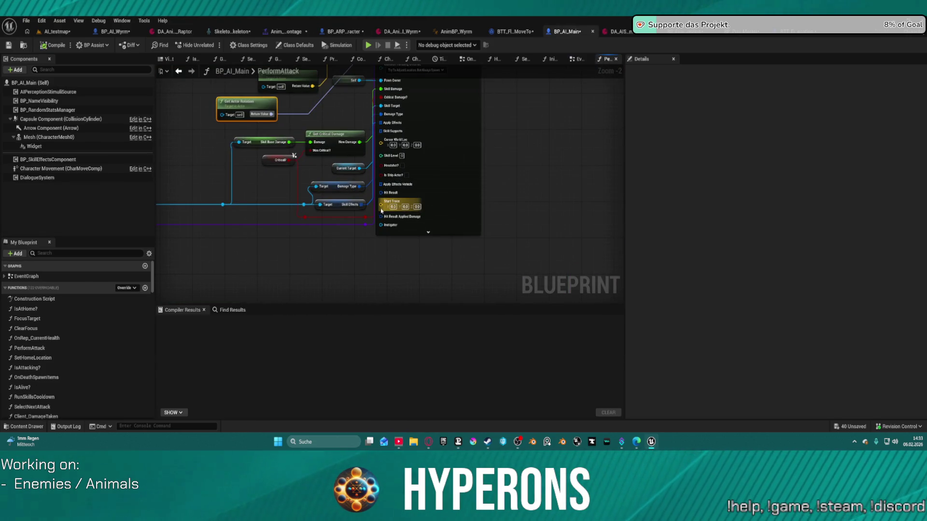
pyautogui.moveTo(381, 208)
pyautogui.mouseDown()
pyautogui.moveTo(371, 120)
pyautogui.moveTo(341, 201)
pyautogui.moveTo(314, 193)
pyautogui.moveTo(286, 144)
pyautogui.moveTo(308, 164)
pyautogui.mouseUp()
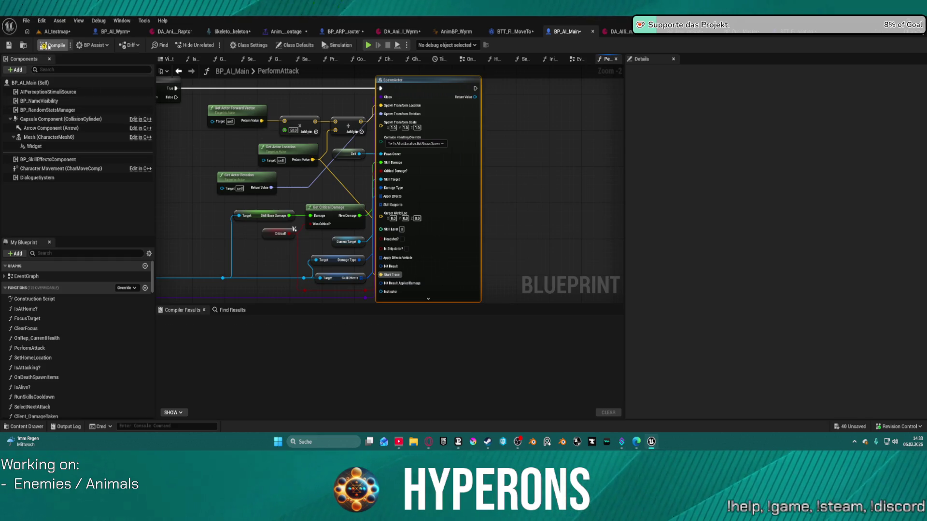
pyautogui.click(48, 47)
pyautogui.click(57, 31)
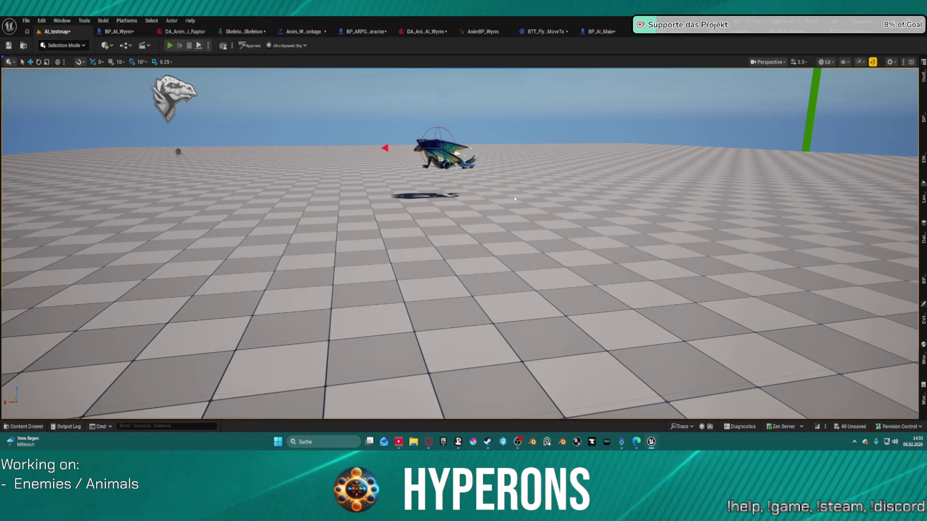
# Start play-testing AI_testmap and jump the character onto the white block and high into the air.
pyautogui.hotkey('alt', 'p')
pyautogui.press('space')
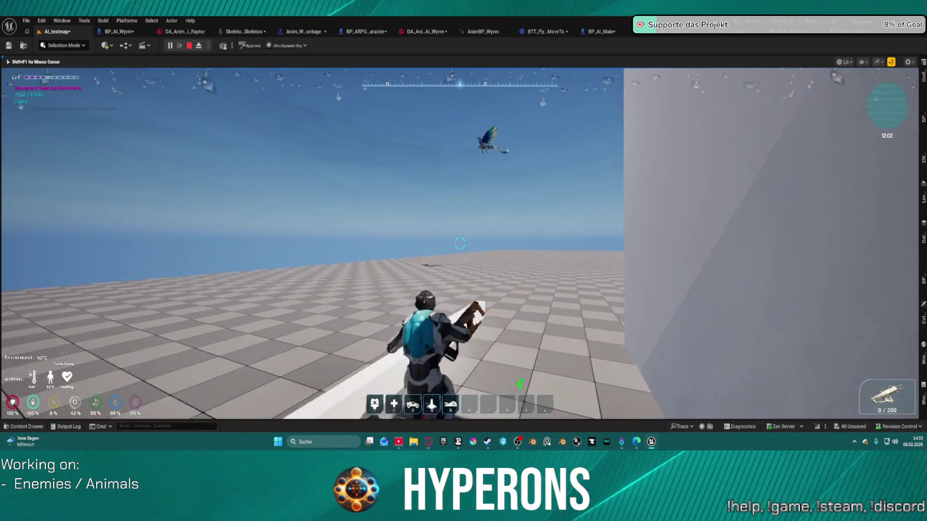
pyautogui.press('space')
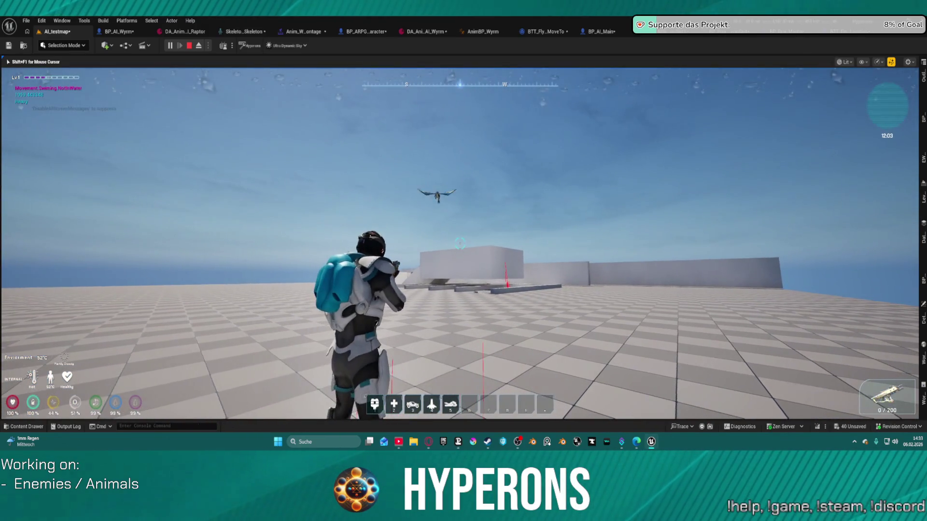
pyautogui.press('w')
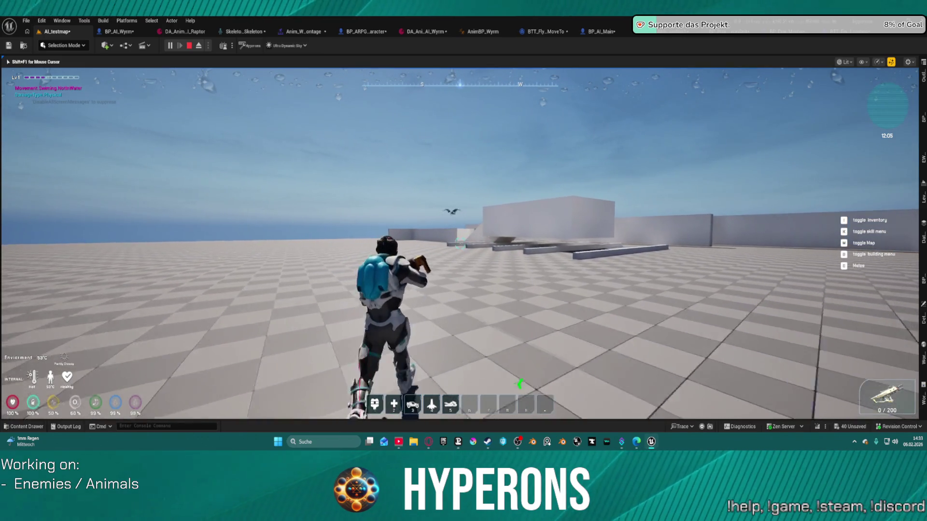
pyautogui.press('space')
# Run past the maze walls and across the open floor, chasing the flying wyrm.
pyautogui.press('w')
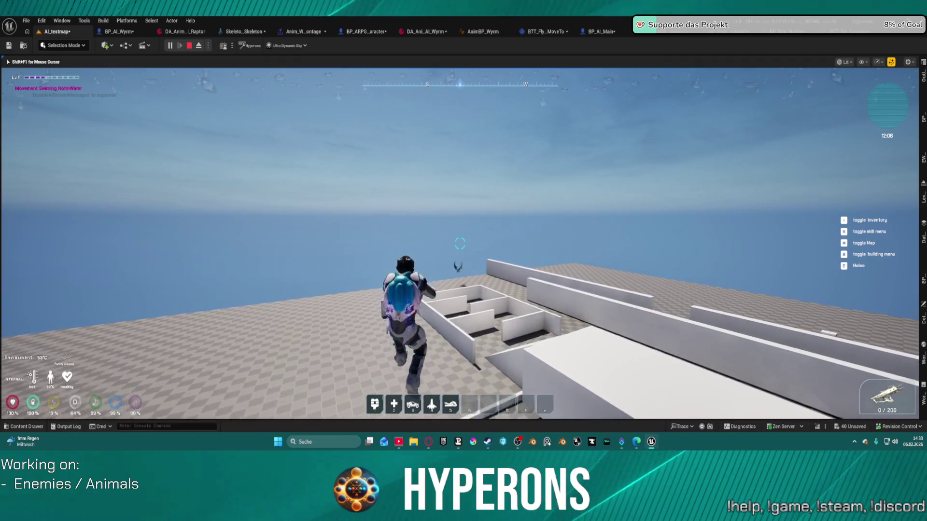
pyautogui.press('w')
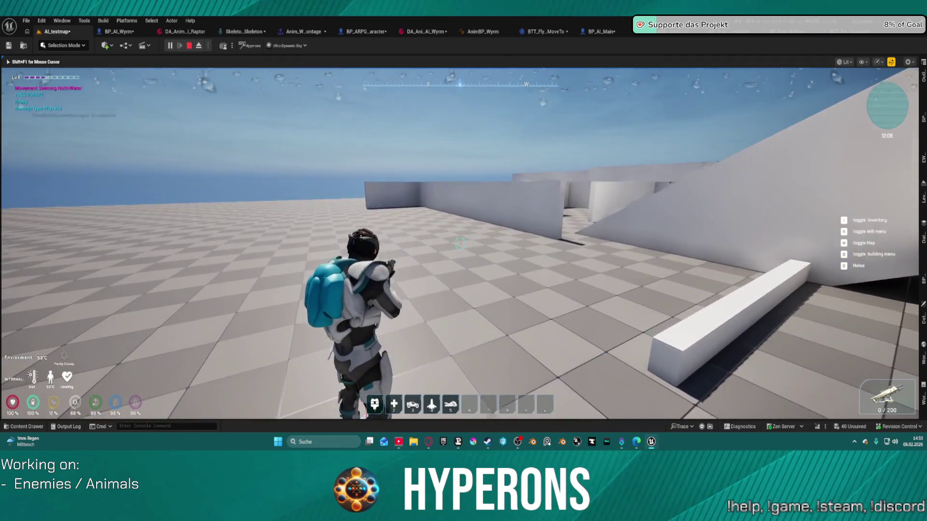
pyautogui.press('w')
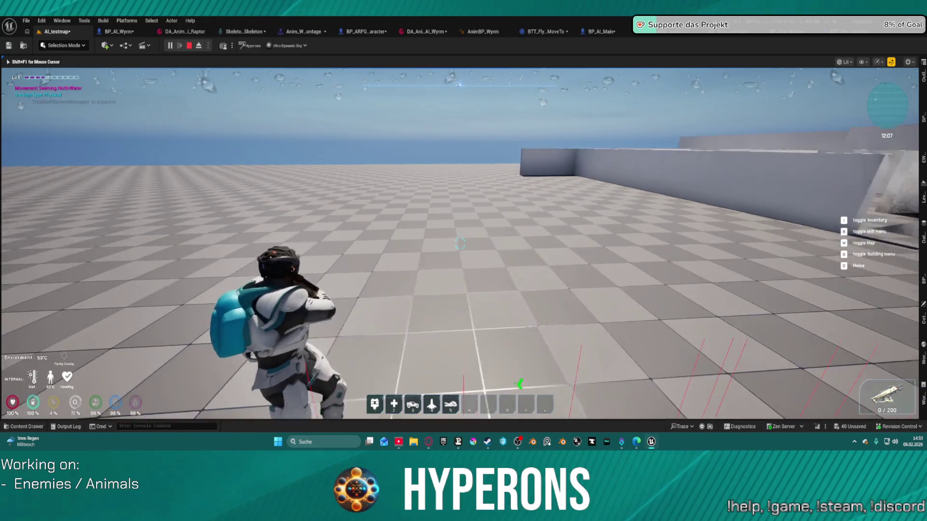
pyautogui.press('w')
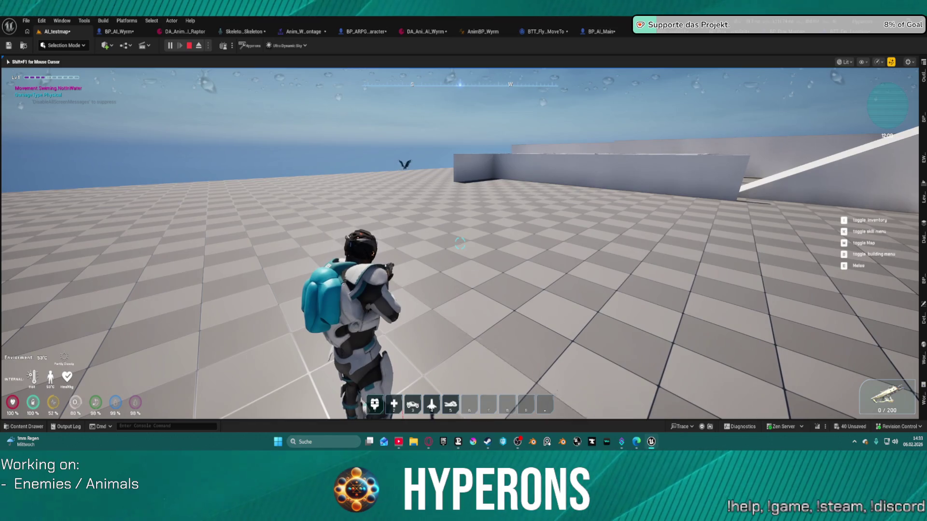
pyautogui.press('w')
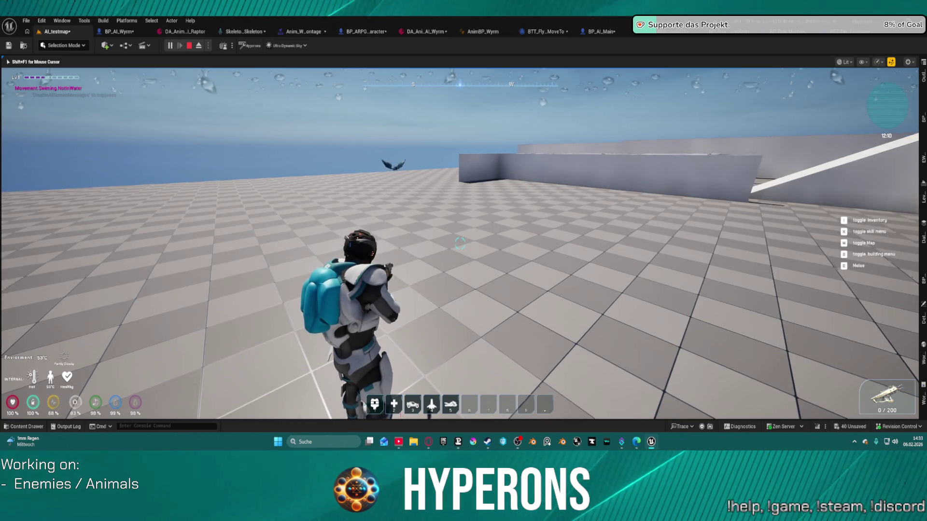
pyautogui.press('w')
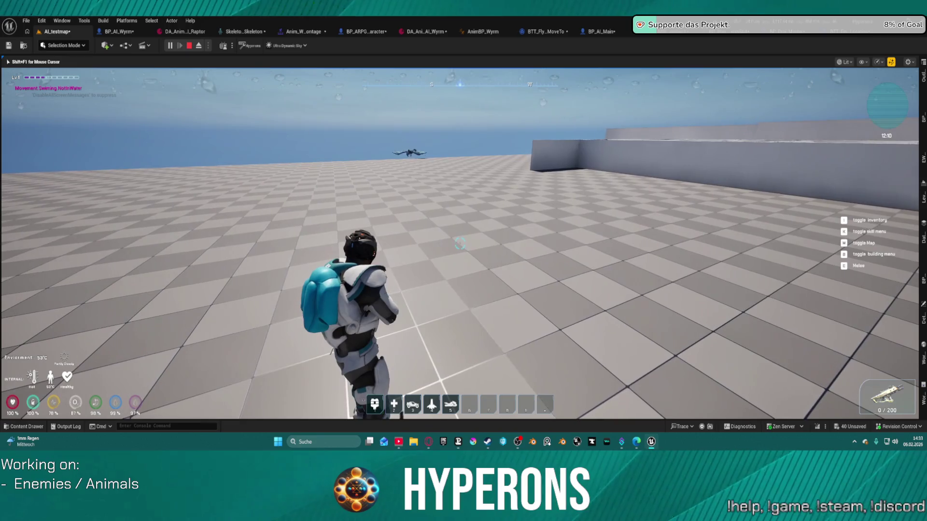
pyautogui.press('w')
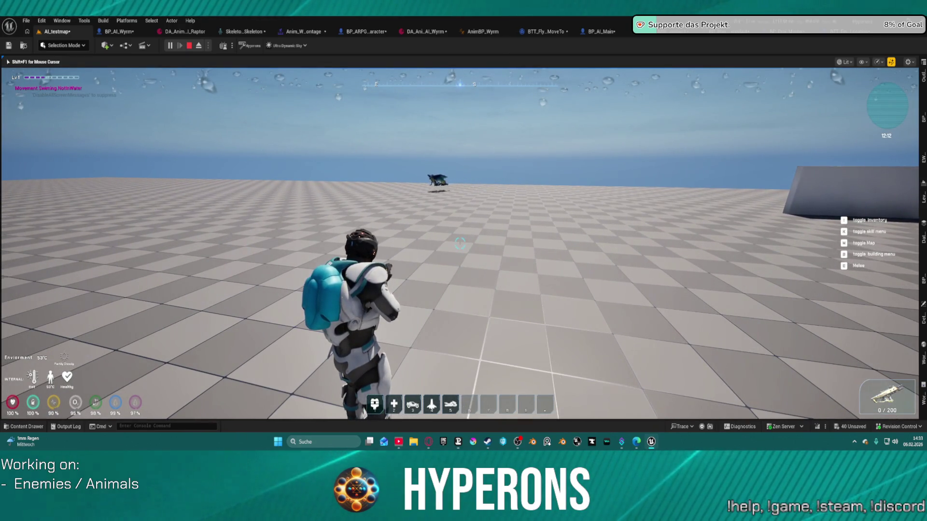
pyautogui.press('w')
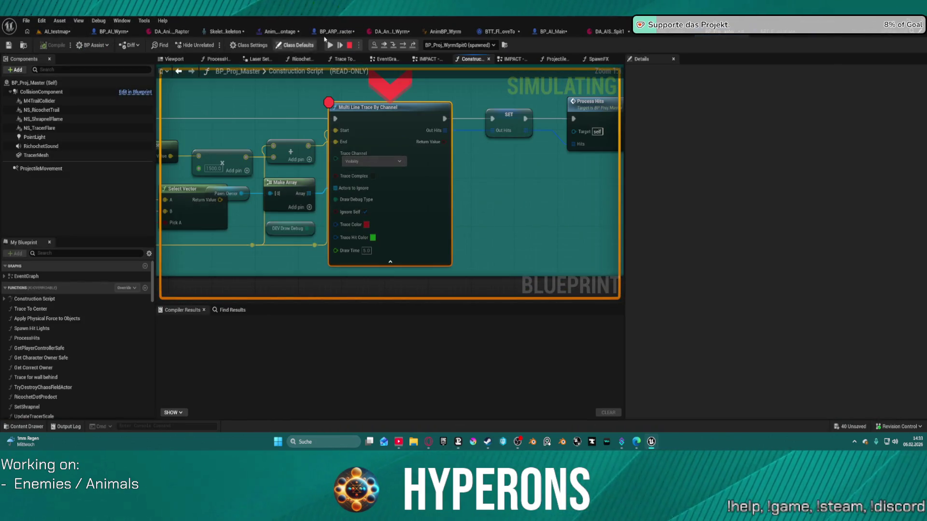
# Bring up the running AI_testmap session and resume the game past the breakpoint pause.
pyautogui.click(55, 34)
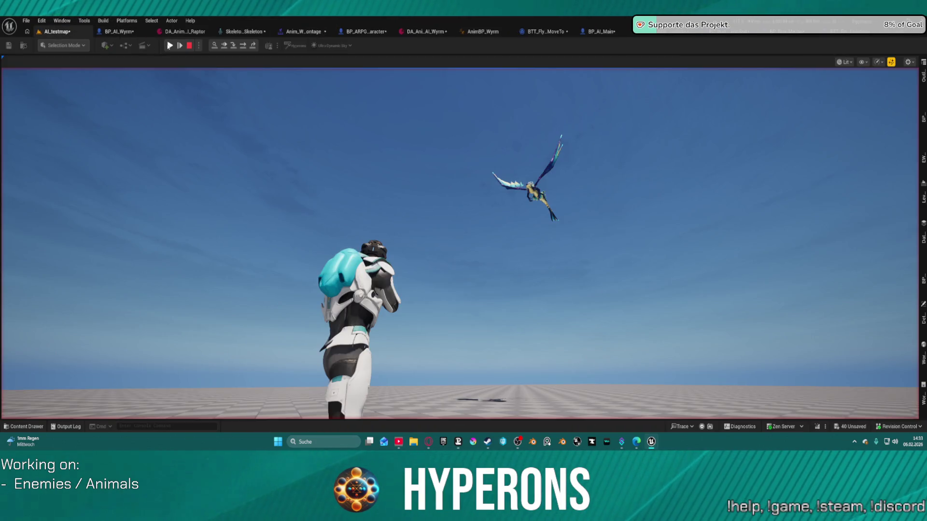
pyautogui.click(169, 45)
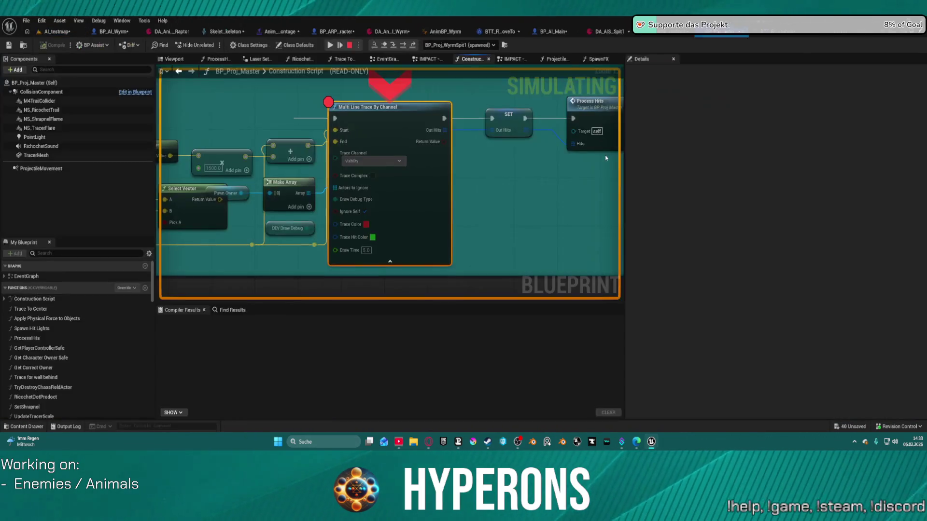
pyautogui.click(329, 46)
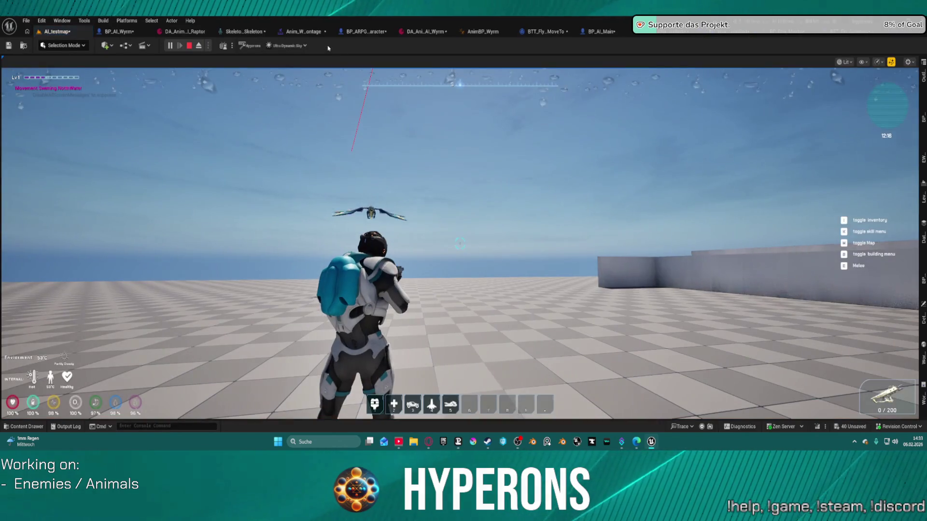
pyautogui.click(396, 144)
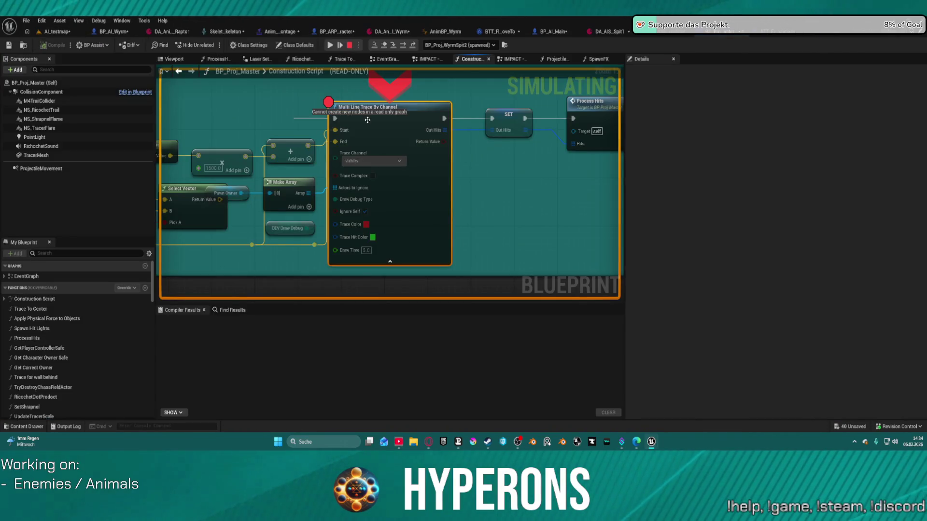
# Pick an action on the trace node, resume from the breakpoint, and stop the play session.
pyautogui.rightClick(368, 120)
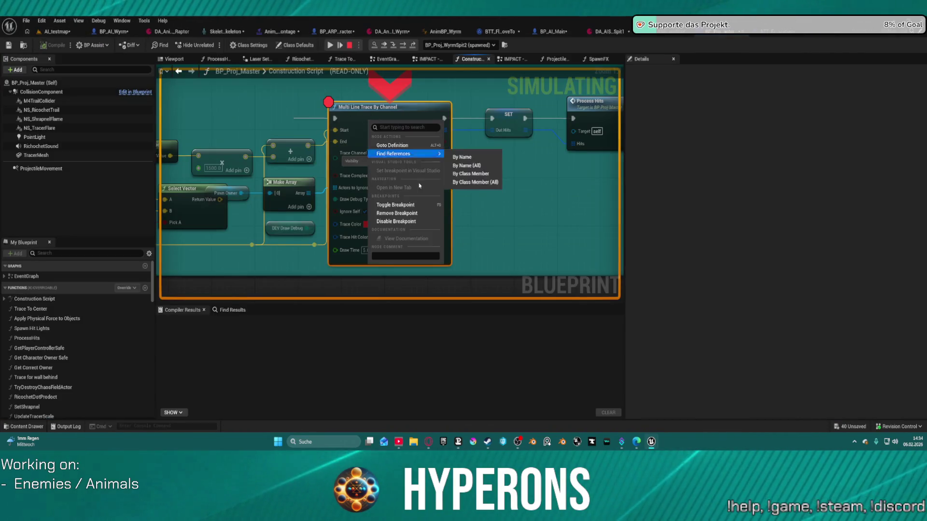
pyautogui.click(386, 208)
pyautogui.click(331, 45)
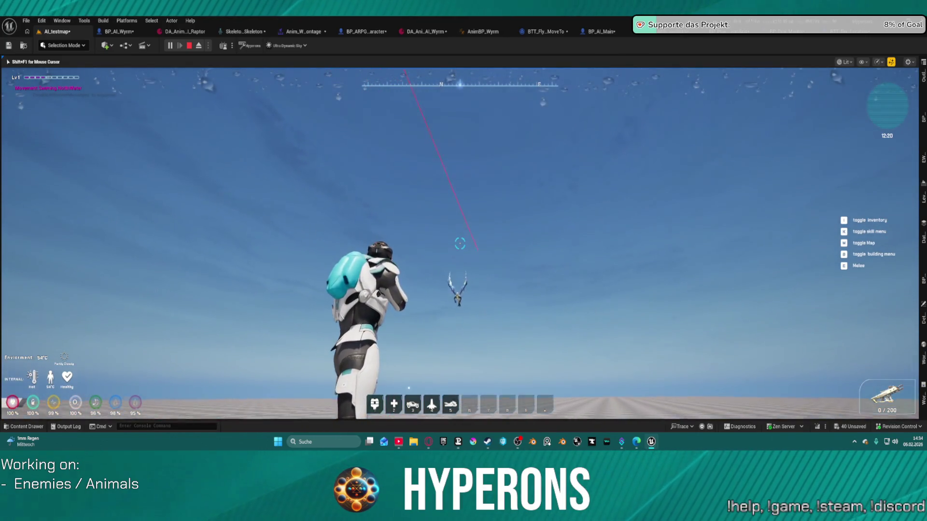
pyautogui.press('Escape')
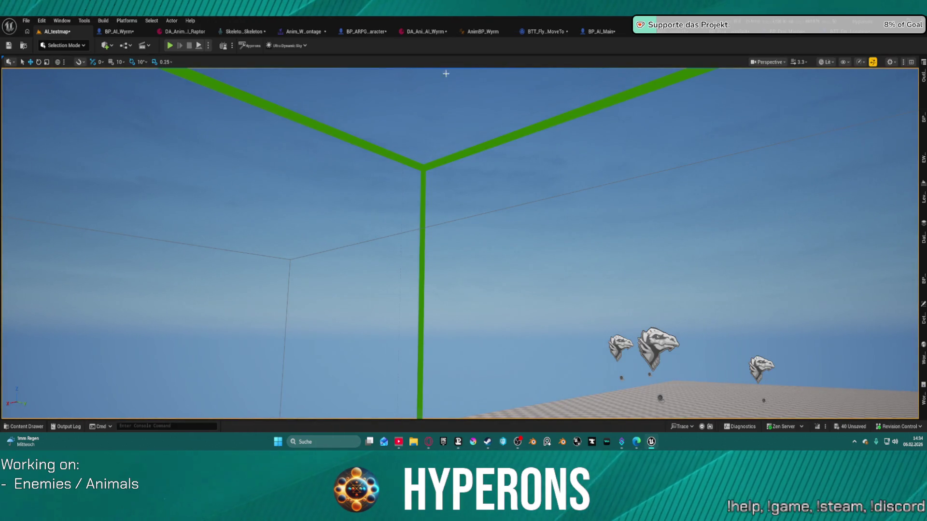
# In BP_Proj_Master, move Get Forward Vector next to Break Hit Result.
pyautogui.click(787, 35)
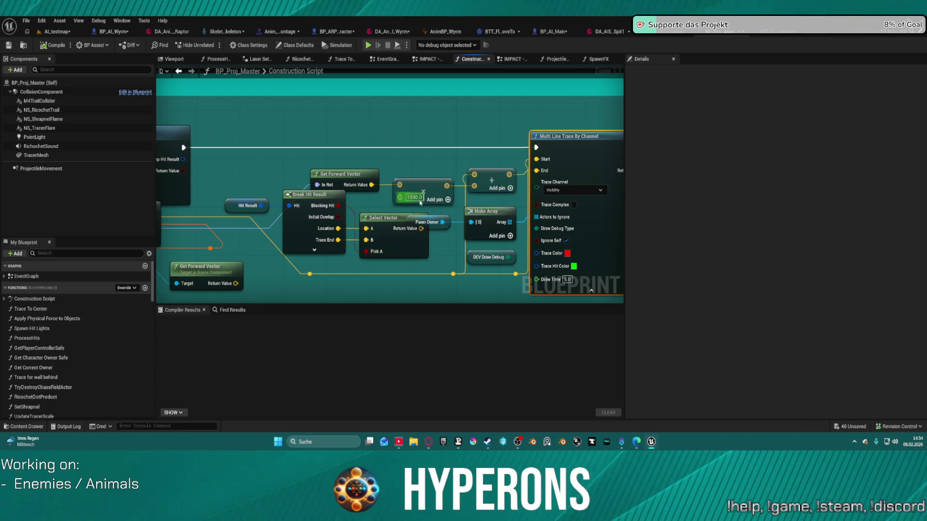
pyautogui.moveTo(359, 172)
pyautogui.mouseDown()
pyautogui.moveTo(358, 162)
pyautogui.moveTo(330, 158)
pyautogui.mouseUp()
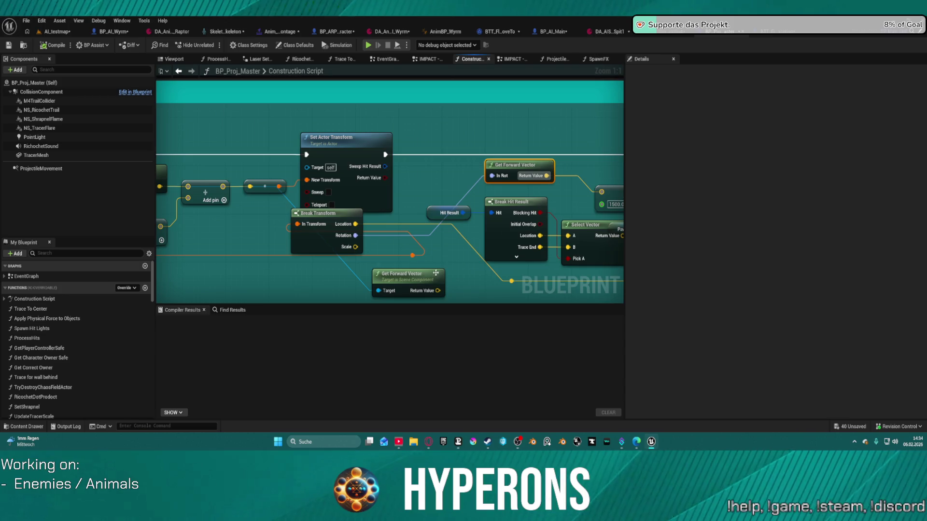
pyautogui.moveTo(435, 273)
pyautogui.mouseDown()
pyautogui.moveTo(531, 241)
pyautogui.moveTo(621, 188)
pyautogui.moveTo(513, 202)
pyautogui.moveTo(563, 203)
pyautogui.moveTo(582, 235)
pyautogui.mouseUp()
pyautogui.moveTo(313, 137); pyautogui.dragTo(350, 140)
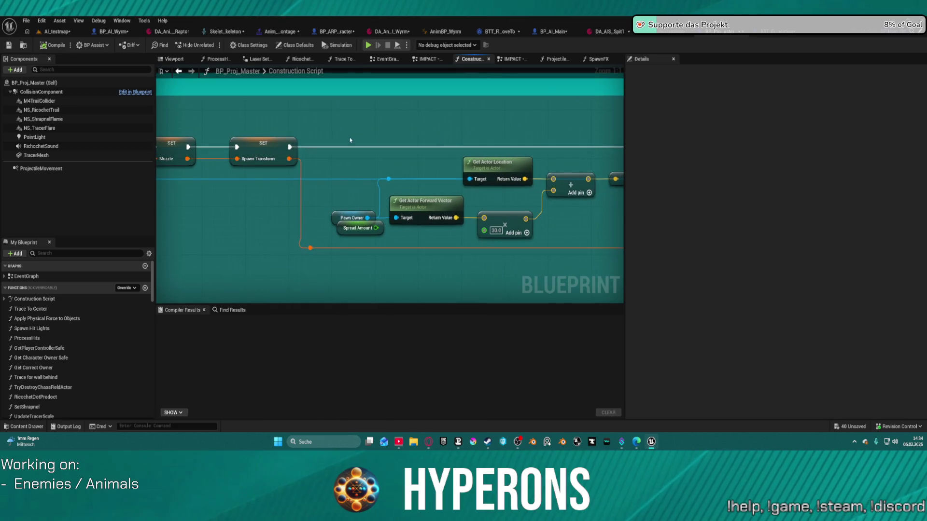
# Connect Set Actor Transform's exec pin directly to Multi Line Trace By Channel.
pyautogui.click(282, 151)
pyautogui.moveTo(283, 151); pyautogui.dragTo(596, 149)
pyautogui.moveTo(289, 150); pyautogui.dragTo(550, 145)
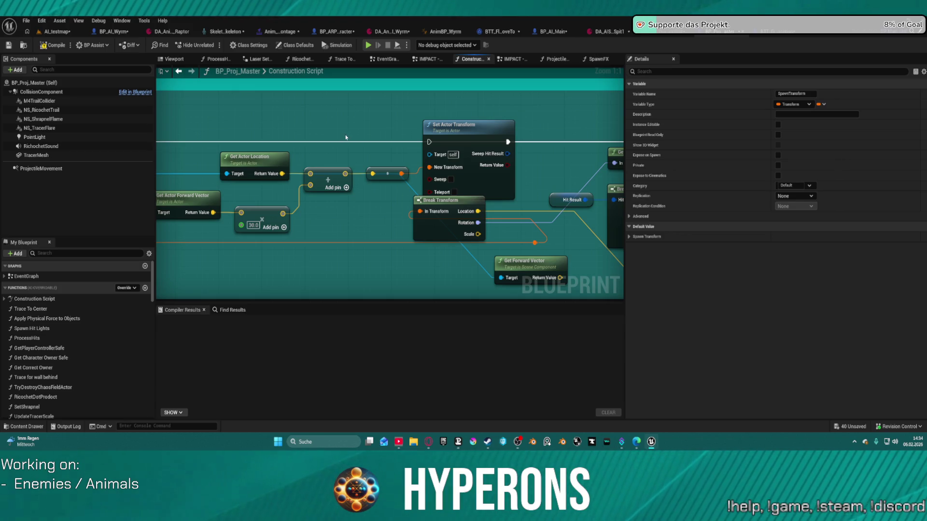
pyautogui.scroll(-5, 345, 138)
pyautogui.scroll(2, 450, 223)
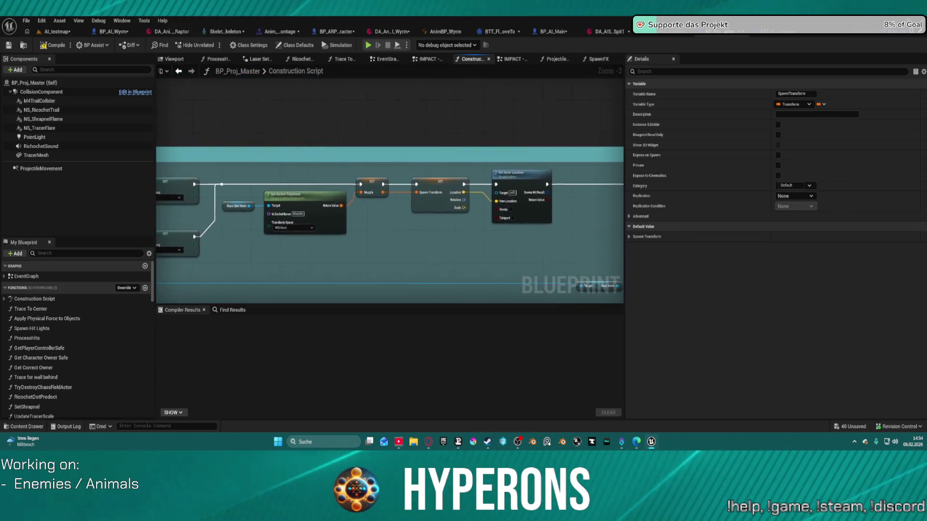
# Pan the Construction Script to reveal the second Get Socket Transform chain.
pyautogui.moveTo(449, 222)
pyautogui.mouseDown()
pyautogui.moveTo(341, 186)
pyautogui.moveTo(292, 193)
pyautogui.moveTo(390, 219)
pyautogui.moveTo(269, 153)
pyautogui.moveTo(217, 140)
pyautogui.mouseUp()
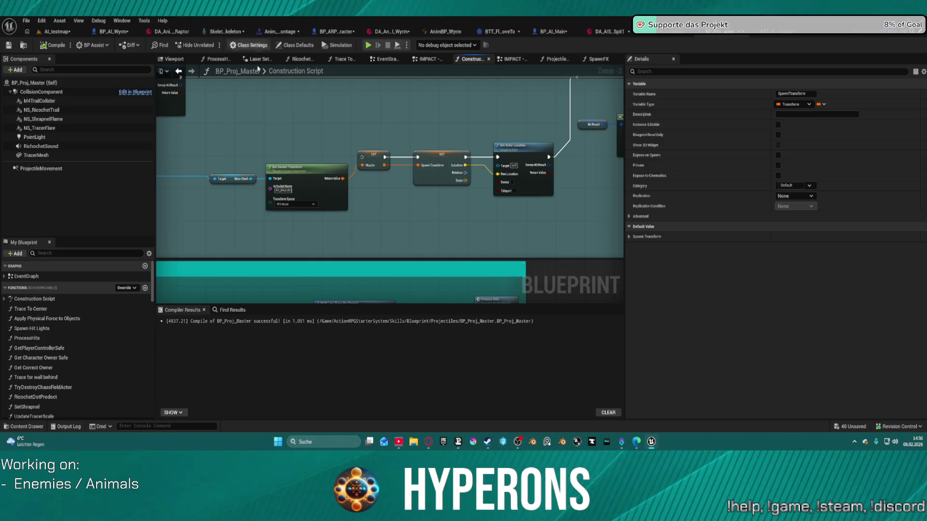
pyautogui.click(73, 31)
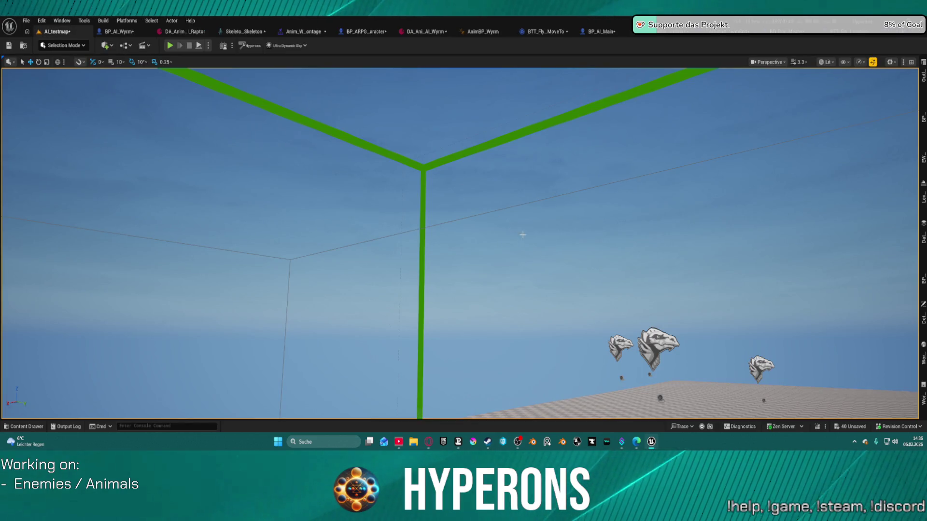
pyautogui.moveTo(522, 234); pyautogui.dragTo(521, 234)
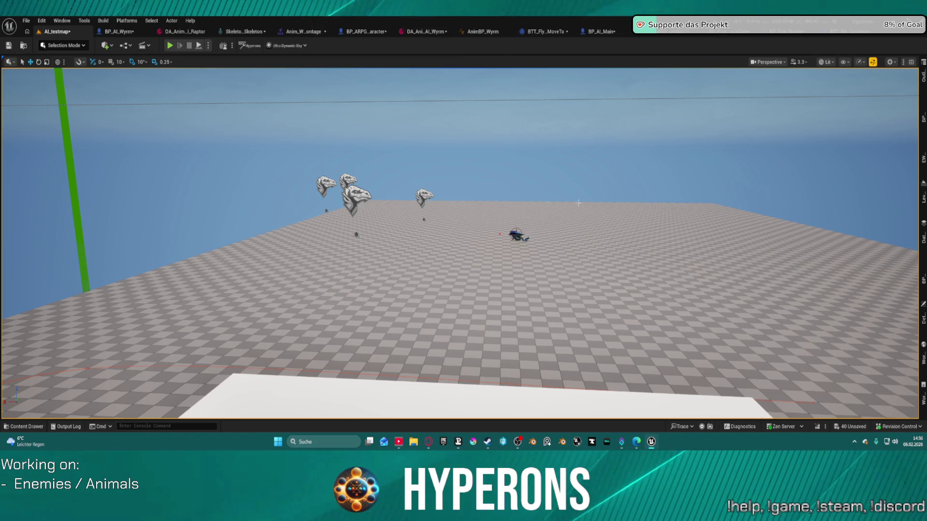
pyautogui.moveTo(554, 244)
pyautogui.mouseDown()
pyautogui.moveTo(435, 241)
pyautogui.moveTo(367, 208)
pyautogui.moveTo(348, 227)
pyautogui.moveTo(370, 209)
pyautogui.mouseUp()
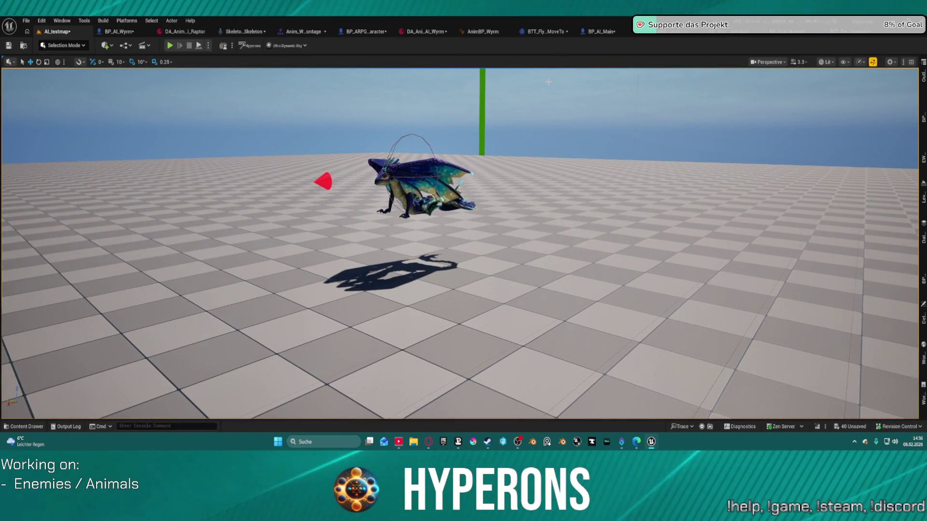
pyautogui.hotkey('alt', 'Tab')
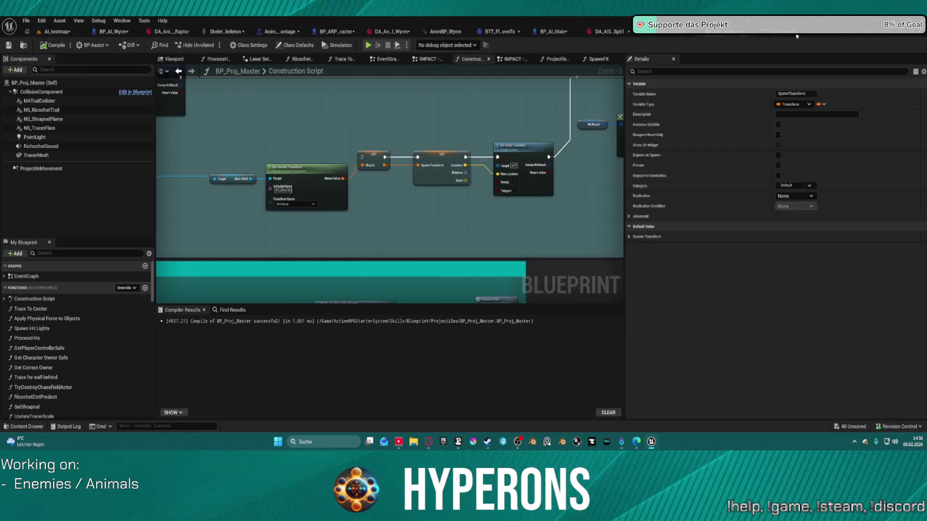
# Switch from the Construction Script to AI_testmap and start playing the level.
pyautogui.moveTo(311, 145); pyautogui.dragTo(474, 224)
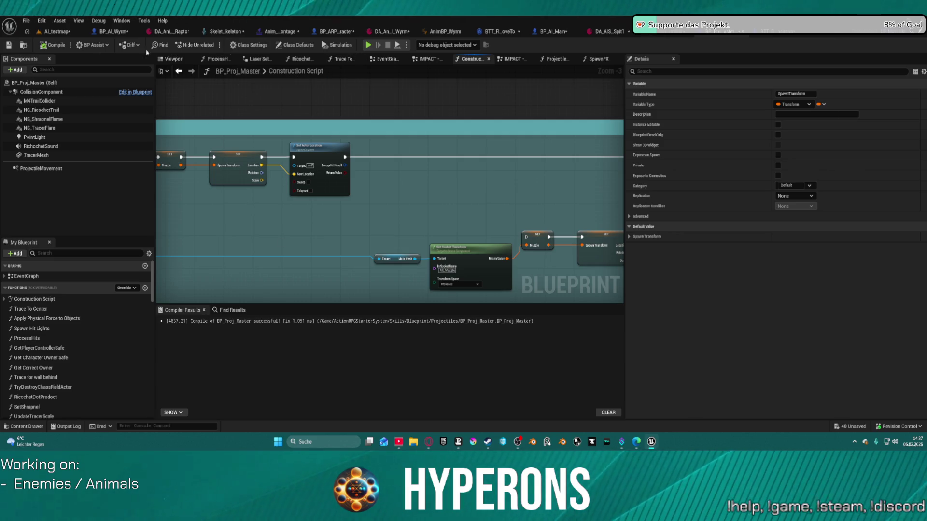
pyautogui.click(57, 31)
pyautogui.click(170, 46)
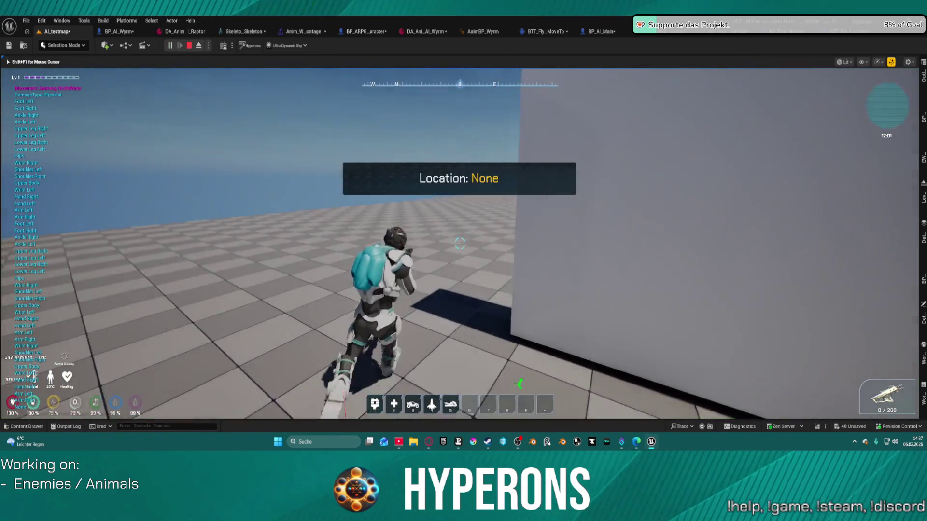
# Run toward the walls, jump onto the white block and into the air, then stop the session.
pyautogui.press('w')
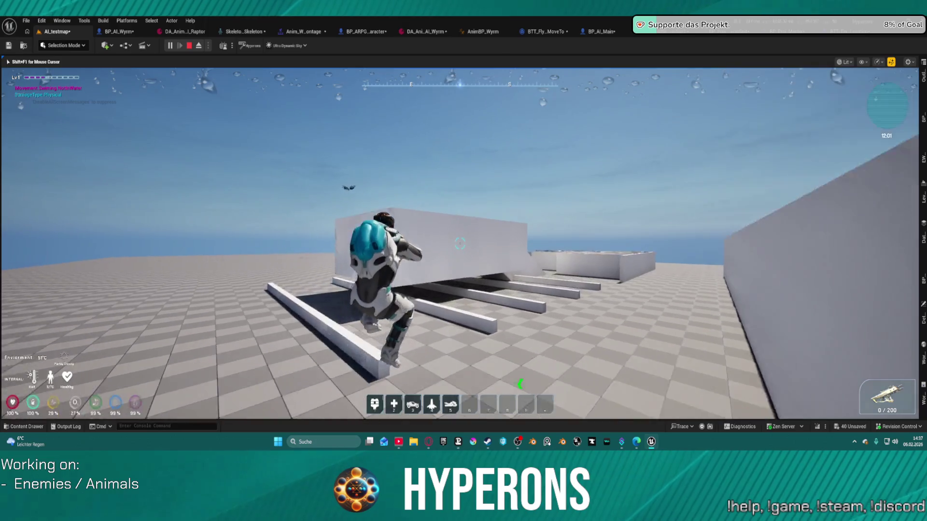
pyautogui.press('space')
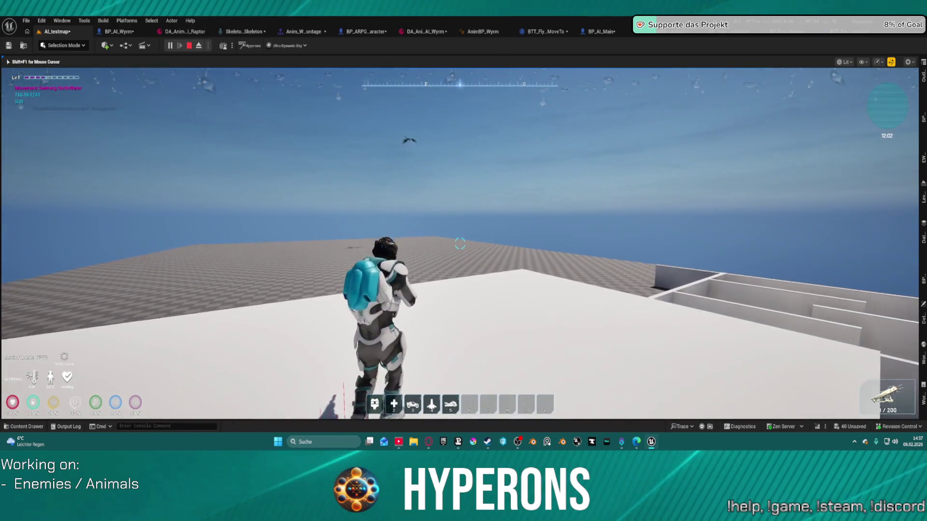
pyautogui.press('space')
pyautogui.press('w')
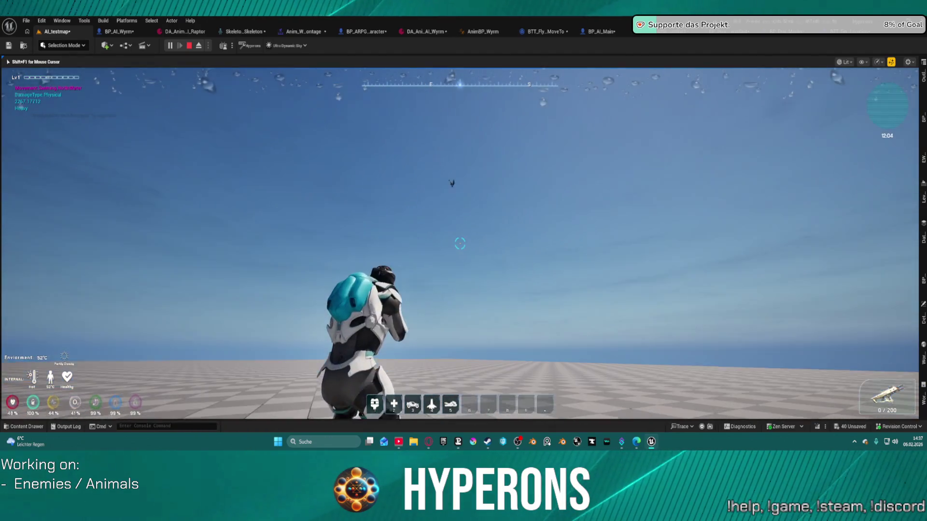
pyautogui.press('Escape')
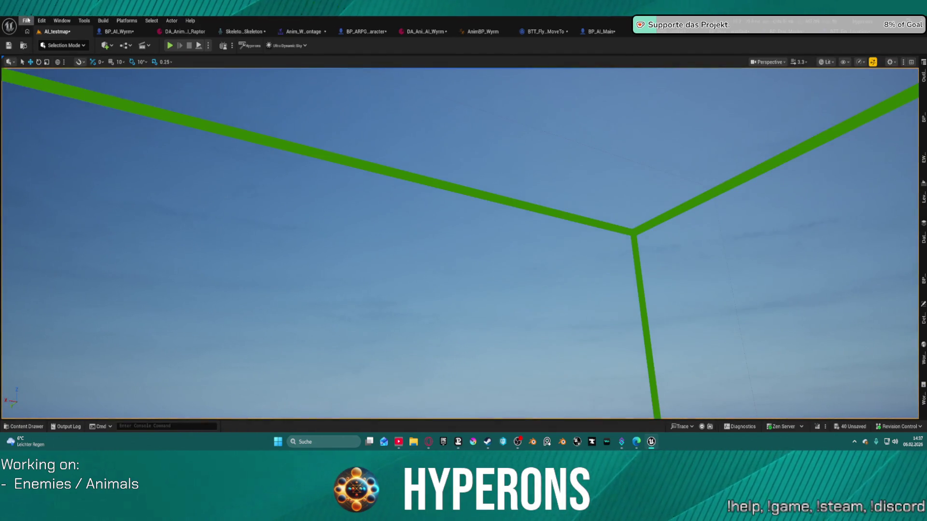
# Open LV_P_Inogo from Recent Levels, saving AI_testmap, close the Message Log, and start playing.
pyautogui.click(27, 20)
pyautogui.moveTo(107, 74)
pyautogui.click(155, 103)
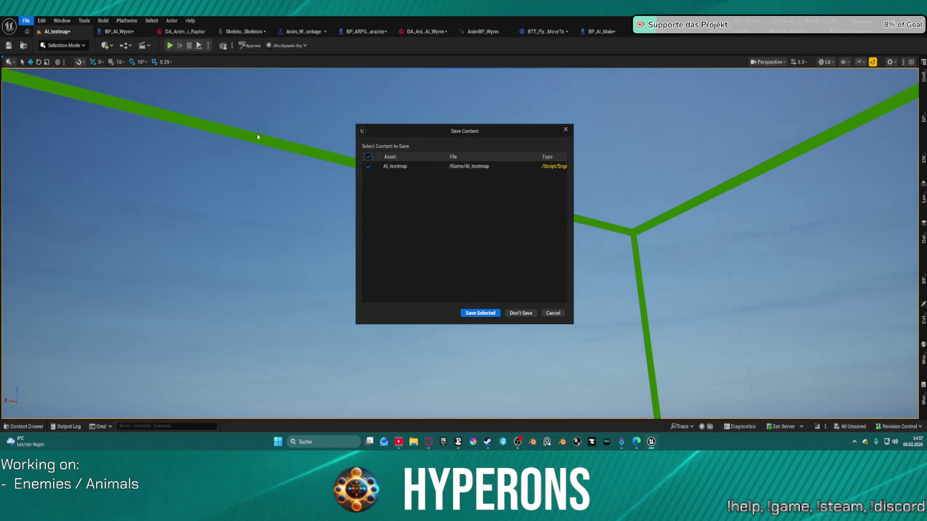
pyautogui.click(479, 313)
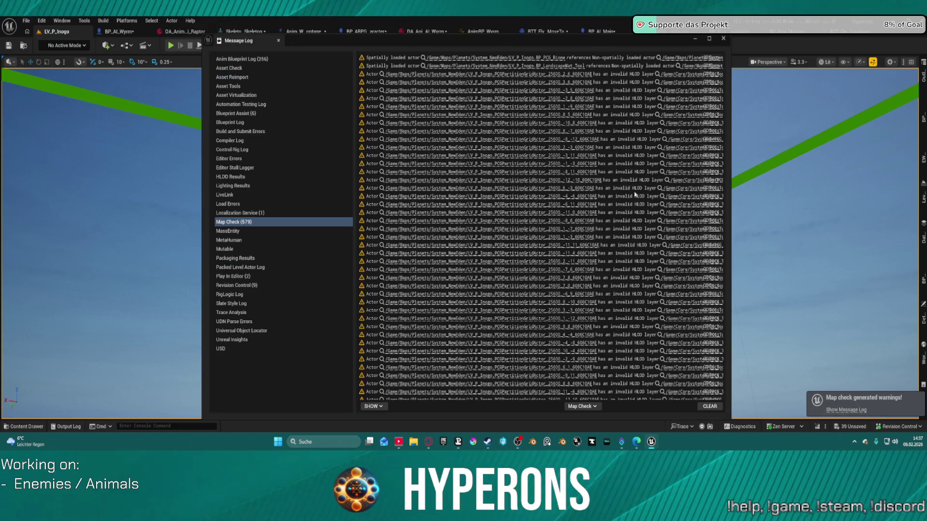
pyautogui.click(724, 39)
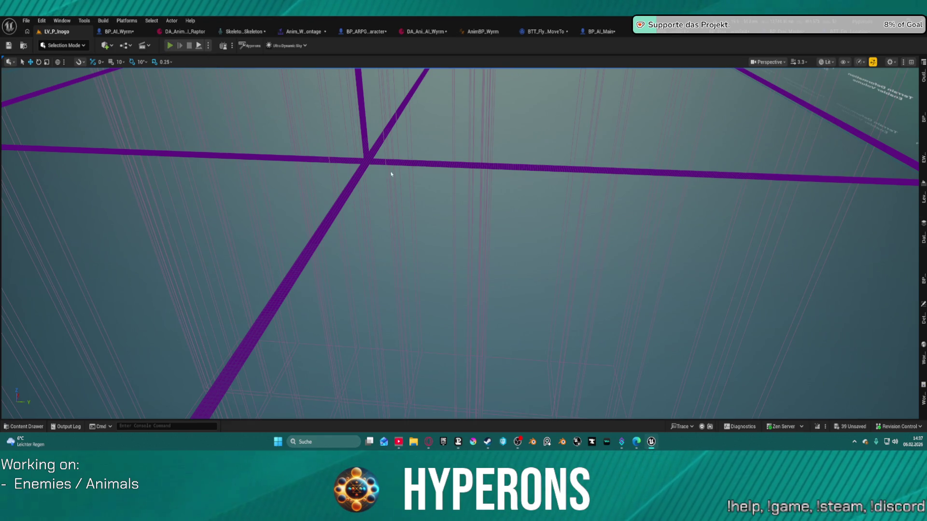
pyautogui.hotkey('alt', 'p')
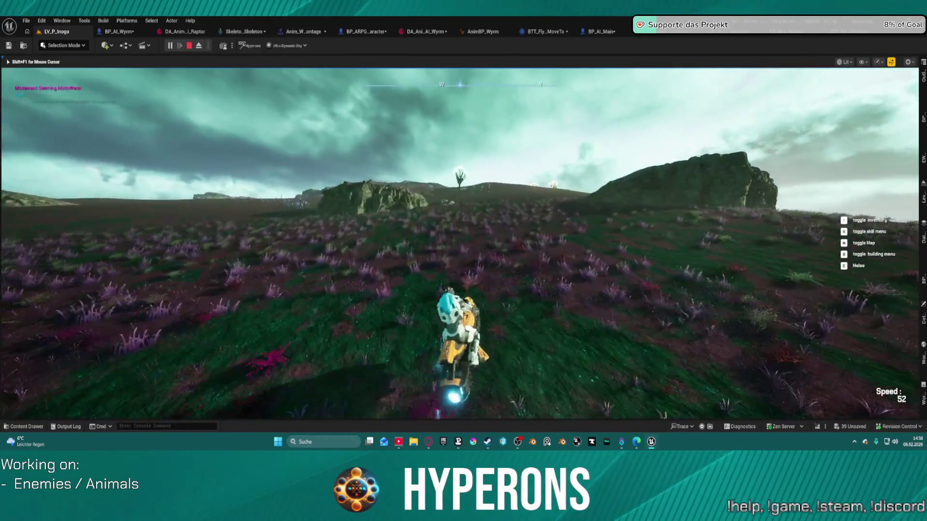
# Dismount the character from the hoverbike with F.
pyautogui.press('f')
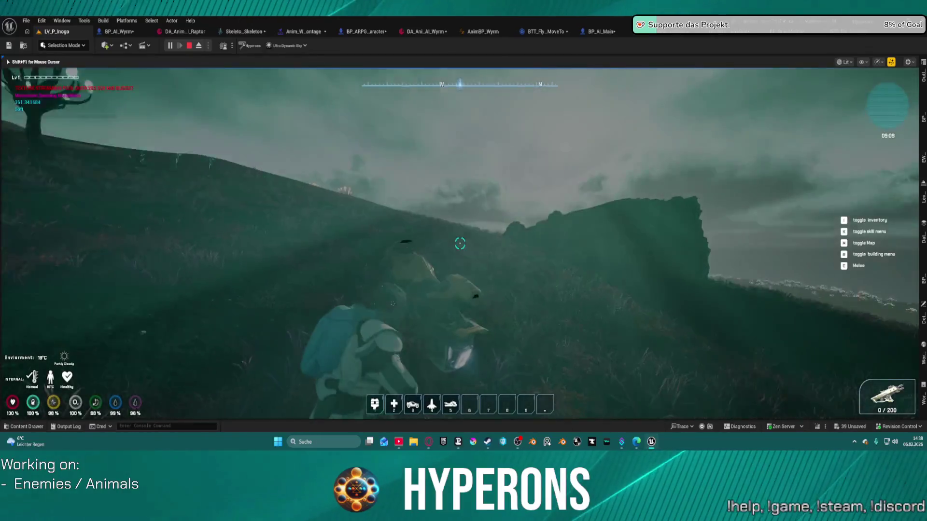
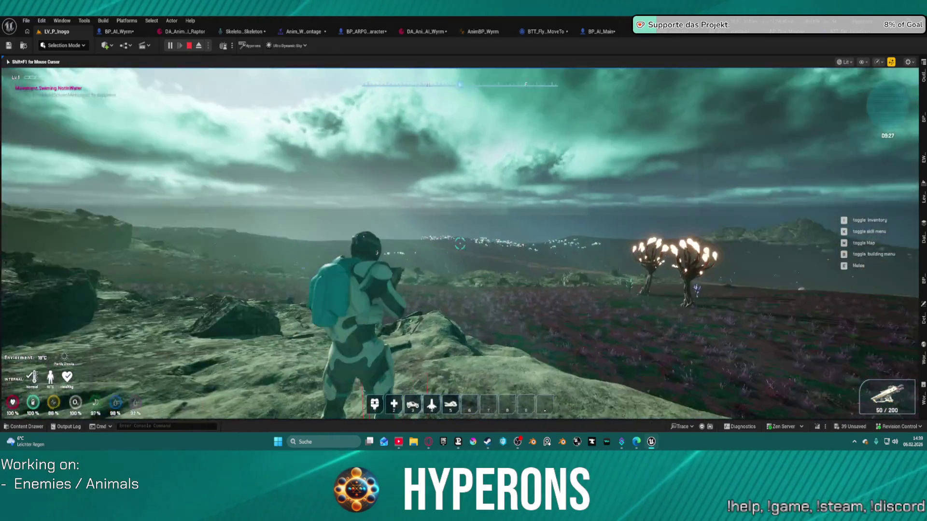
# Stop the current play session, load LV_P_NewEden from recent levels, dismiss the Message Log, and start Play In Editor.
pyautogui.press('Escape')
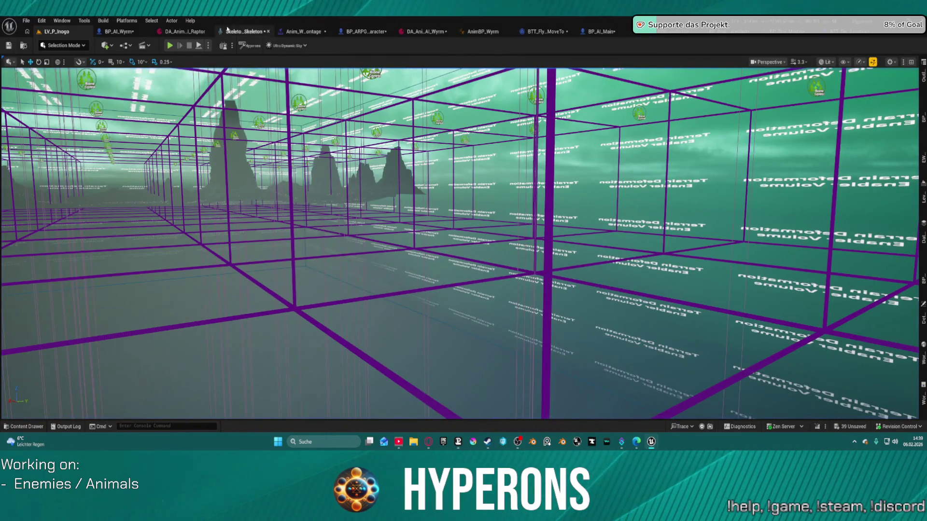
pyautogui.click(25, 22)
pyautogui.moveTo(77, 76)
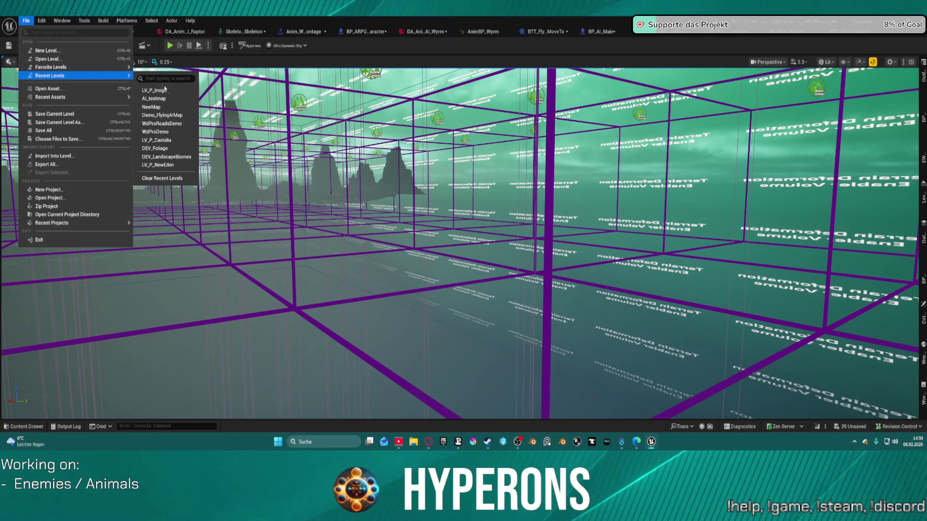
pyautogui.click(159, 165)
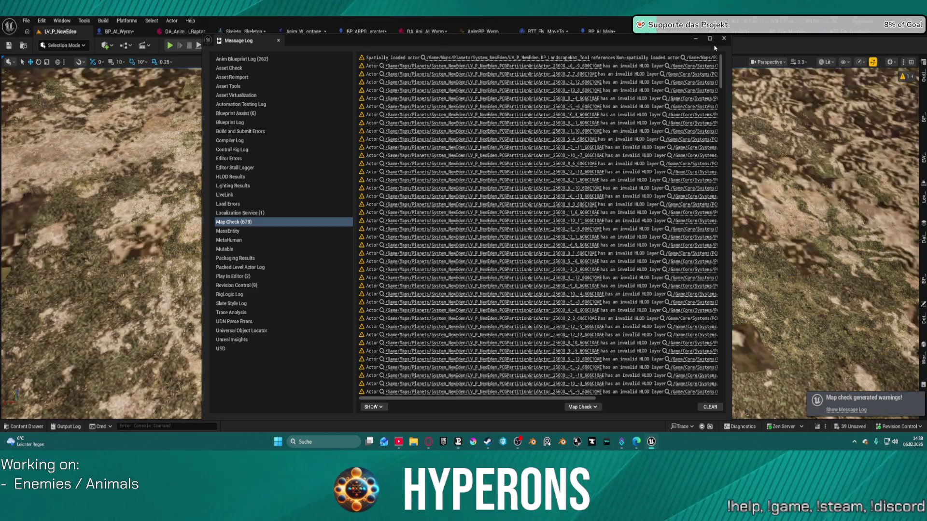
pyautogui.click(724, 39)
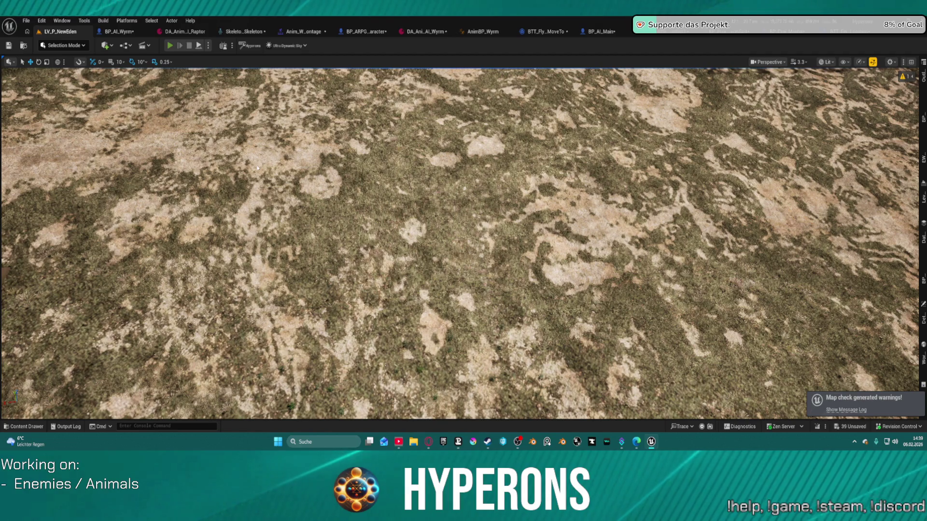
pyautogui.click(170, 45)
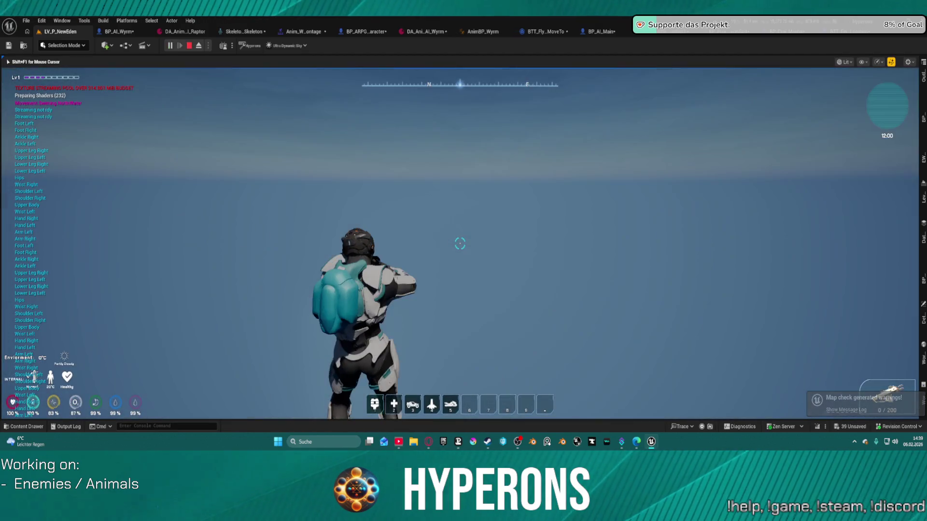
# Run the character forward along the dirt path onto the sandy terrain.
pyautogui.press('w')
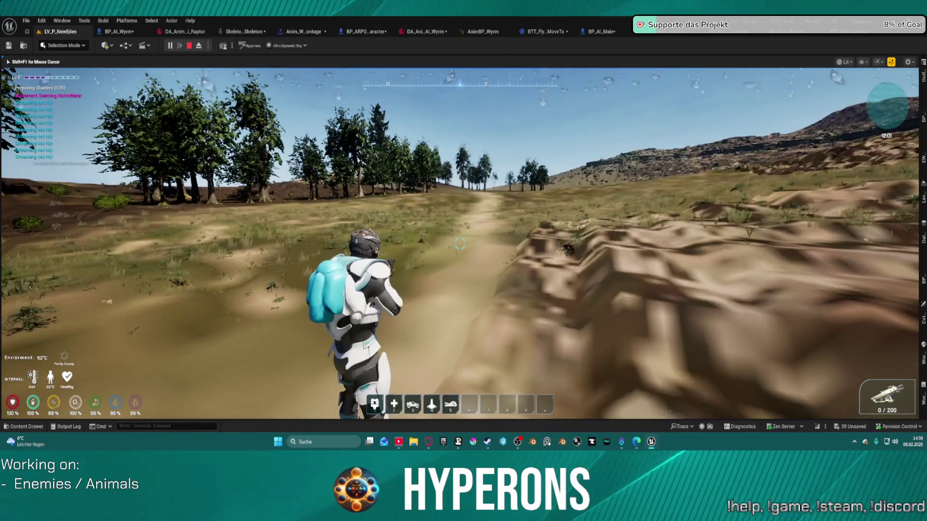
pyautogui.press('w')
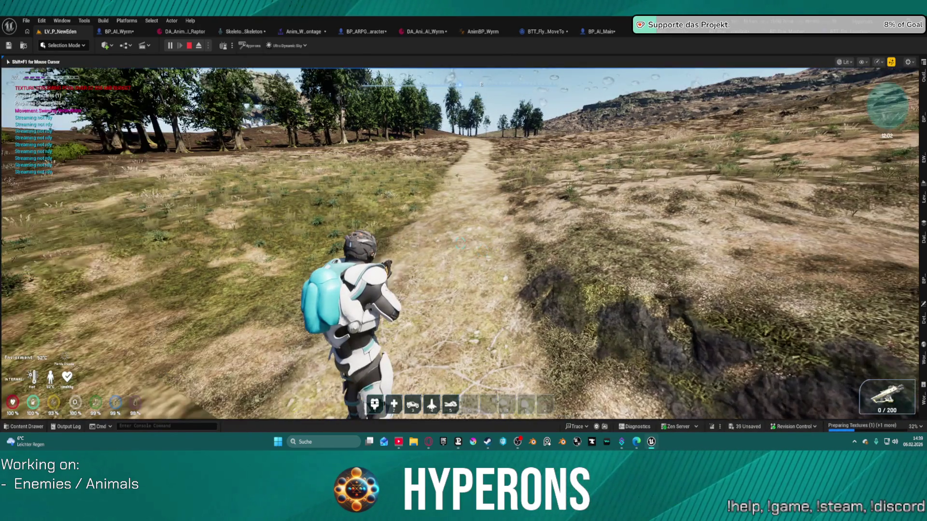
pyautogui.press('w')
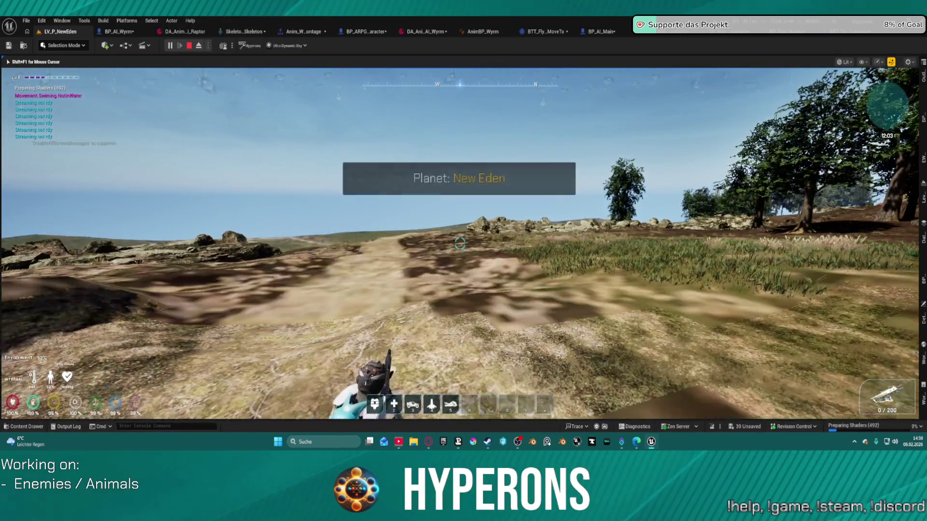
pyautogui.press('w')
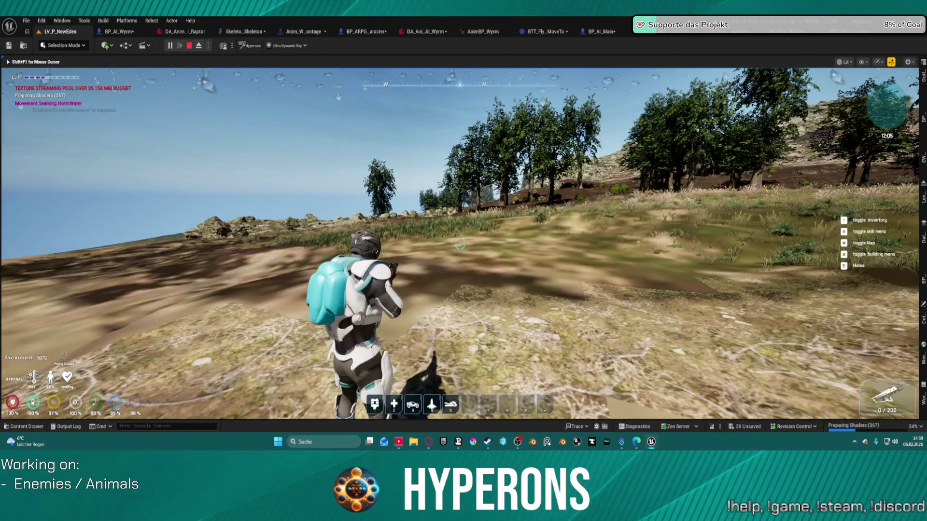
# Free the mouse from the game, briefly focus the console command field, then return control to the game view.
pyautogui.press('super')
pyautogui.moveTo(651, 443)
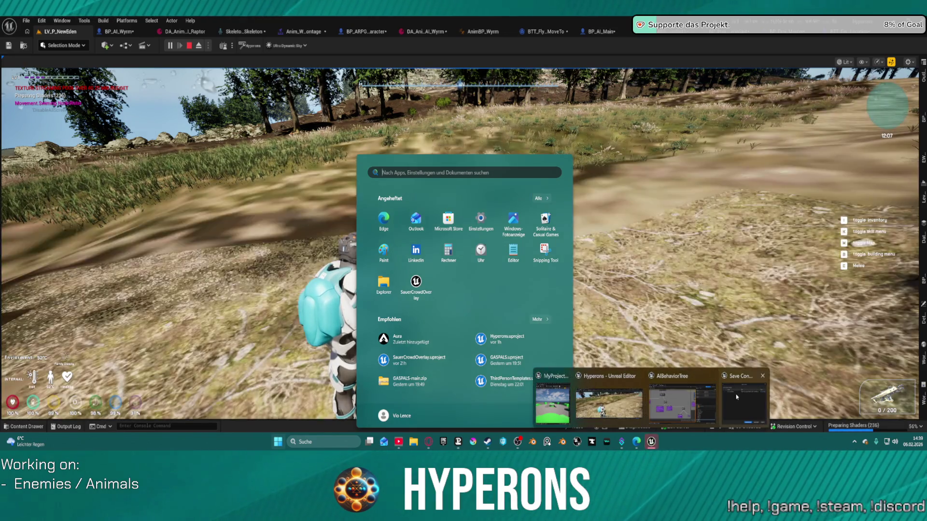
pyautogui.press('super')
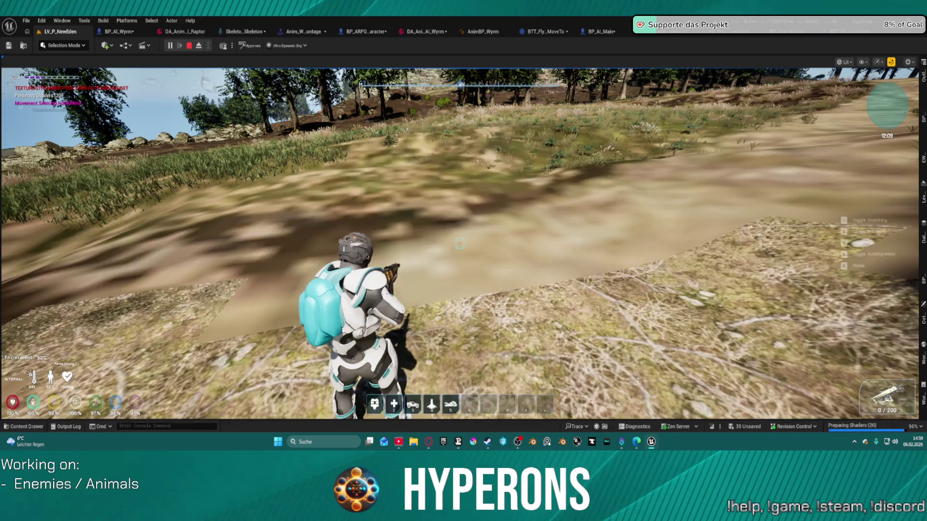
pyautogui.press('super')
pyautogui.click(441, 150)
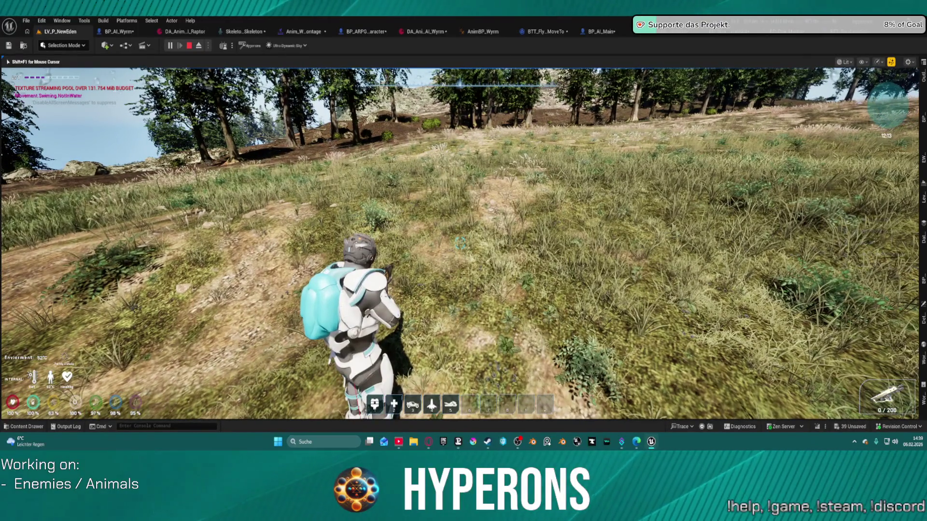
pyautogui.press('super')
pyautogui.click(176, 424)
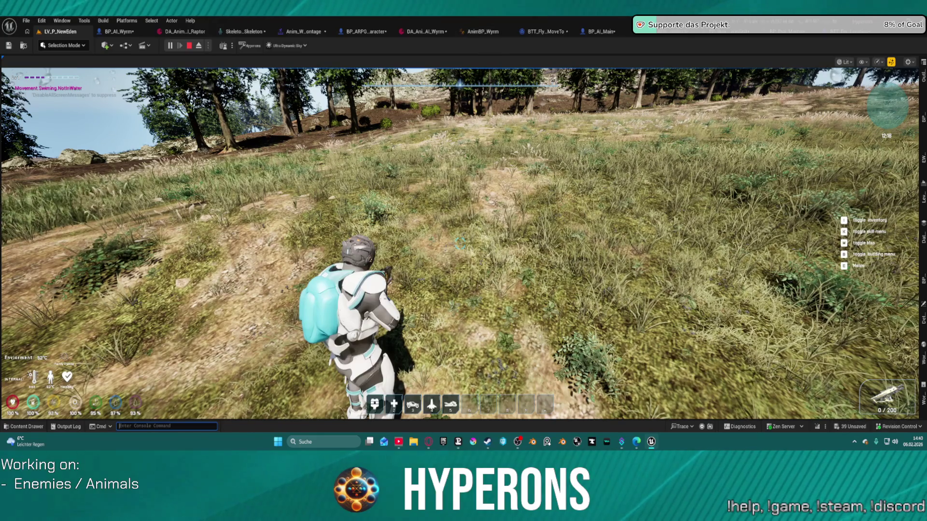
pyautogui.click(348, 80)
# Run forward, jump, and swing the character's weapon in two attacks.
pyautogui.press('w')
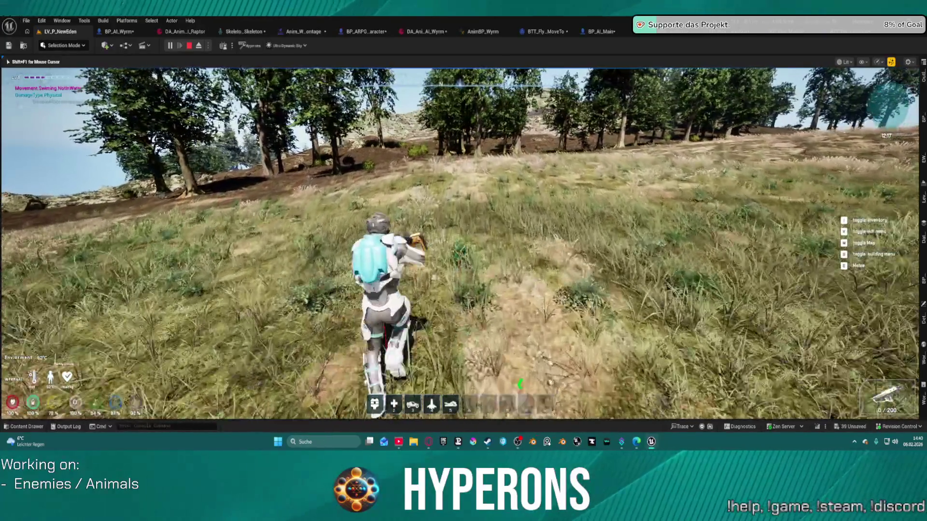
pyautogui.press('space')
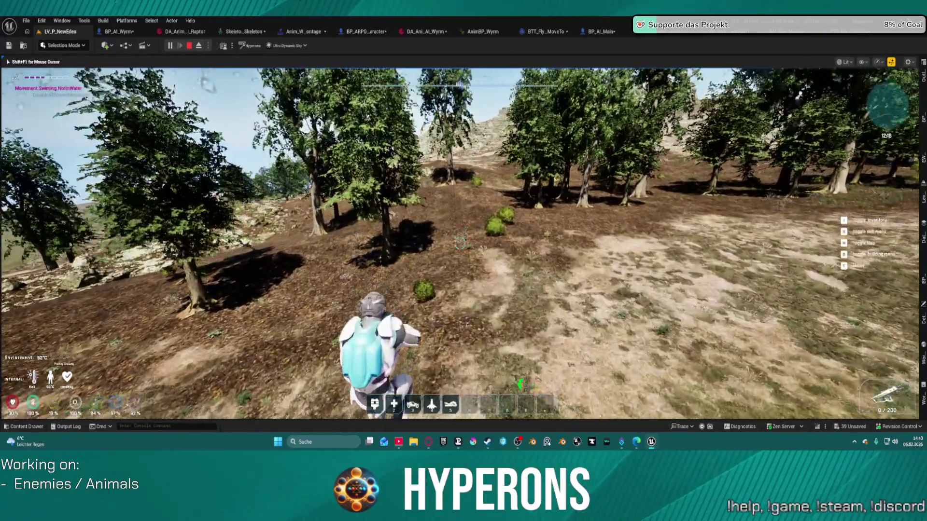
pyautogui.click(460, 242)
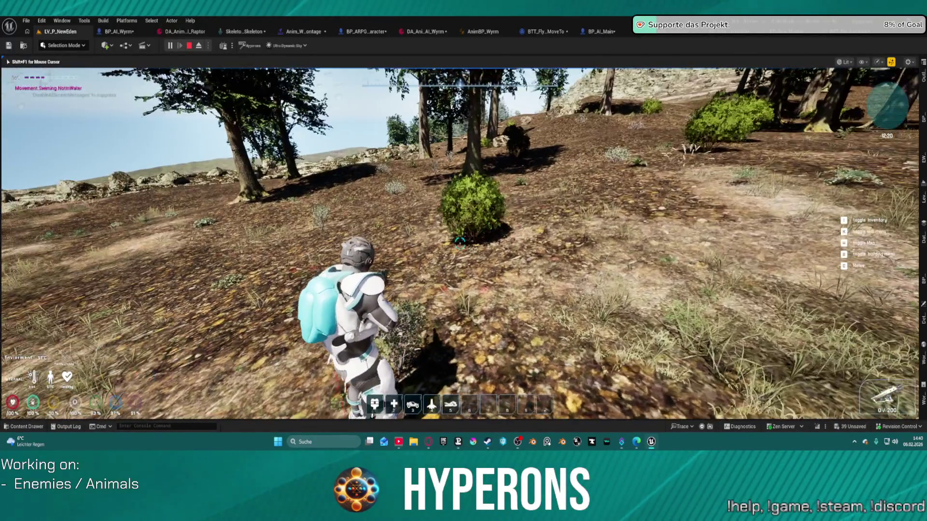
pyautogui.click(460, 243)
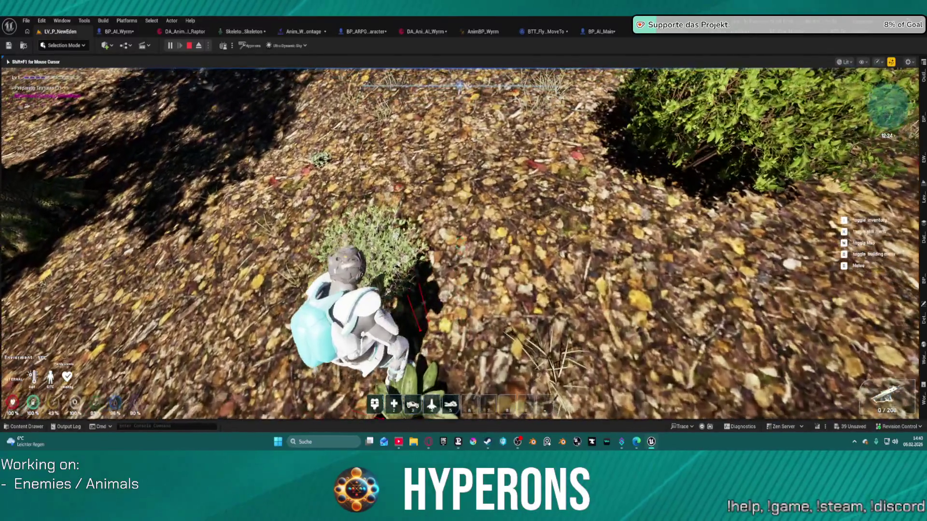
# Jump and climb the character up the rocky hillside.
pyautogui.press('space')
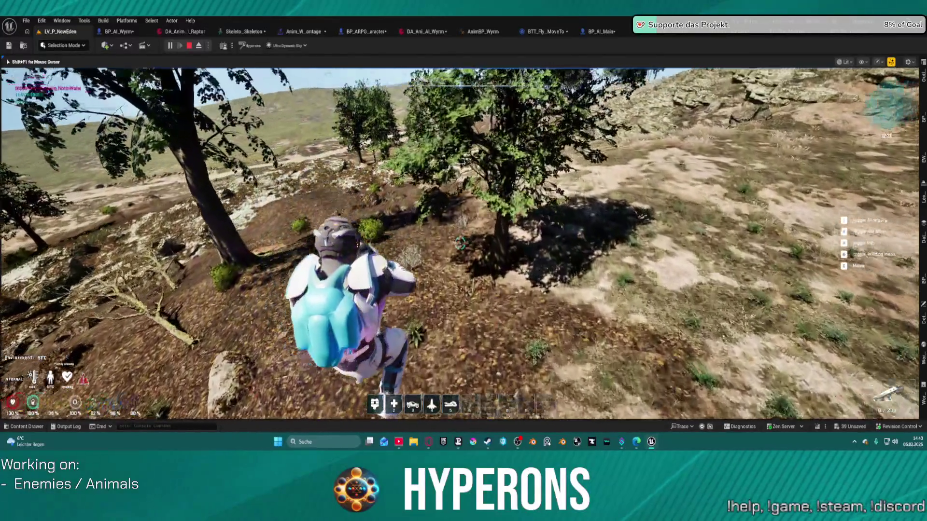
pyautogui.press('w')
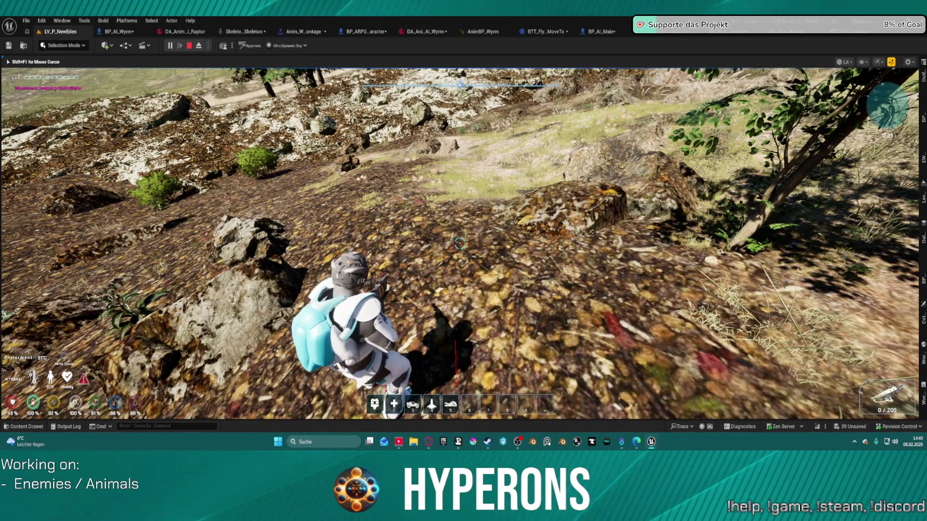
pyautogui.press('w')
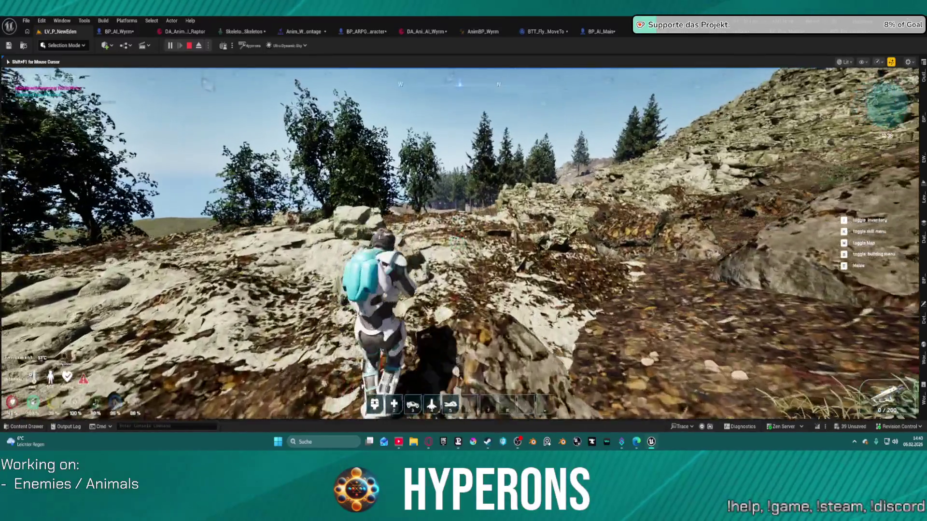
pyautogui.press('w')
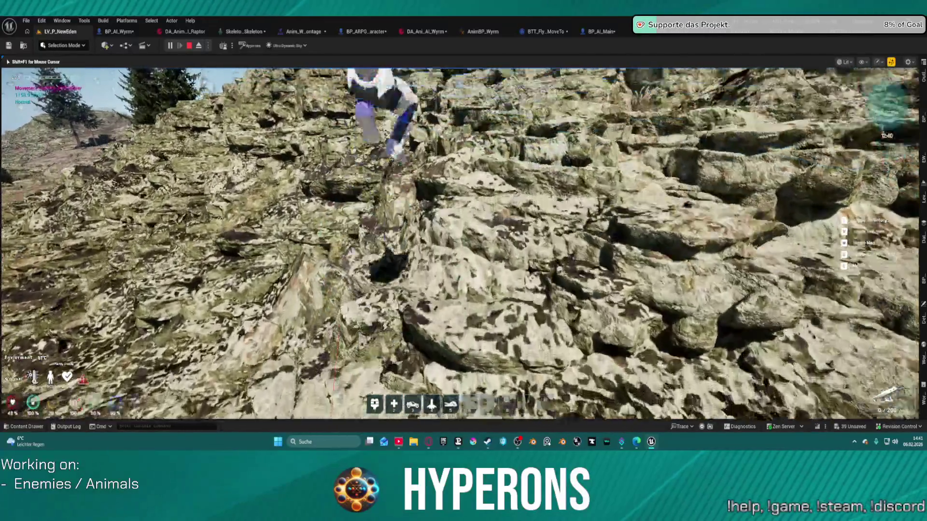
pyautogui.press('w')
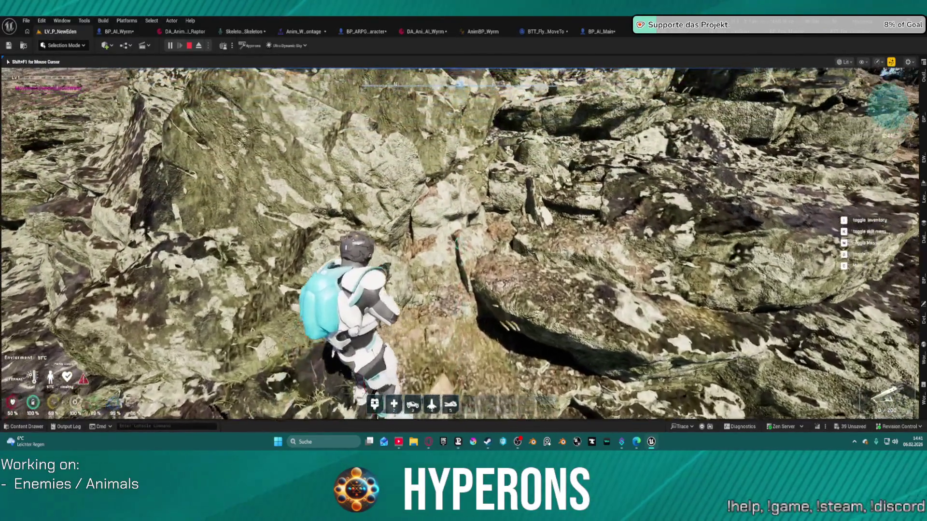
pyautogui.press('w')
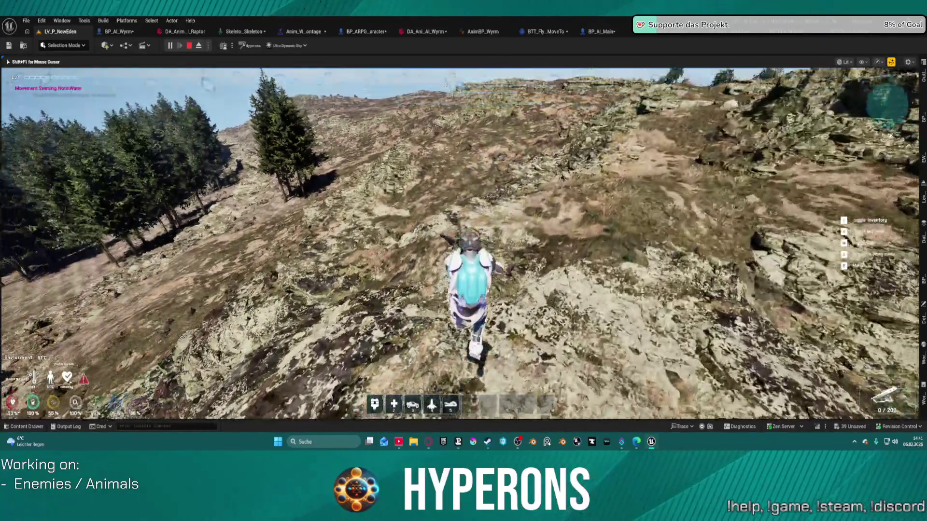
# Walk the character over the rocky hill and along the slope, then stop the play session.
pyautogui.press('w')
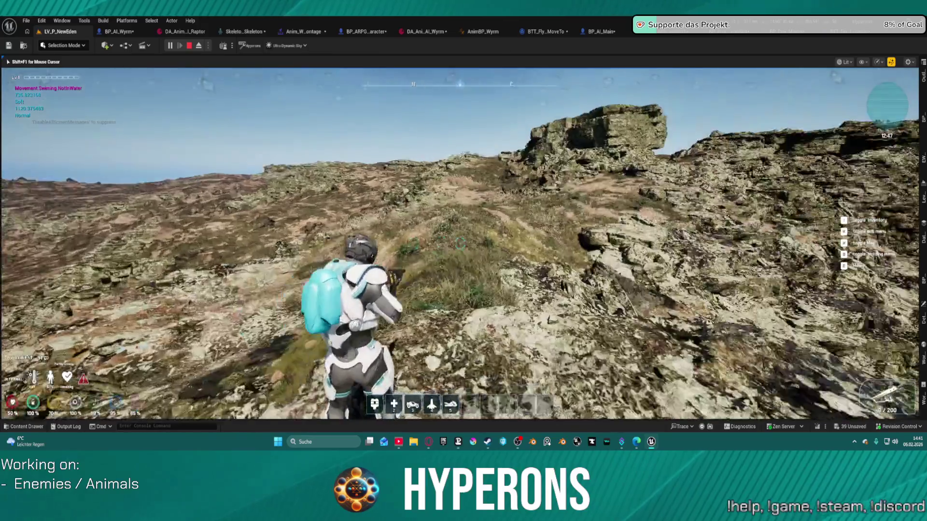
pyautogui.press('w')
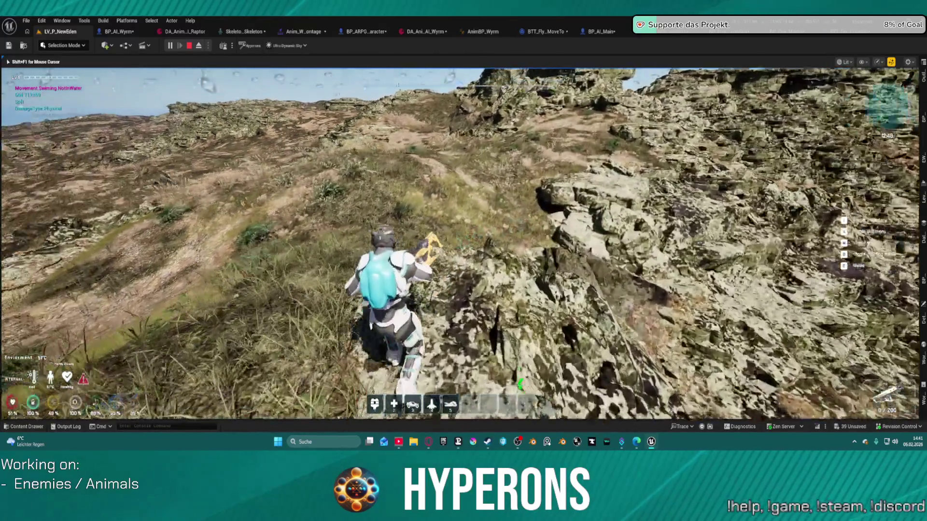
pyautogui.press('w')
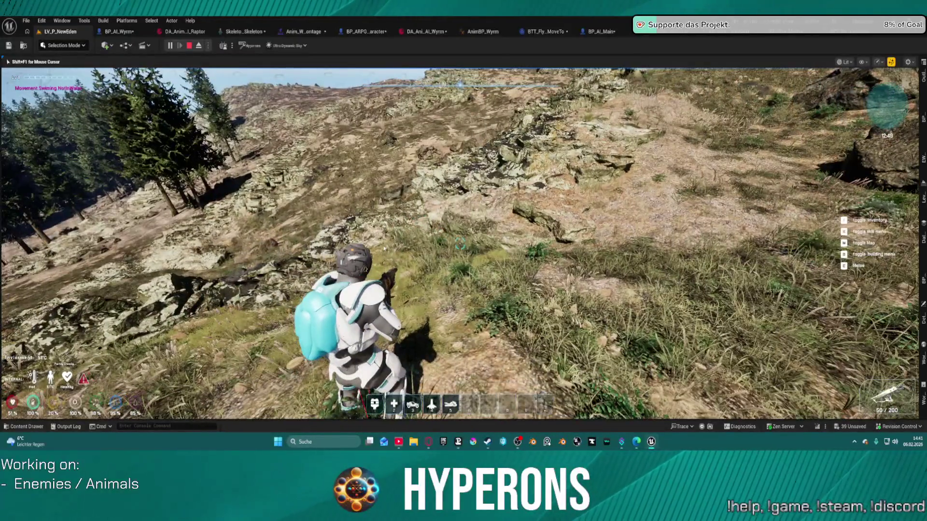
pyautogui.press('Escape')
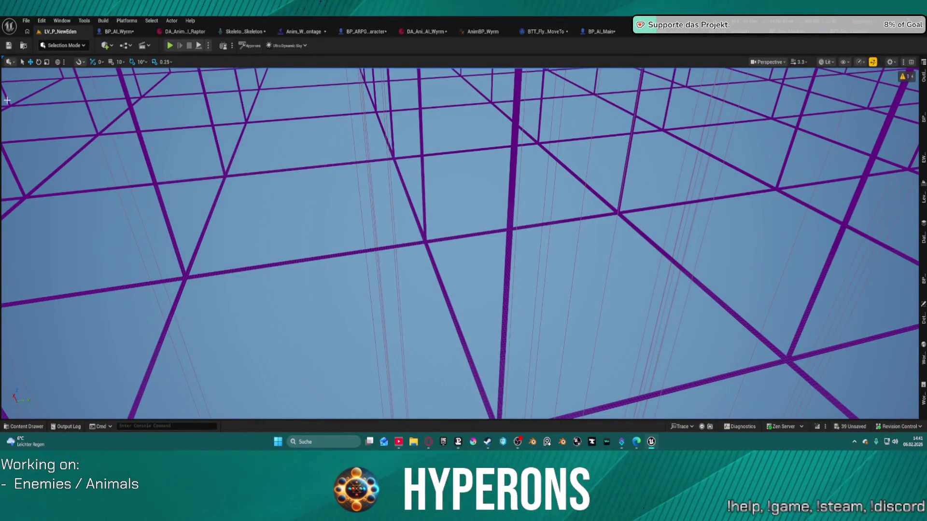
# Search 'station' in the Open Level browser and open a station level, triggering the save prompt.
pyautogui.click(26, 20)
pyautogui.moveTo(64, 77)
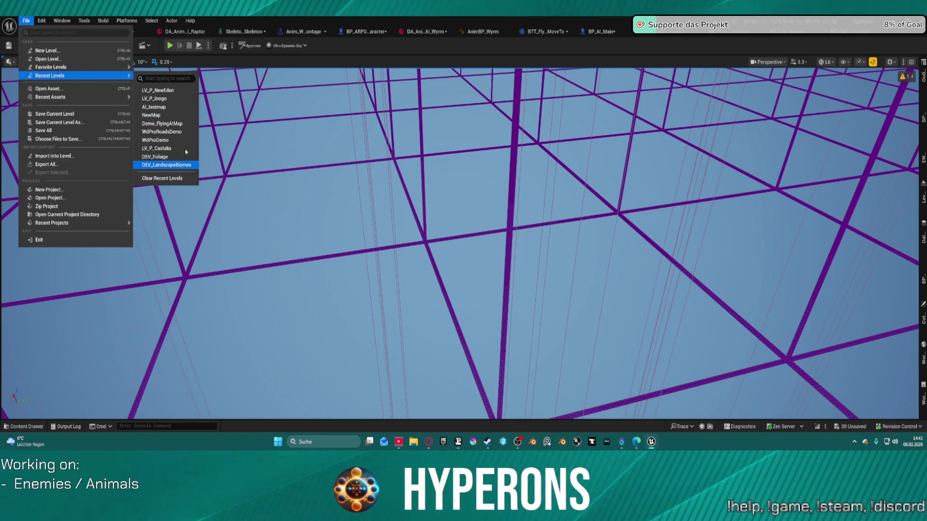
pyautogui.click(47, 59)
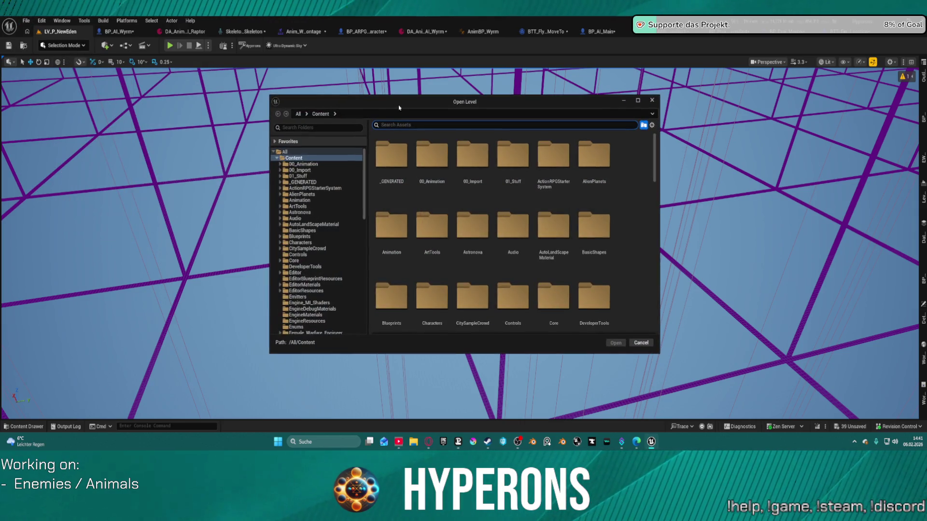
pyautogui.write('sta')
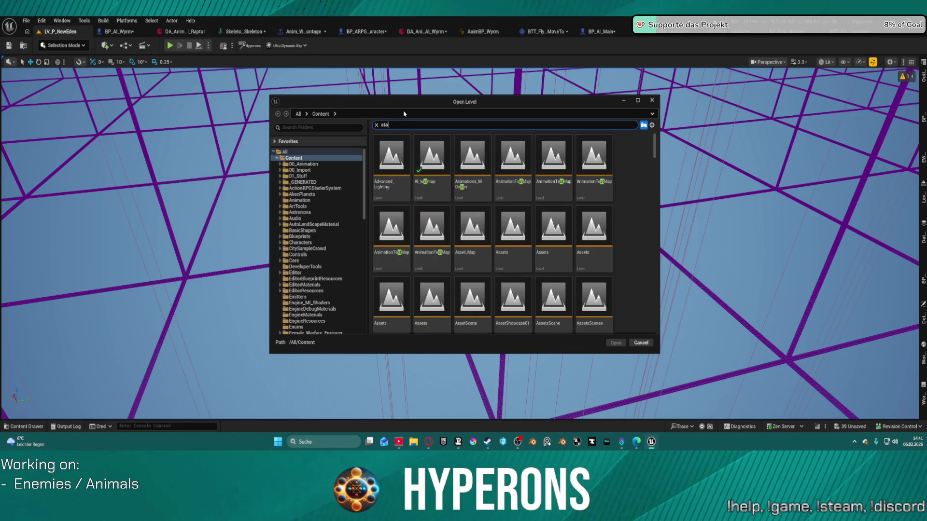
pyautogui.write('tion')
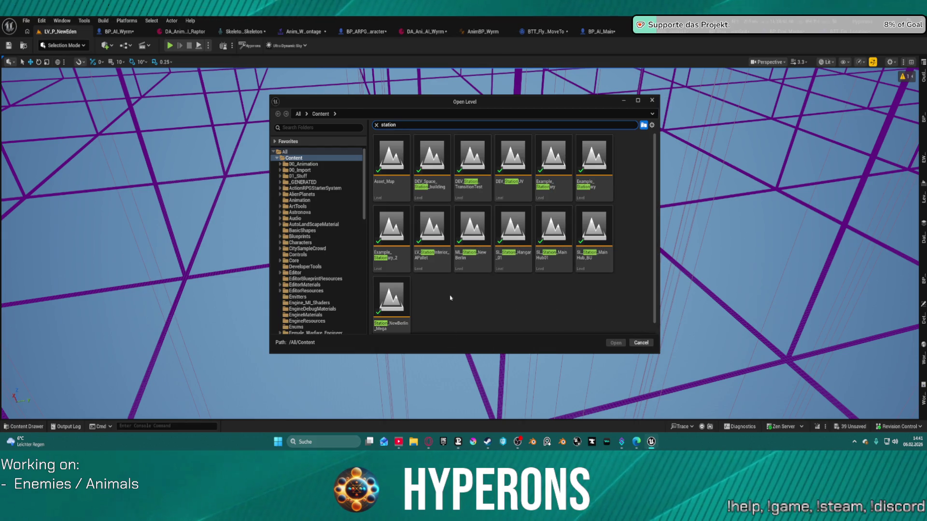
pyautogui.scroll(-1, 450, 298)
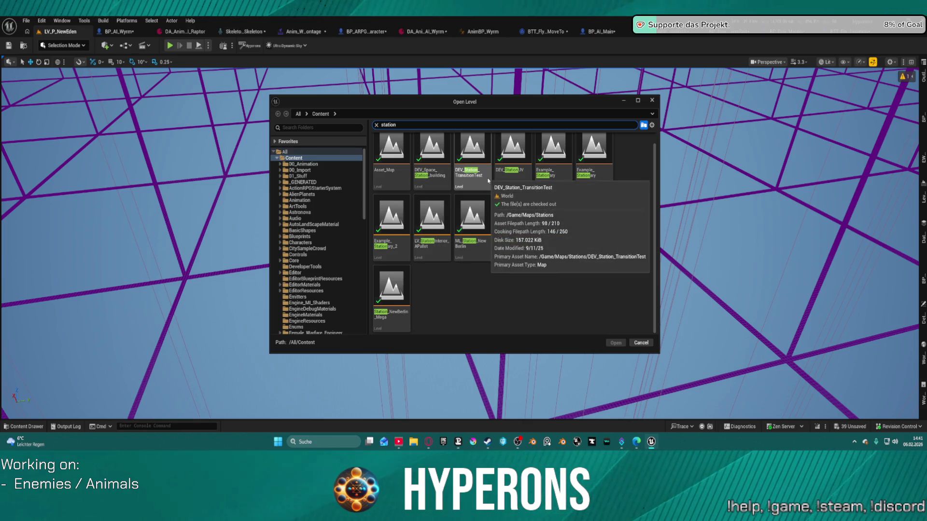
pyautogui.doubleClick(510, 160)
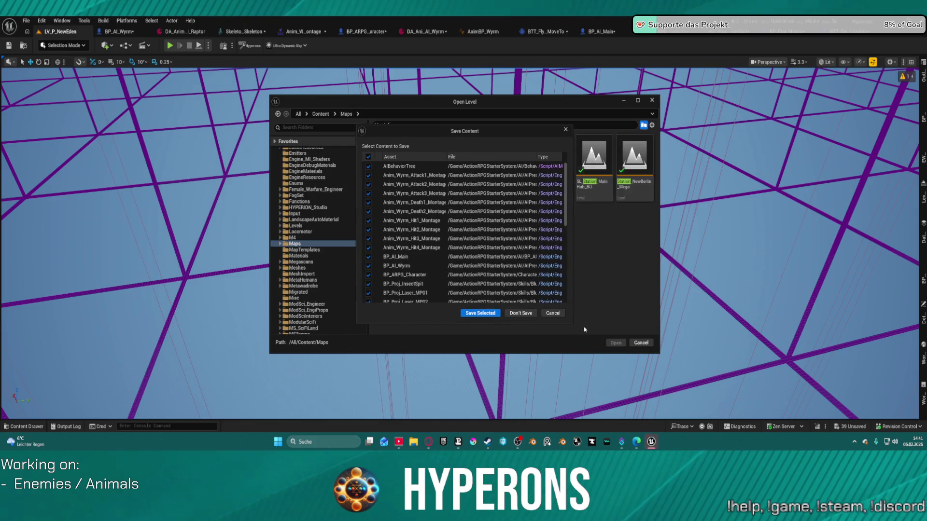
# Save the pending assets to load ML_Station_NewBerlin, inspect its hangar door, and reopen Open Level.
pyautogui.click(480, 313)
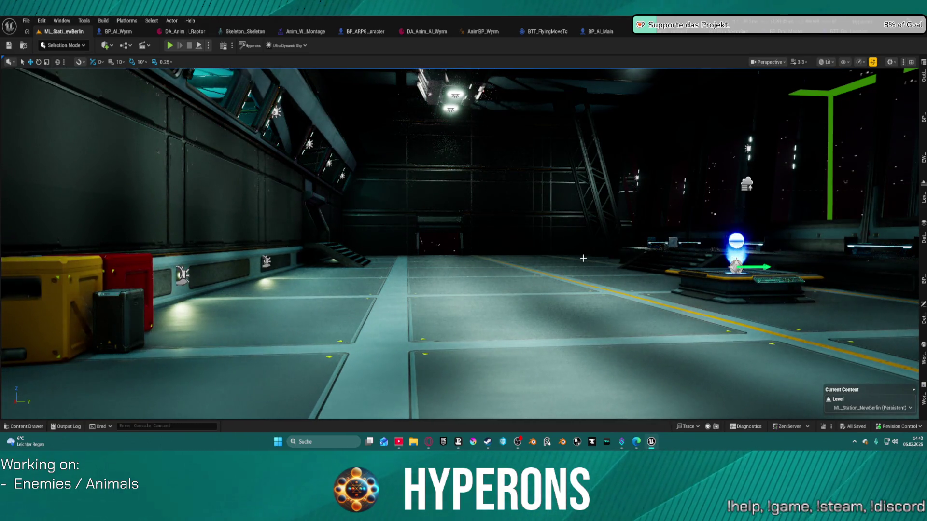
pyautogui.moveTo(527, 226)
pyautogui.mouseDown()
pyautogui.moveTo(685, 196)
pyautogui.moveTo(413, 239)
pyautogui.mouseUp()
pyautogui.click(413, 239)
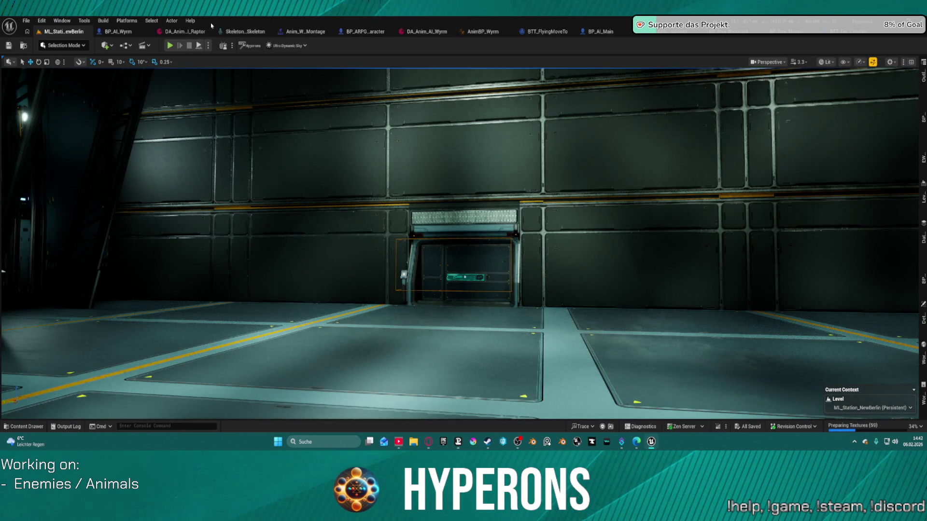
pyautogui.click(27, 22)
pyautogui.click(58, 57)
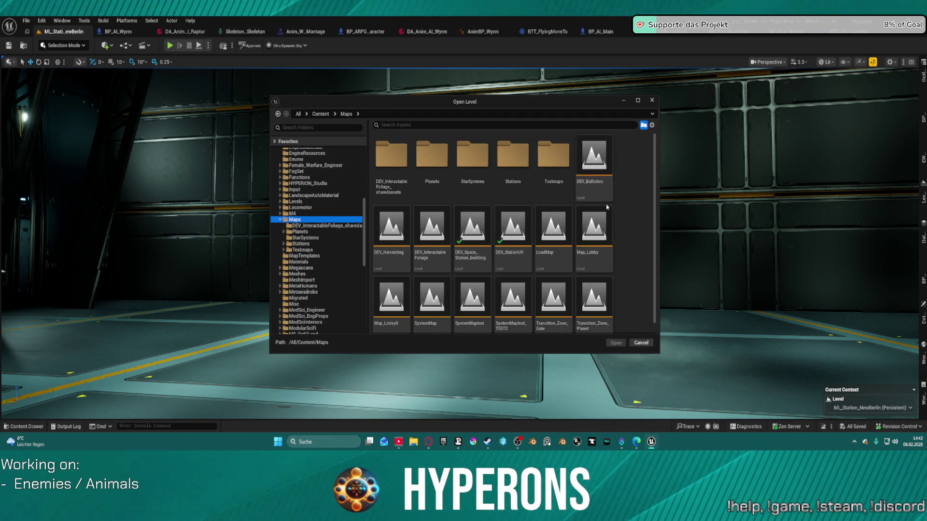
# Open DEV_StationUV and fly the view over its white floor, tower and floating dark panel.
pyautogui.doubleClick(514, 239)
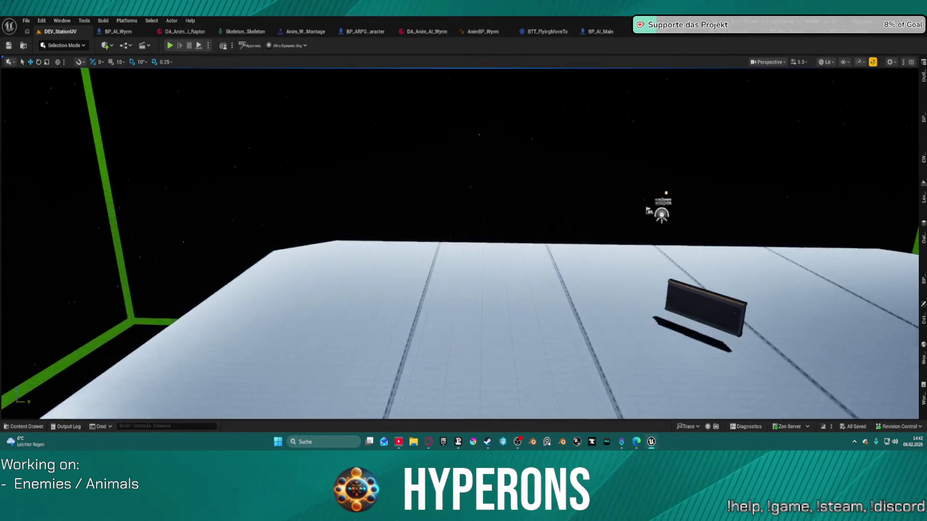
pyautogui.scroll(1, 463, 241)
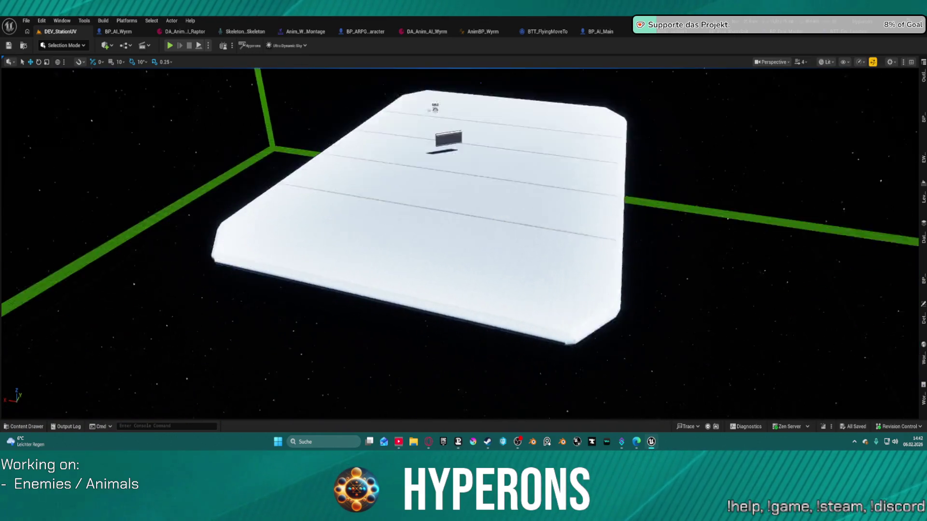
pyautogui.press('w')
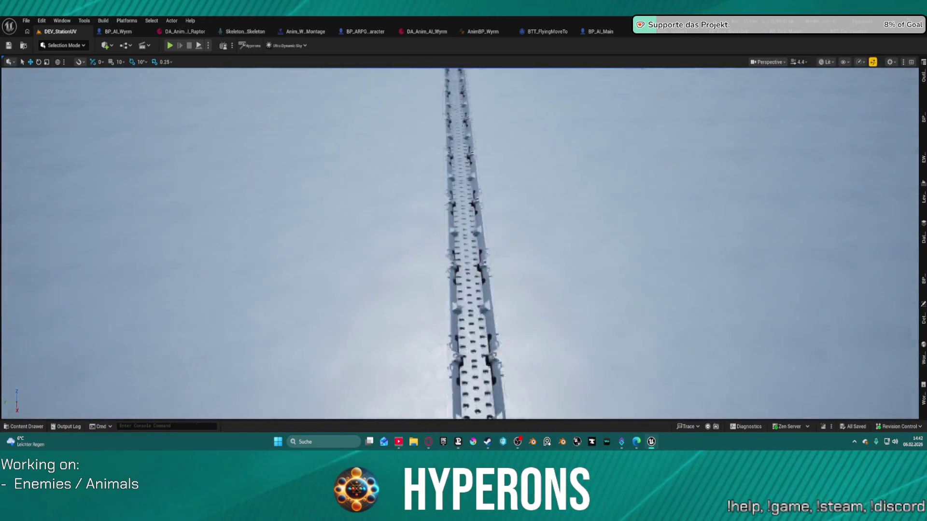
pyautogui.press('w')
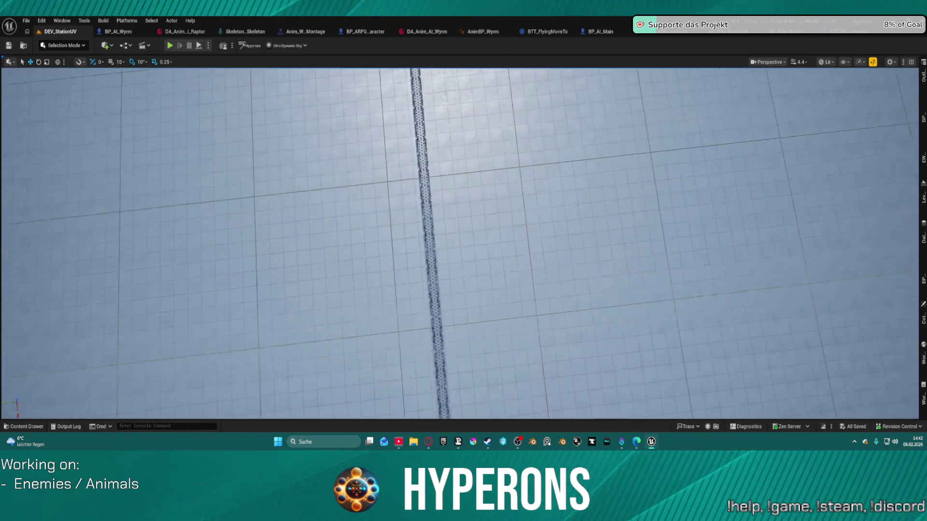
pyautogui.press('w')
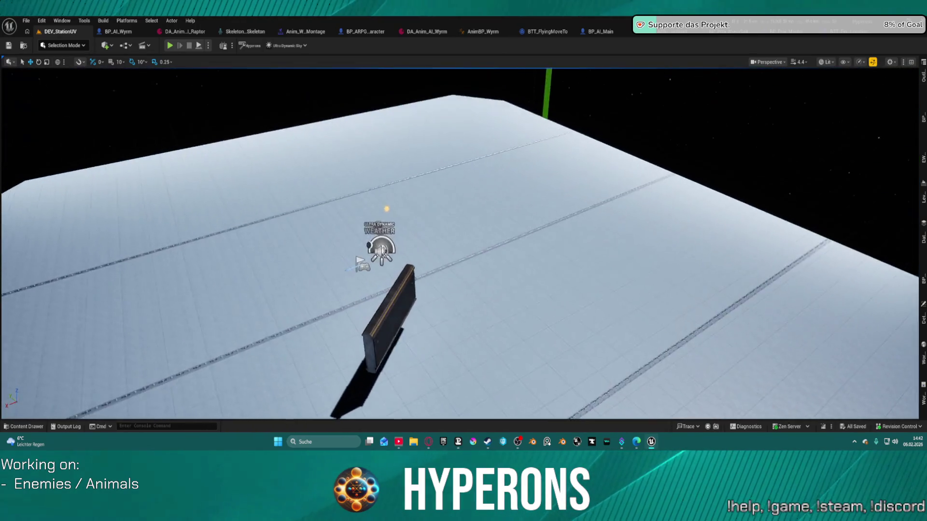
pyautogui.press('w')
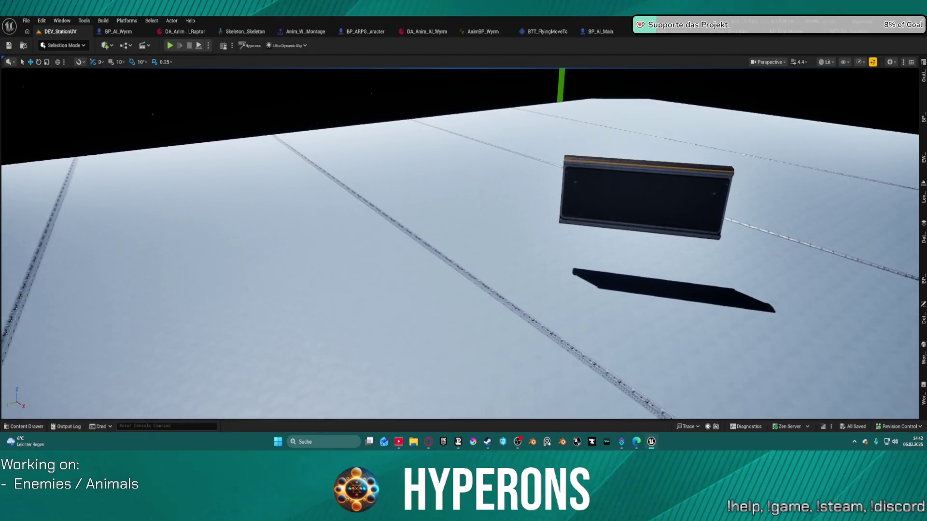
pyautogui.press('w')
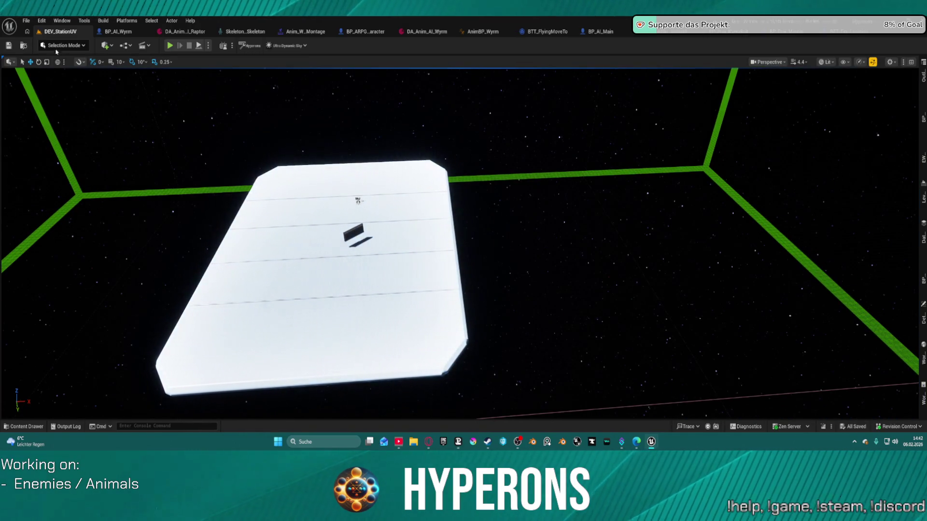
pyautogui.click(27, 21)
pyautogui.moveTo(53, 76)
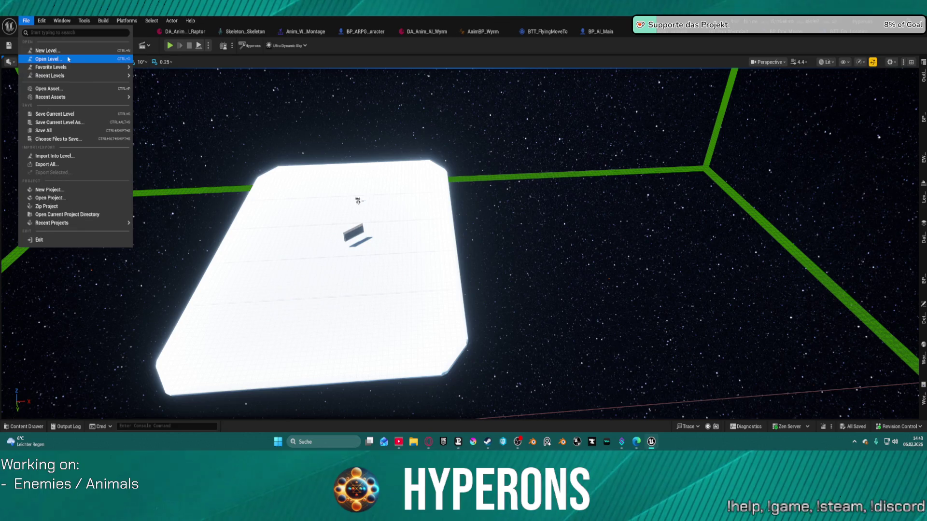
# Search 'lobb' in Open Level, load Map_Lobby0, dismiss the map-check log, and hit Play.
pyautogui.click(50, 59)
pyautogui.write('lo')
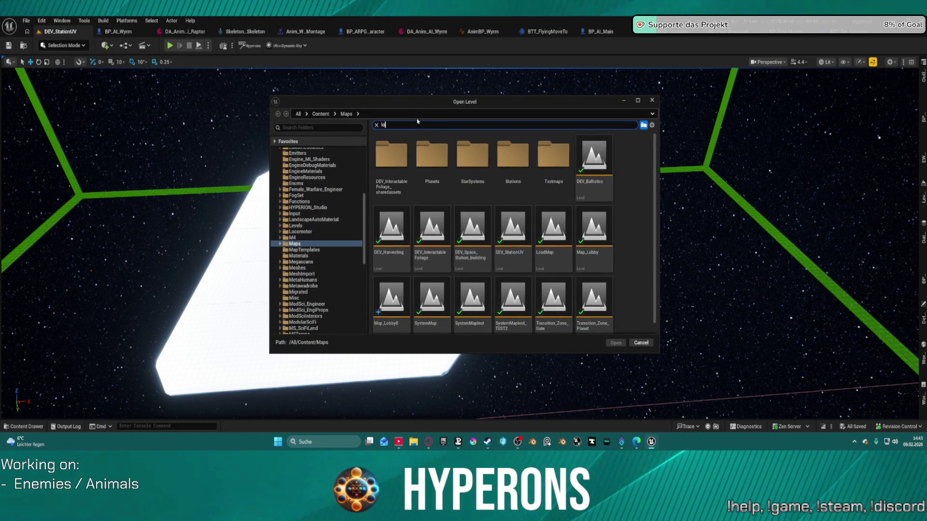
pyautogui.write('bby')
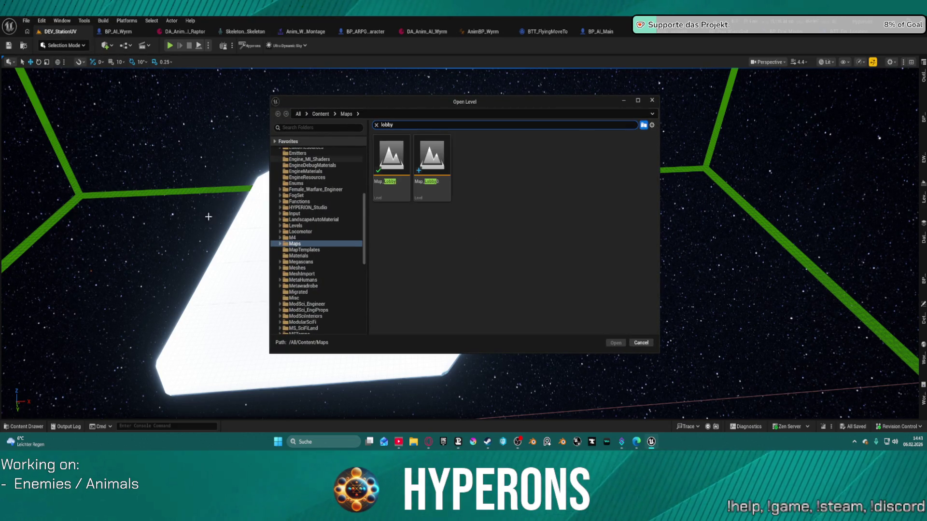
pyautogui.click(446, 154)
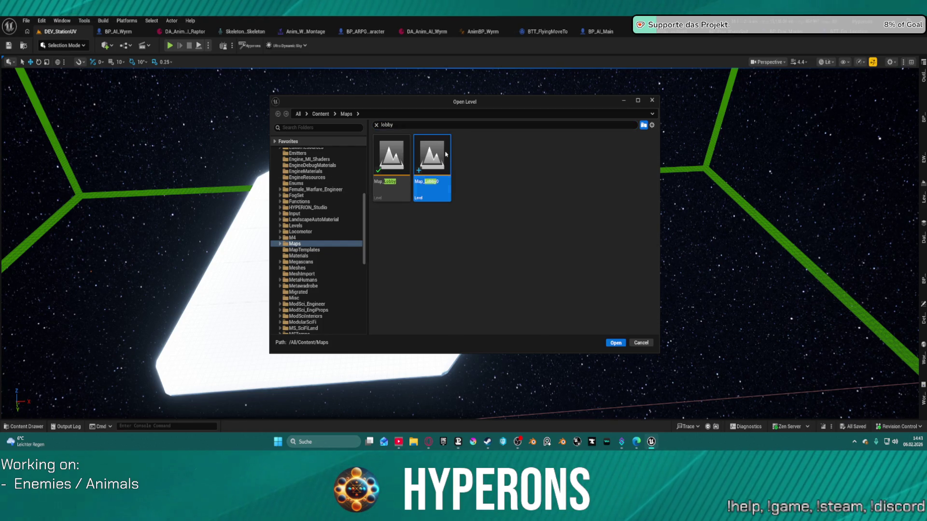
pyautogui.click(617, 345)
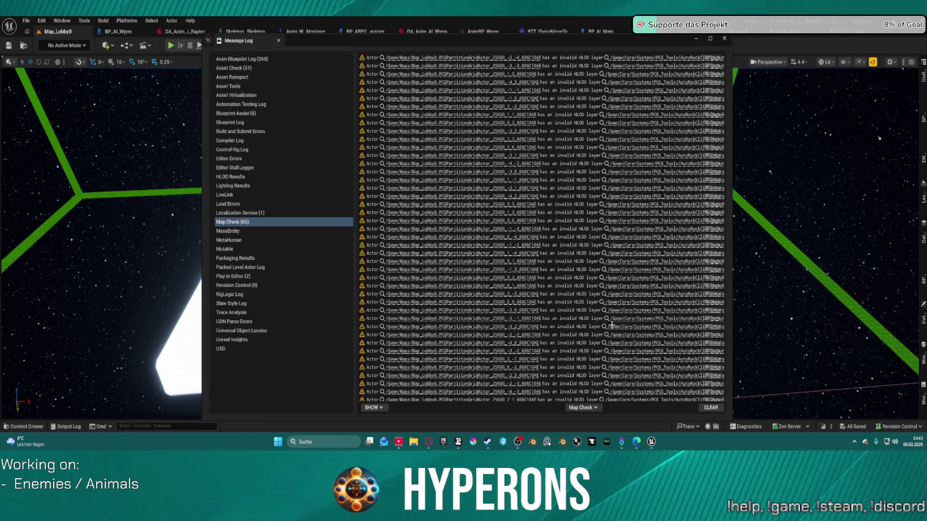
pyautogui.click(729, 39)
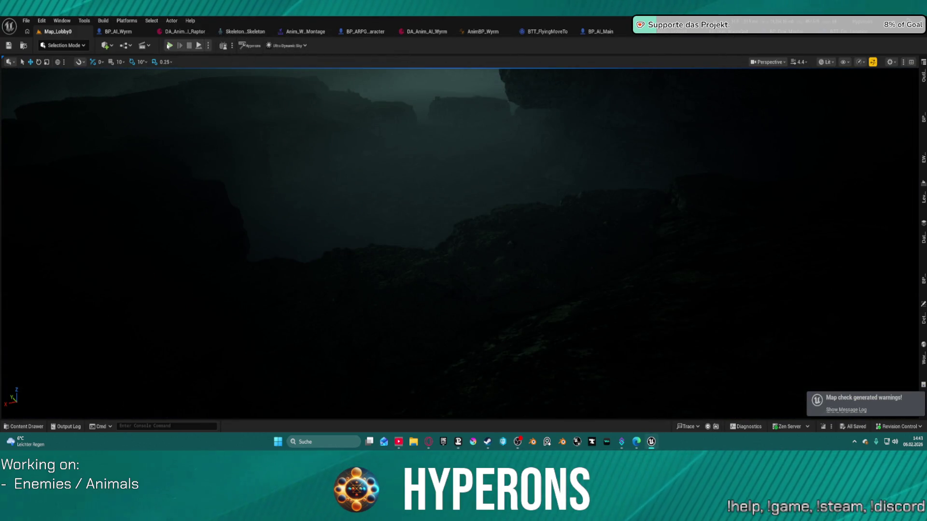
pyautogui.click(169, 45)
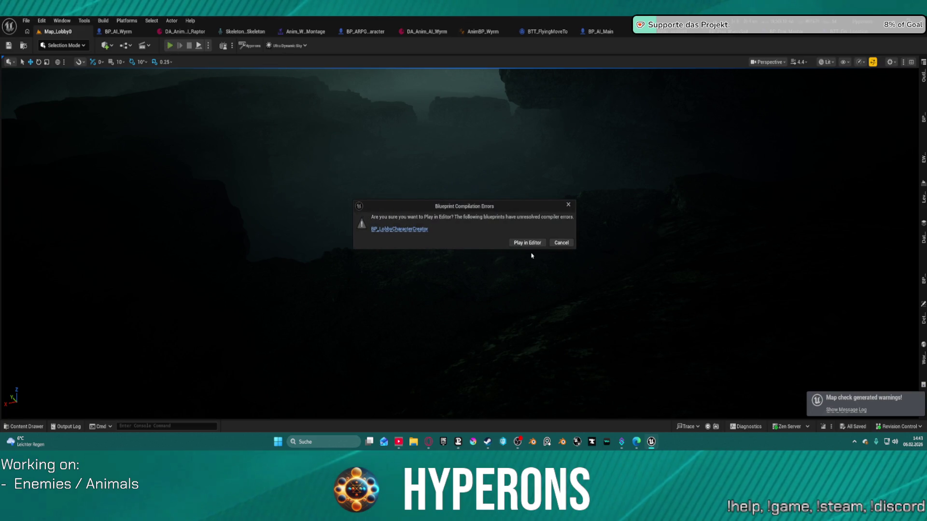
# Play despite the blueprint errors, pick the Test (Main Class) character, and enter the game offline.
pyautogui.click(531, 243)
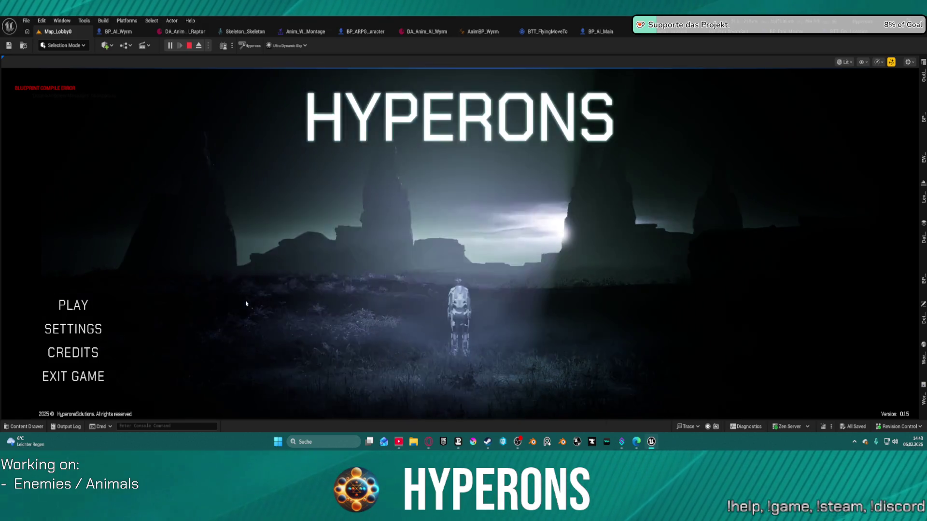
pyautogui.click(78, 306)
pyautogui.click(470, 231)
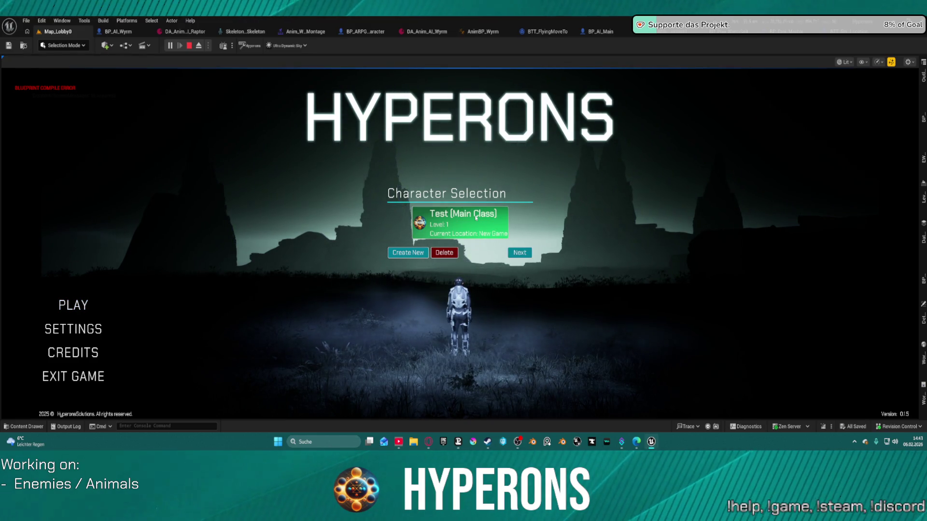
pyautogui.click(470, 233)
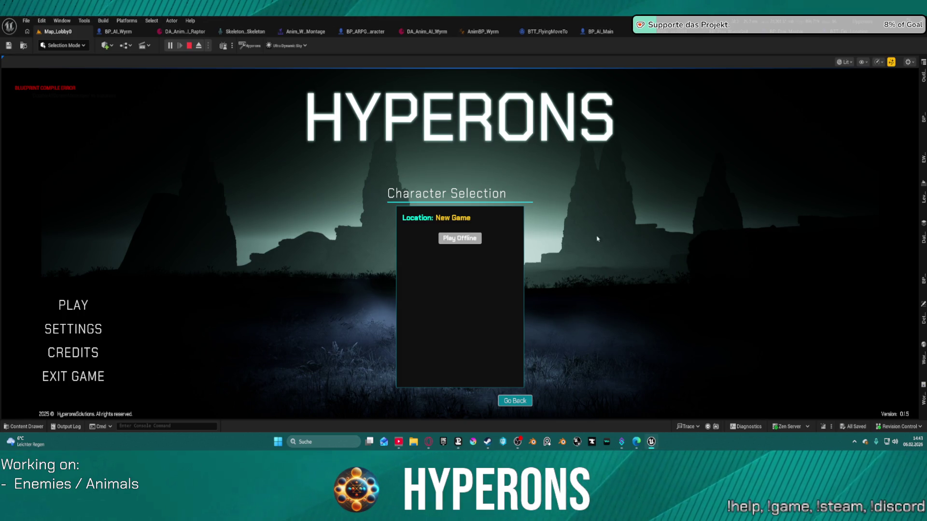
pyautogui.click(459, 238)
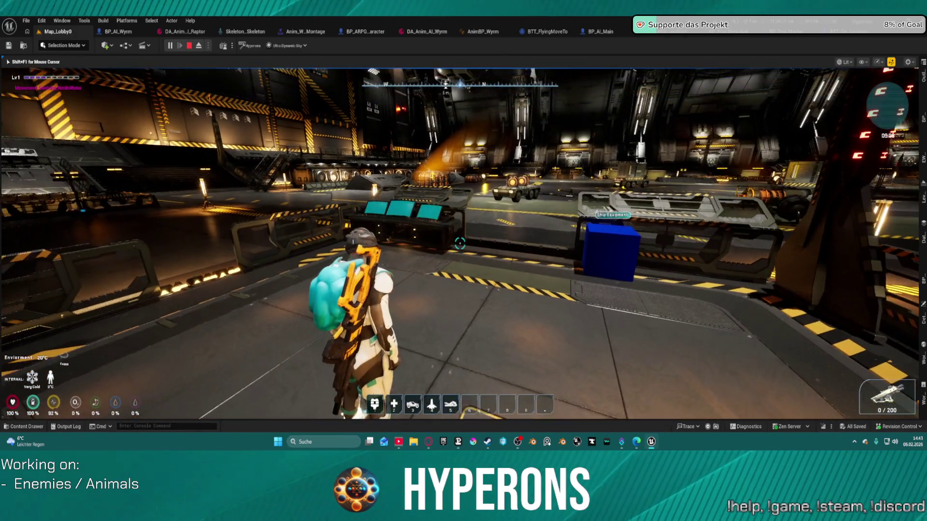
pyautogui.press('w')
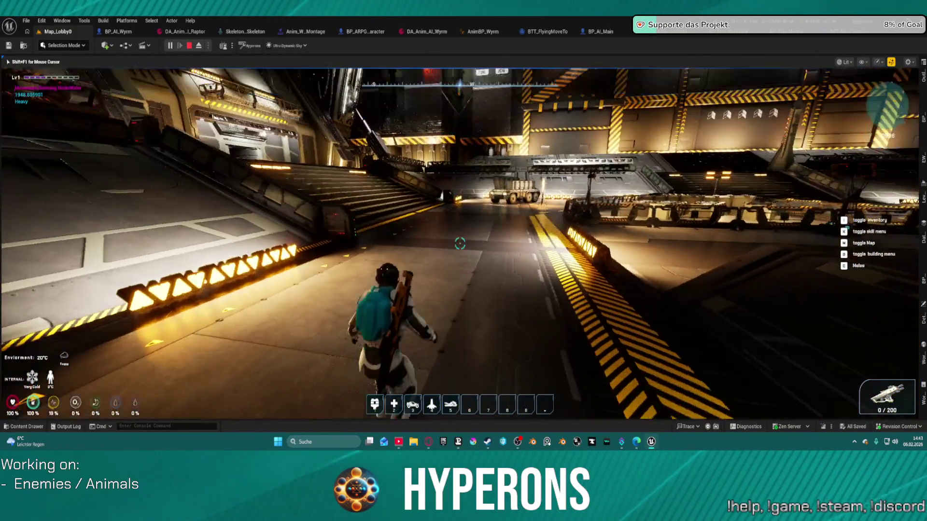
# Run to the stairs, jump up, walk into the elevator and send it to floor 1.
pyautogui.press('w')
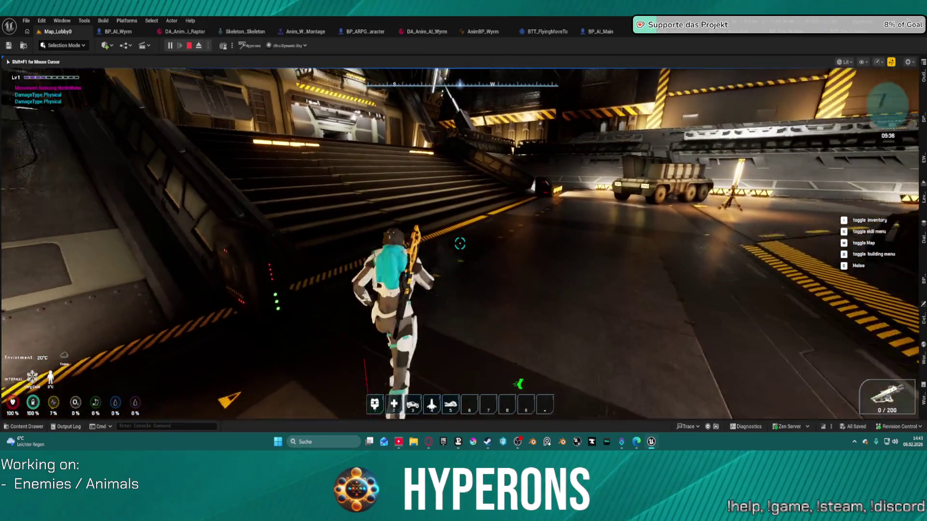
pyautogui.press('space')
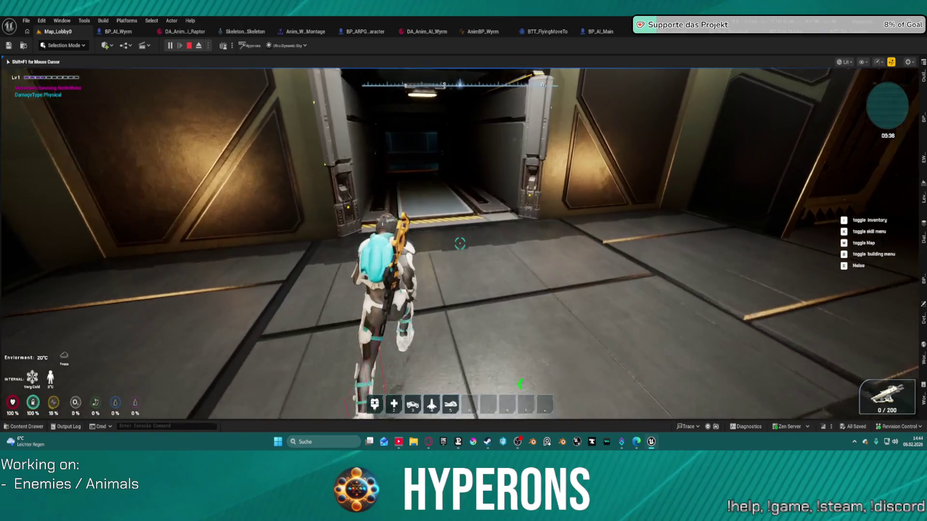
pyautogui.press('w')
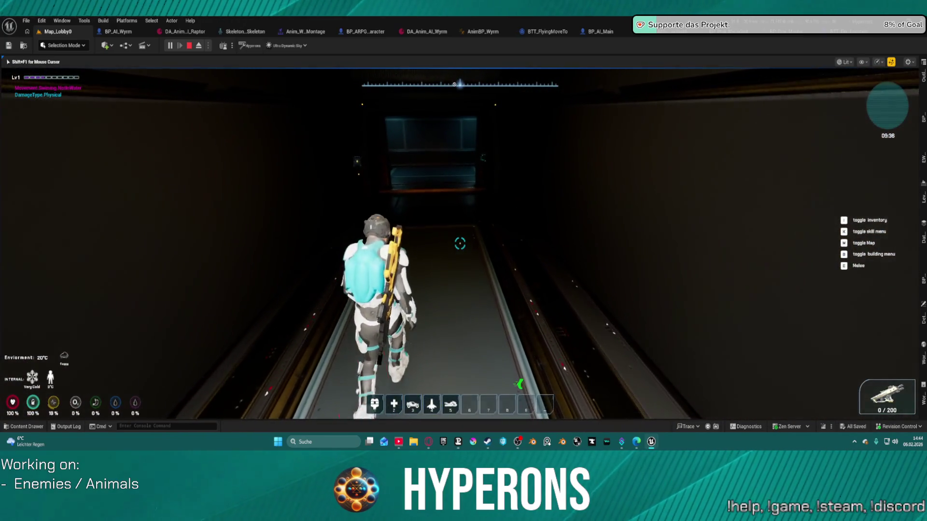
pyautogui.press('w')
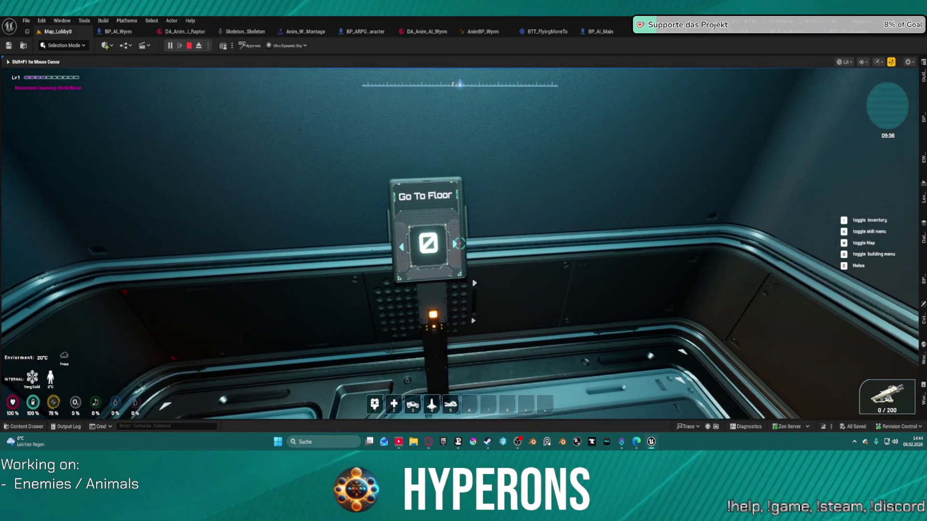
pyautogui.click(459, 244)
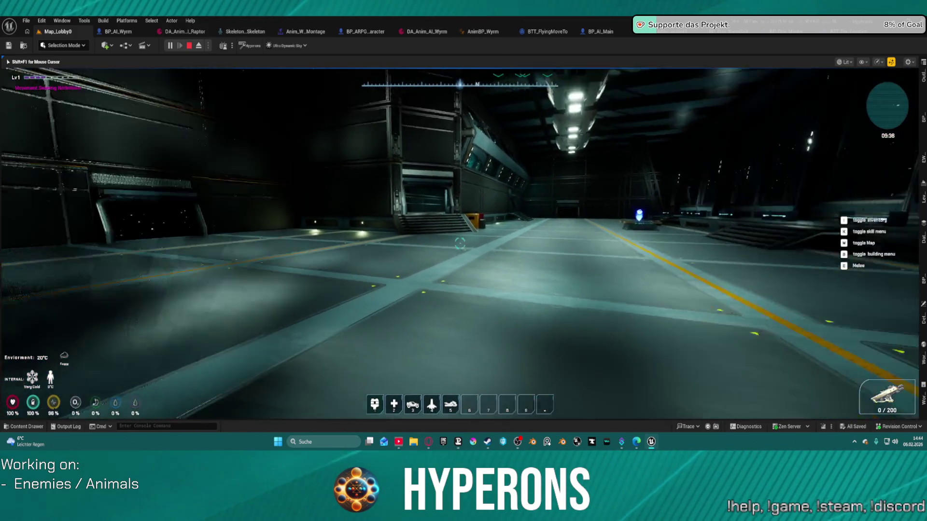
# Walk out into the hangar, jetpack jump, and turn to face the hangar windows.
pyautogui.press('w')
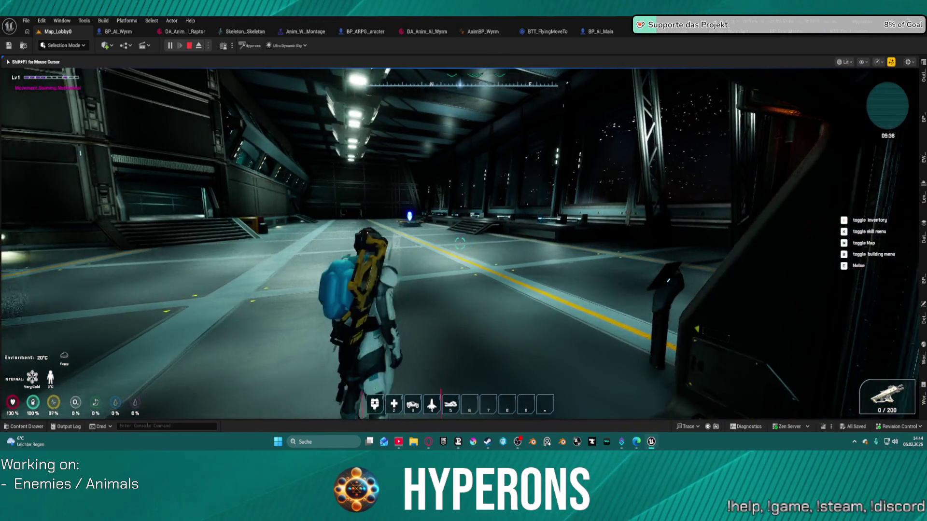
pyautogui.press('space')
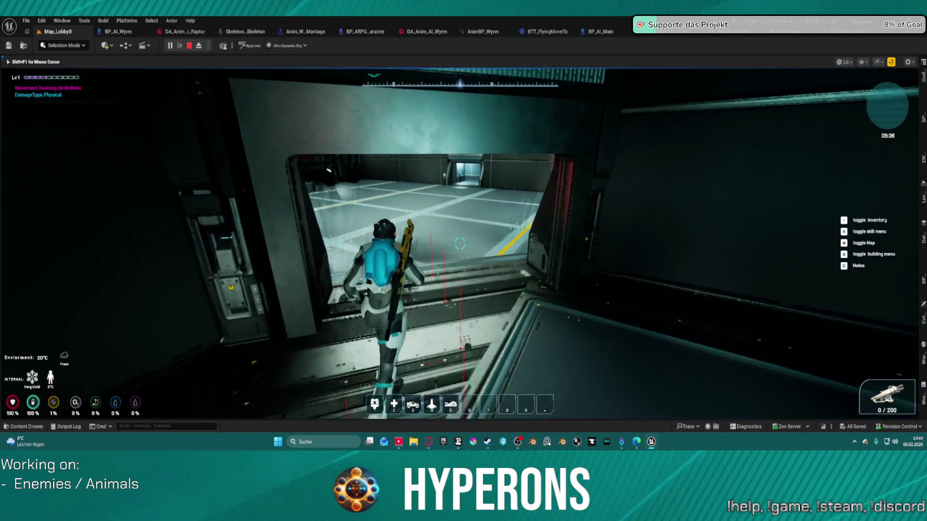
pyautogui.press('w')
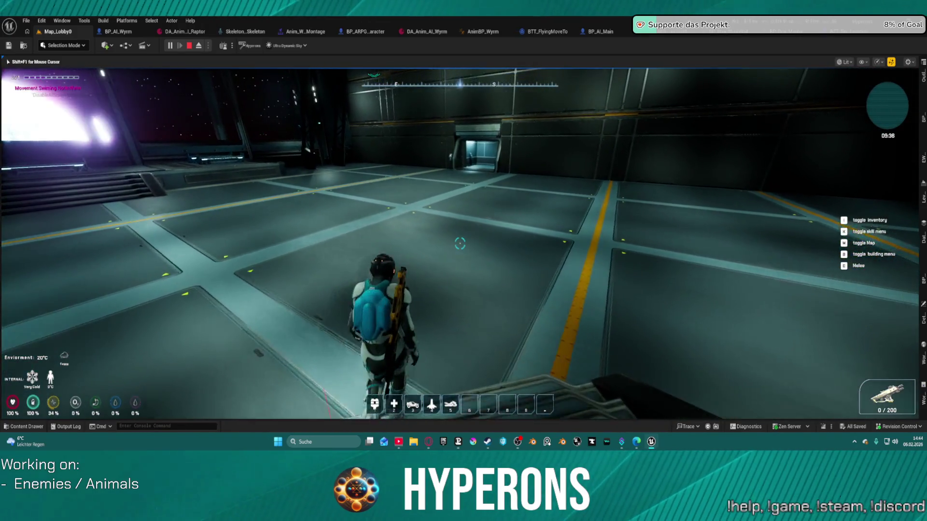
pyautogui.press('w')
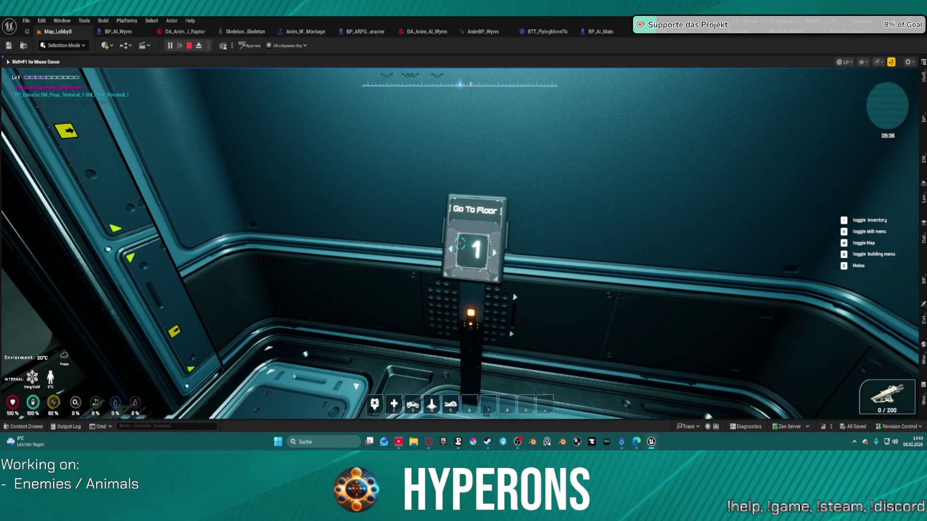
# Send the elevator down to floor 0 and run out across the lower hangar, jetpacking up.
pyautogui.press('a')
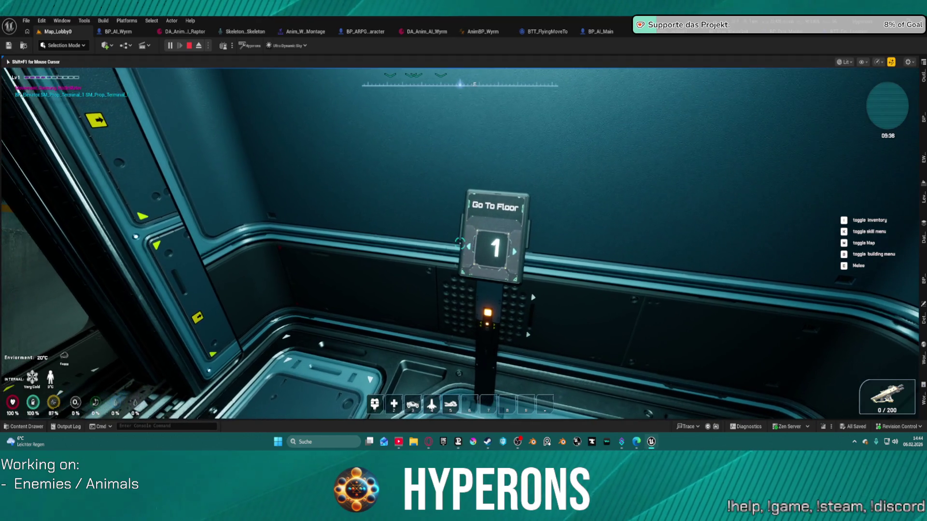
pyautogui.click(460, 242)
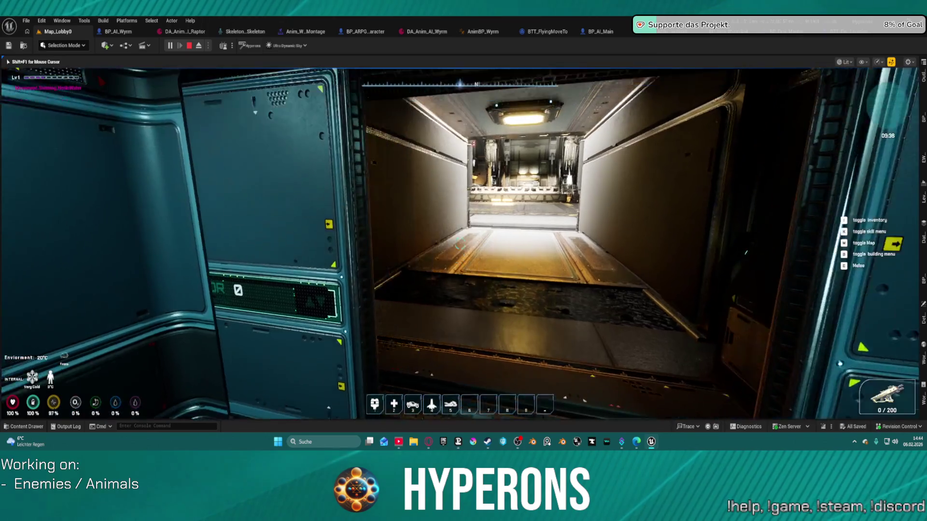
pyautogui.press('w')
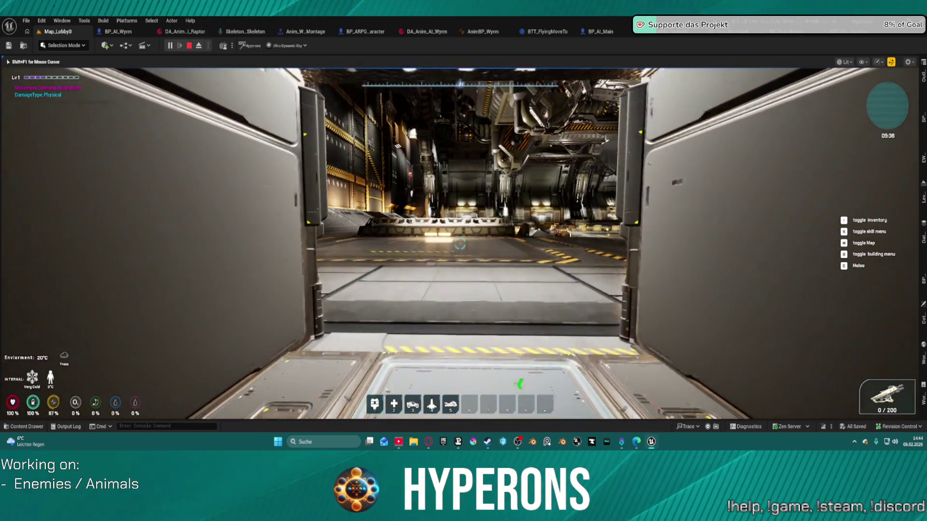
pyautogui.press('w')
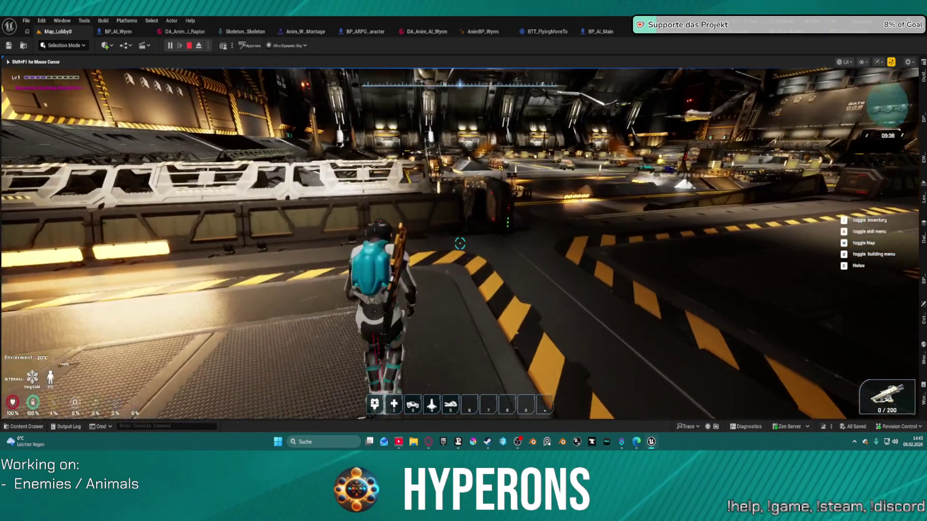
pyautogui.press('space')
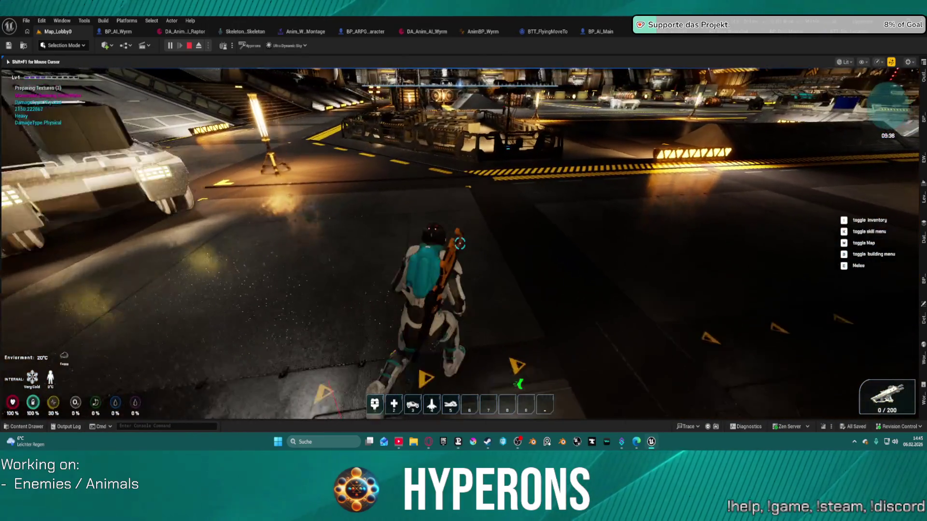
pyautogui.press('w')
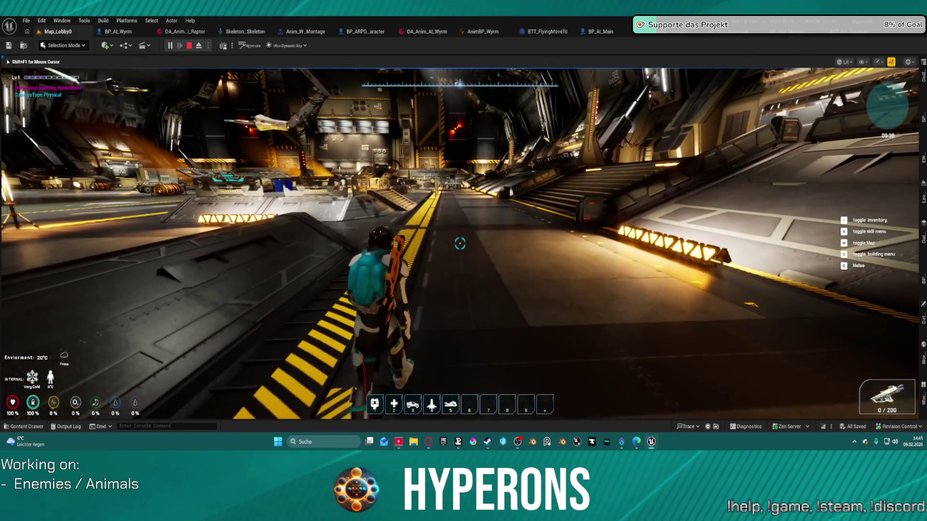
# Run along the walkway and up the stairs to the console, then open its ship configuration menu.
pyautogui.press('w')
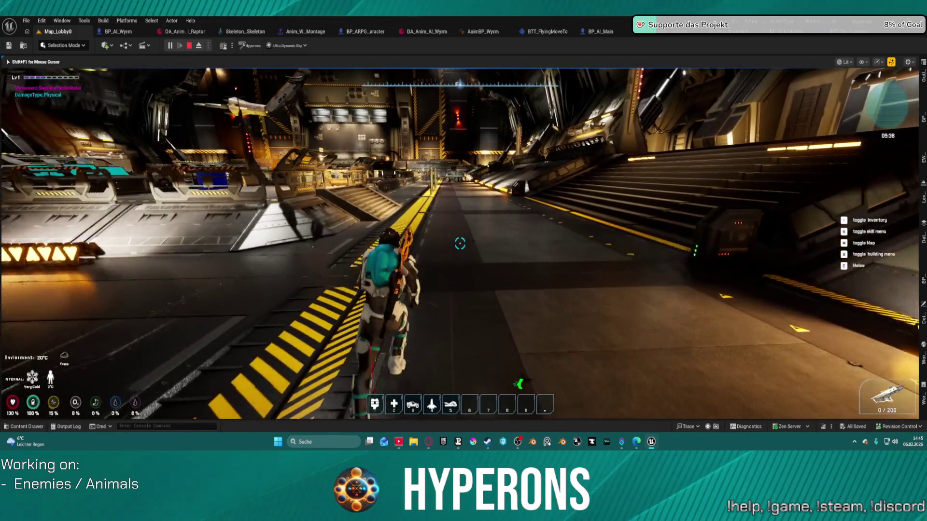
pyautogui.press('w')
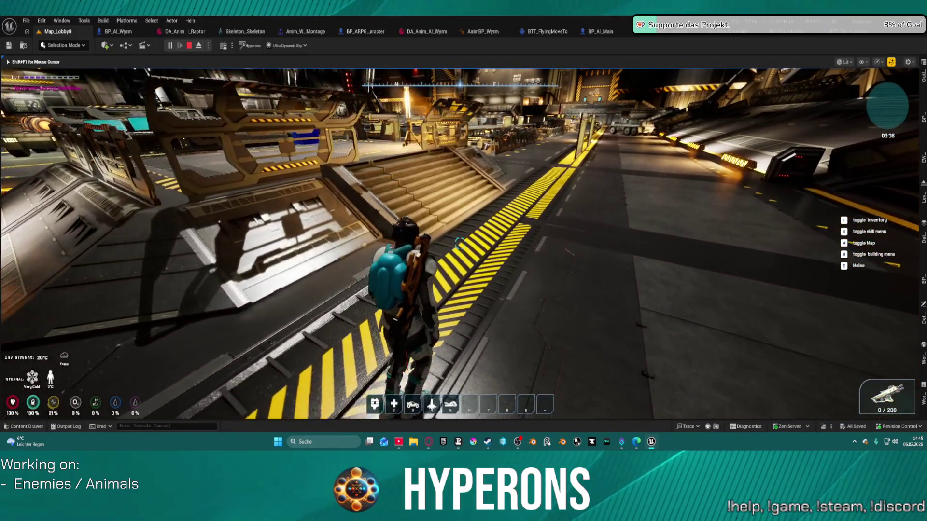
pyautogui.press('w')
pyautogui.press('super')
pyautogui.press('super')
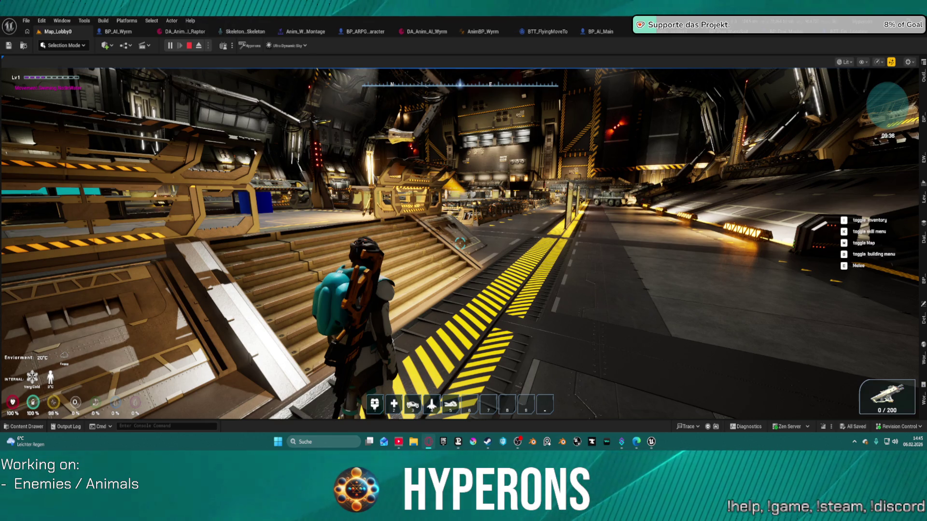
pyautogui.press('w')
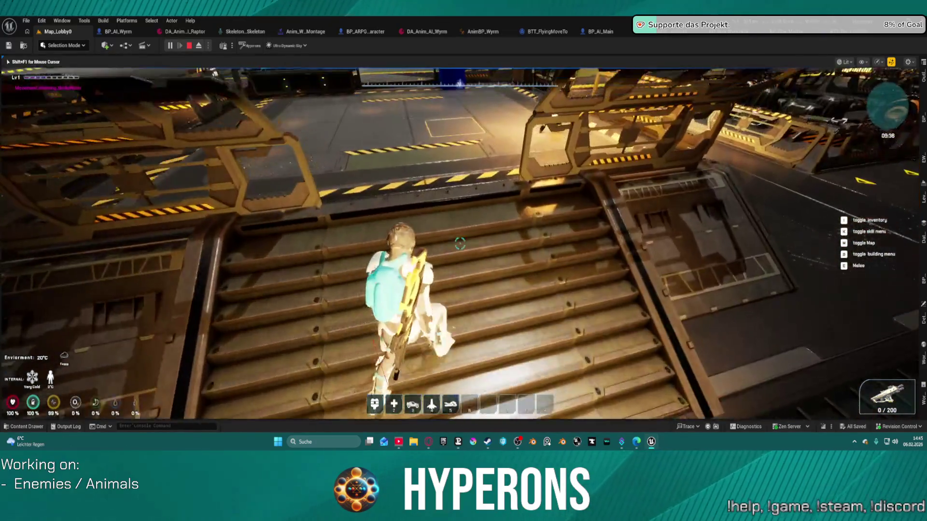
pyautogui.press('shift')
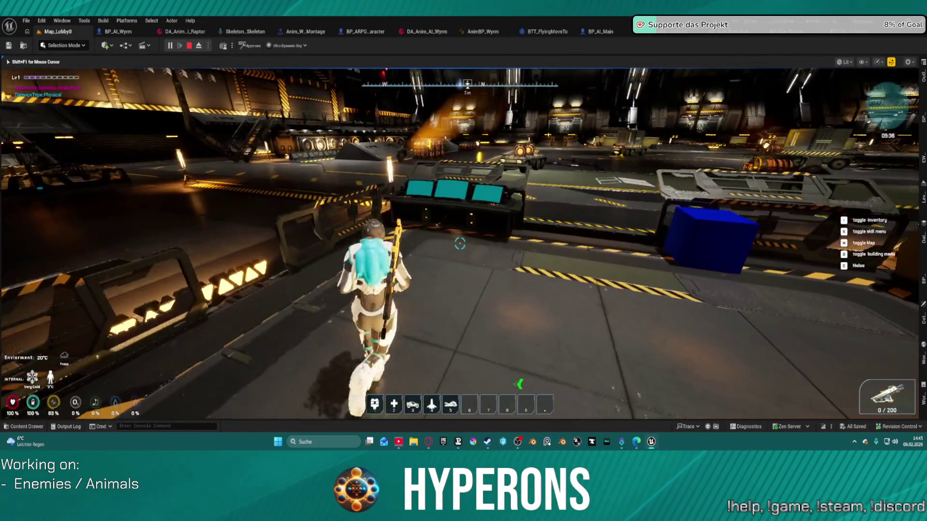
pyautogui.press('f')
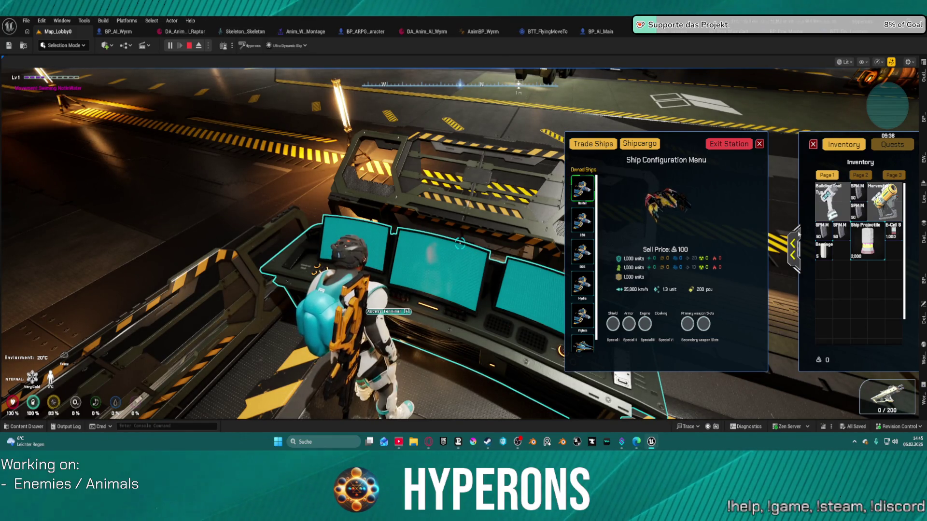
# Exit Station New Berlin, confirm leaving, and return control to the game view.
pyautogui.click(725, 145)
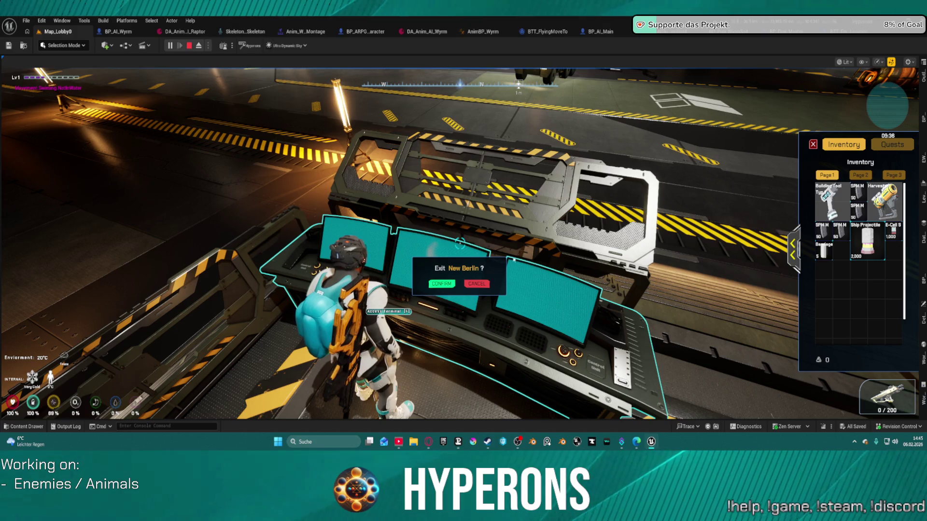
pyautogui.click(448, 284)
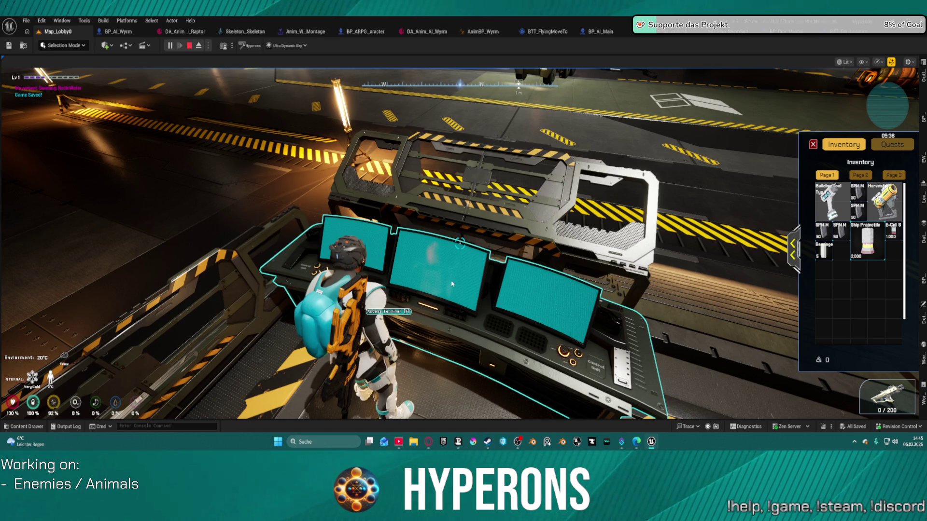
pyautogui.click(425, 255)
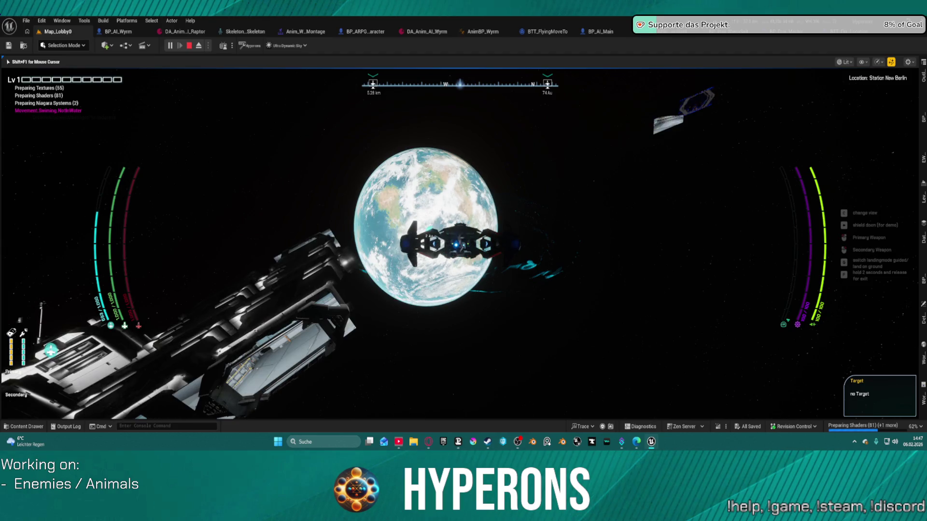
# Fly the ship away from the station toward New Eden, switch to weapon controls, then end the session.
pyautogui.press('w')
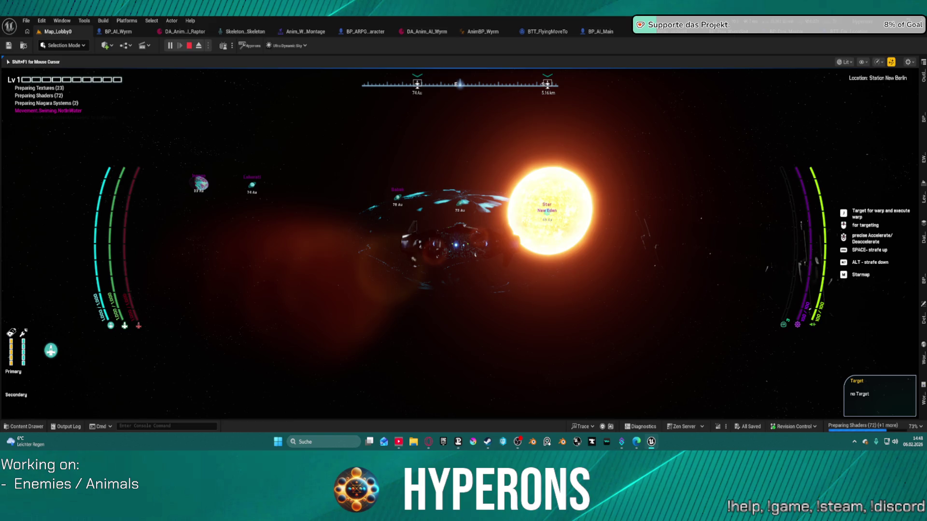
pyautogui.press('super')
pyautogui.press('super')
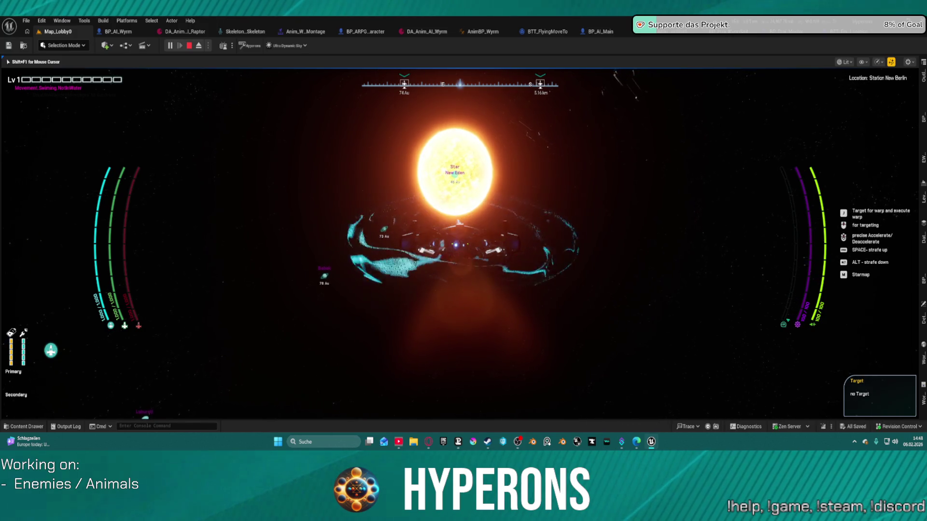
pyautogui.press('c')
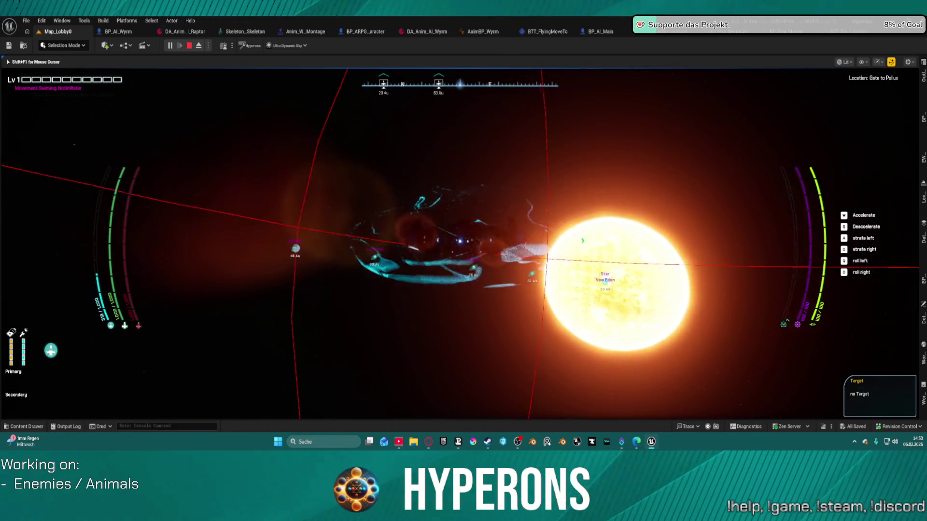
pyautogui.press('Escape')
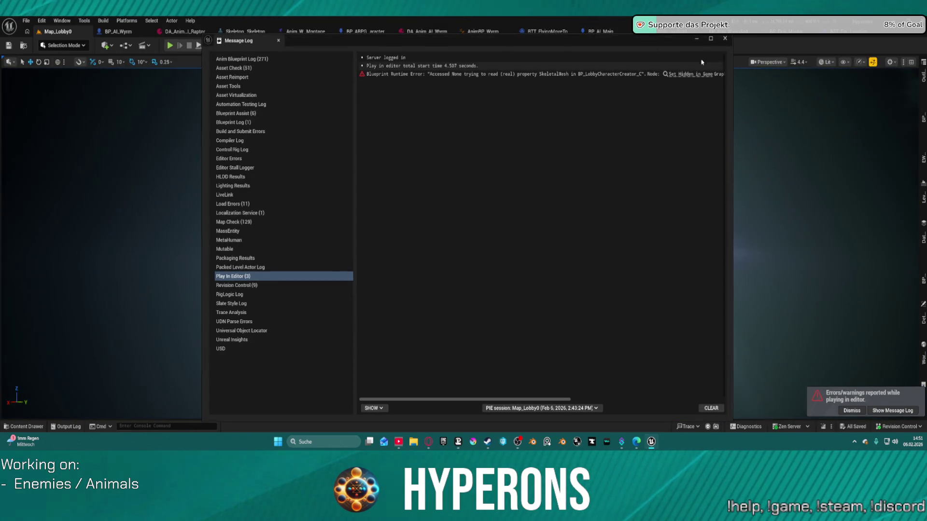
# Close the runtime error log and load the AI_testmap level from recent levels.
pyautogui.click(724, 38)
pyautogui.click(26, 21)
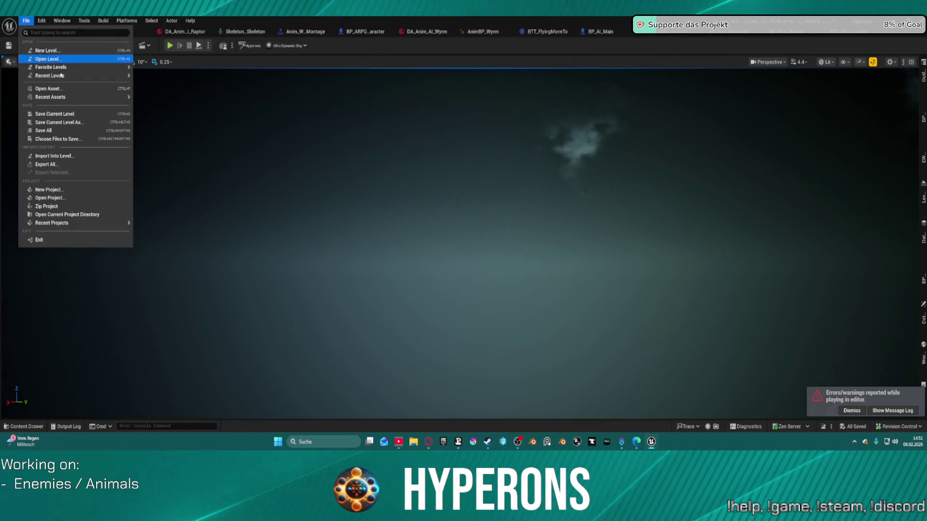
pyautogui.moveTo(111, 76)
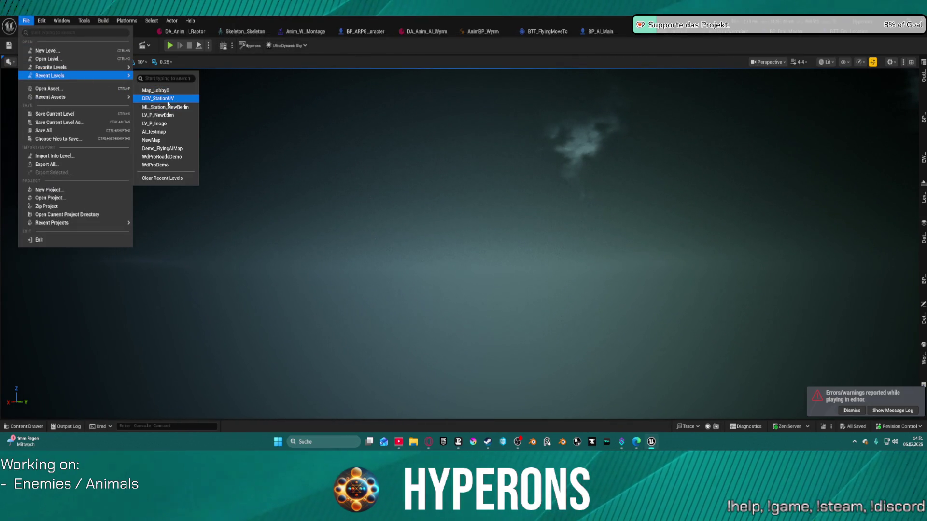
pyautogui.click(169, 134)
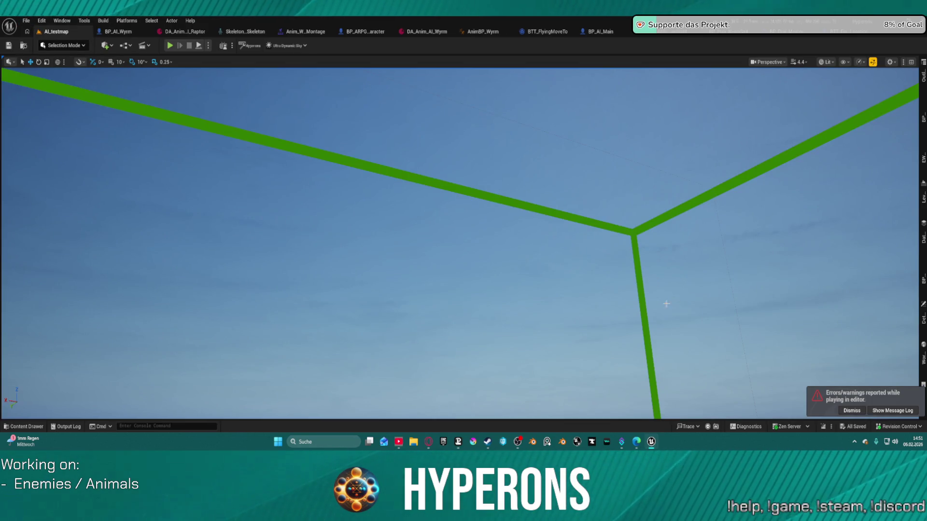
pyautogui.moveTo(683, 278)
pyautogui.mouseDown()
pyautogui.moveTo(690, 338)
pyautogui.moveTo(675, 270)
pyautogui.moveTo(628, 300)
pyautogui.moveTo(603, 285)
pyautogui.moveTo(638, 294)
pyautogui.moveTo(526, 289)
pyautogui.moveTo(636, 246)
pyautogui.moveTo(608, 231)
pyautogui.moveTo(579, 246)
pyautogui.moveTo(557, 239)
pyautogui.mouseUp()
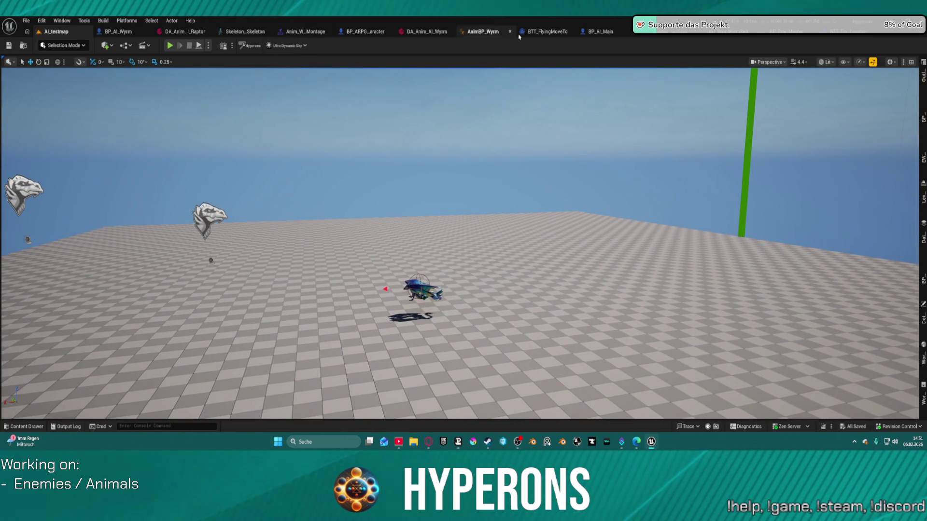
# Cycle through the AnimBP_Wyrm, data asset and BP_Proj_WyrmSpit tabs to BP_Proj_Master's Construction Script.
pyautogui.click(496, 33)
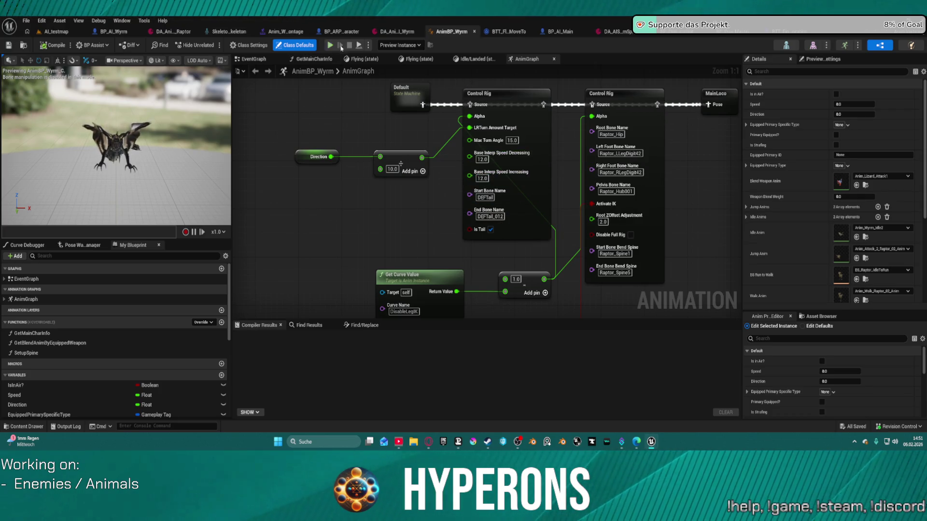
pyautogui.click(383, 33)
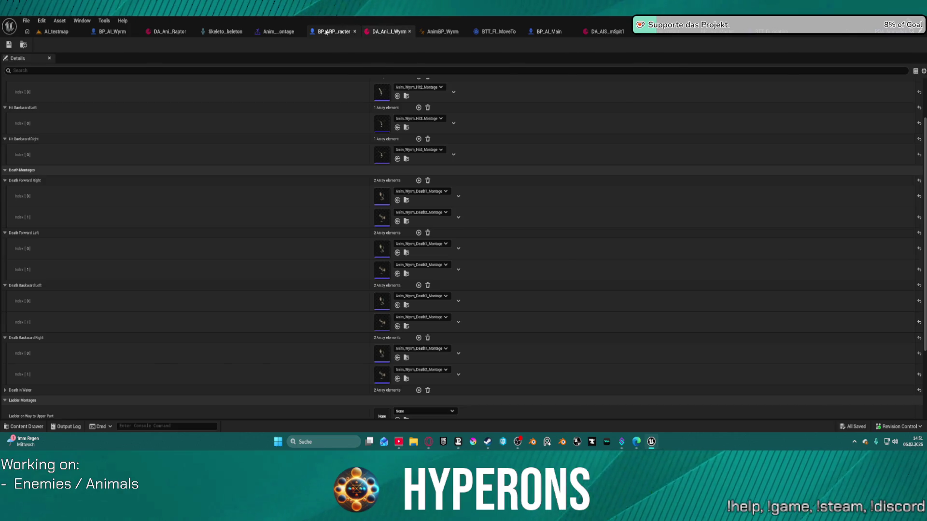
pyautogui.click(326, 32)
pyautogui.click(326, 32)
pyautogui.click(765, 33)
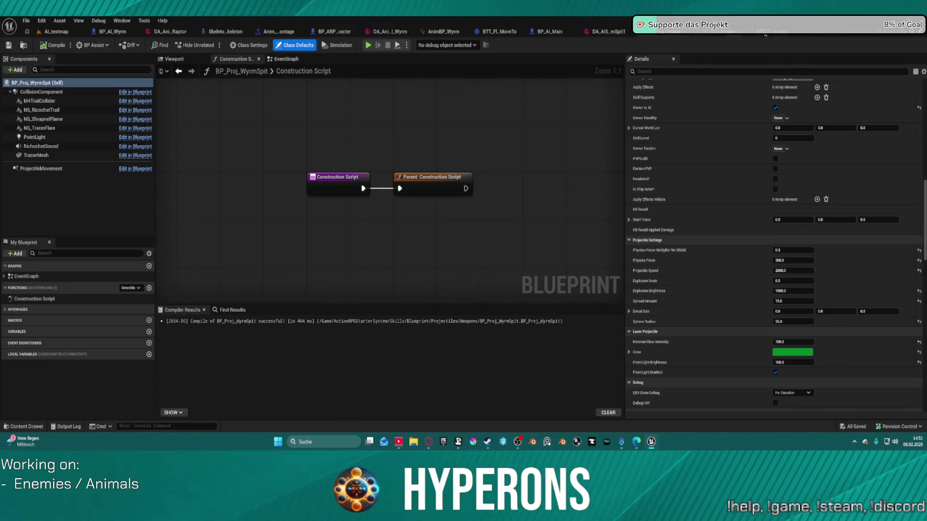
pyautogui.click(728, 36)
pyautogui.scroll(-1, 509, 215)
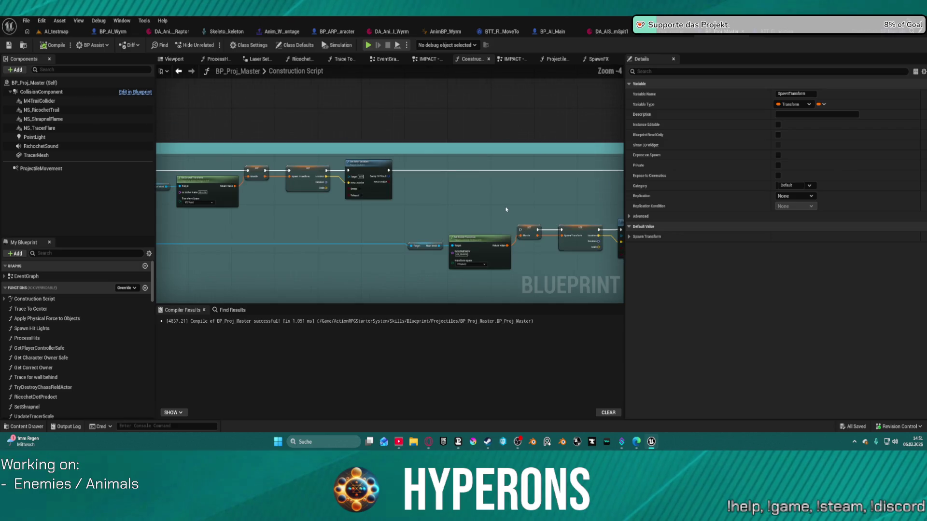
# Find the Process Hits call in the Construction Script and open its function graph.
pyautogui.scroll(2, 502, 205)
pyautogui.moveTo(494, 200)
pyautogui.mouseDown()
pyautogui.moveTo(282, 91)
pyautogui.moveTo(125, 164)
pyautogui.moveTo(6, 139)
pyautogui.mouseUp()
pyautogui.moveTo(555, 231); pyautogui.dragTo(319, 248)
pyautogui.click(449, 128)
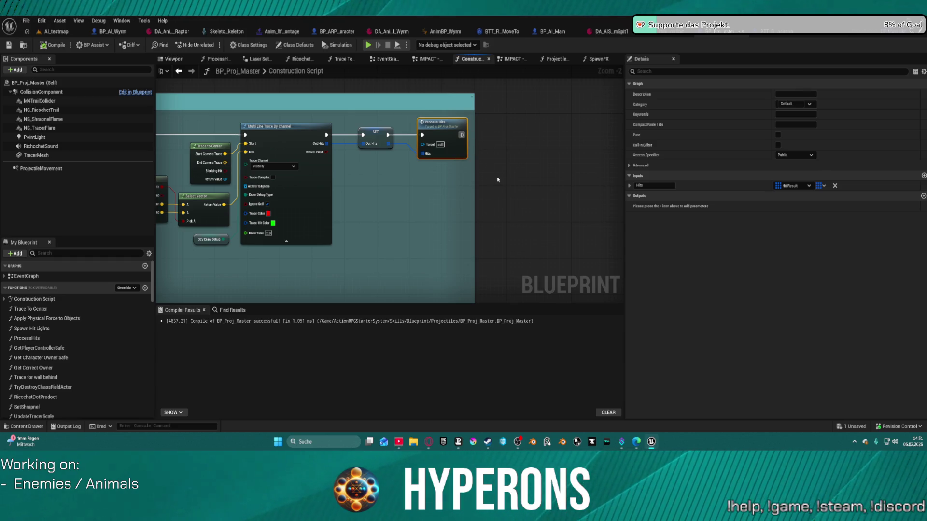
pyautogui.doubleClick(446, 131)
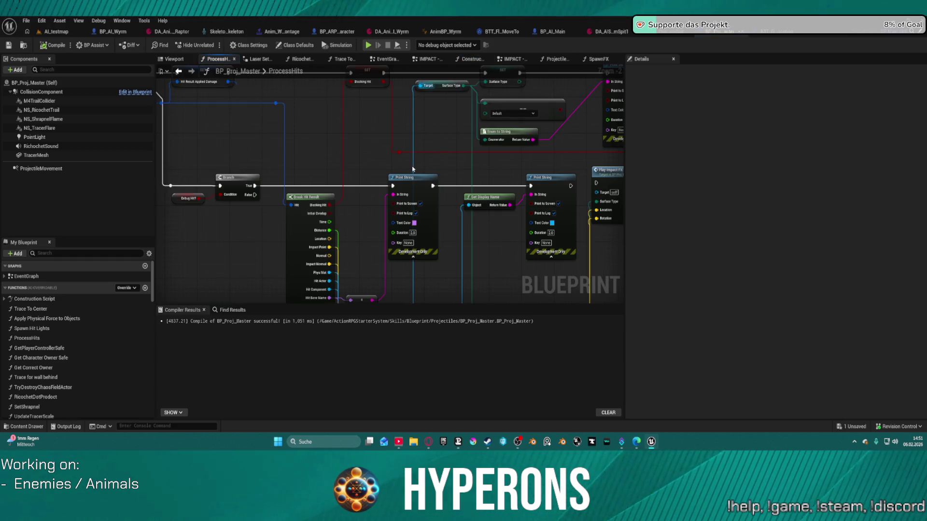
# Review ProcessHits' loop, branch, hit-result, Print String and Play Impact FX nodes, then go back.
pyautogui.moveTo(413, 169)
pyautogui.mouseDown()
pyautogui.moveTo(396, 217)
pyautogui.moveTo(747, 206)
pyautogui.moveTo(623, 204)
pyautogui.moveTo(531, 159)
pyautogui.moveTo(366, 126)
pyautogui.moveTo(408, 181)
pyautogui.moveTo(167, 175)
pyautogui.mouseUp()
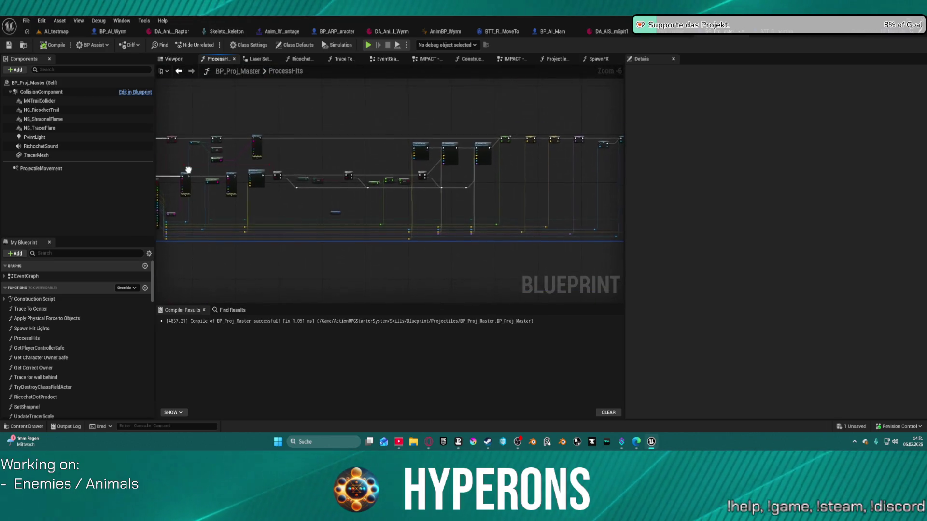
pyautogui.scroll(1, 406, 160)
pyautogui.moveTo(421, 205)
pyautogui.mouseDown()
pyautogui.moveTo(439, 225)
pyautogui.moveTo(426, 152)
pyautogui.moveTo(156, 192)
pyautogui.moveTo(84, 189)
pyautogui.mouseUp()
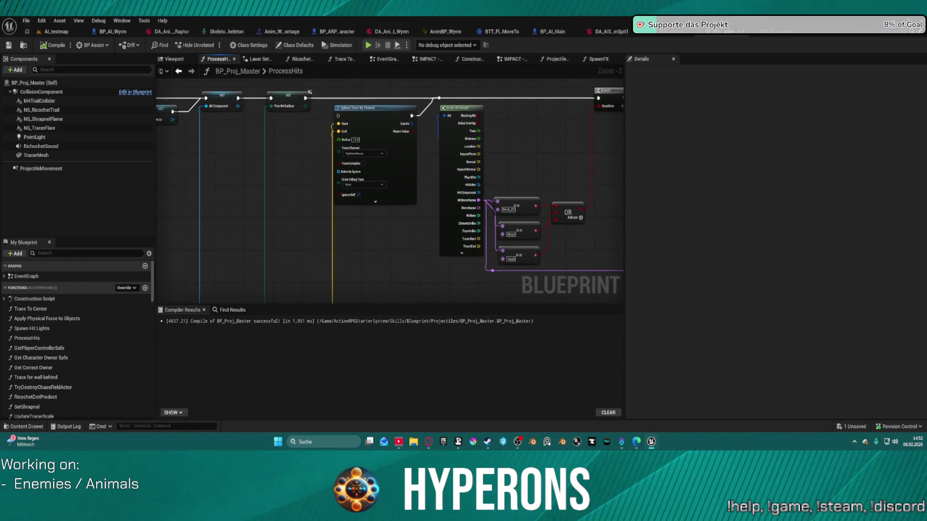
pyautogui.moveTo(434, 193)
pyautogui.mouseDown()
pyautogui.moveTo(283, 196)
pyautogui.moveTo(350, 194)
pyautogui.moveTo(354, 204)
pyautogui.mouseUp()
pyautogui.scroll(-3, 439, 253)
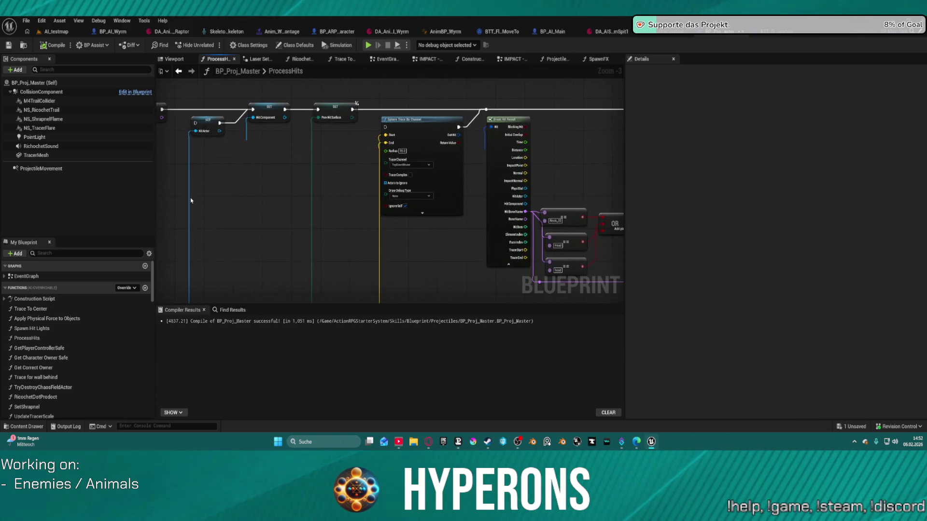
pyautogui.scroll(4, 381, 271)
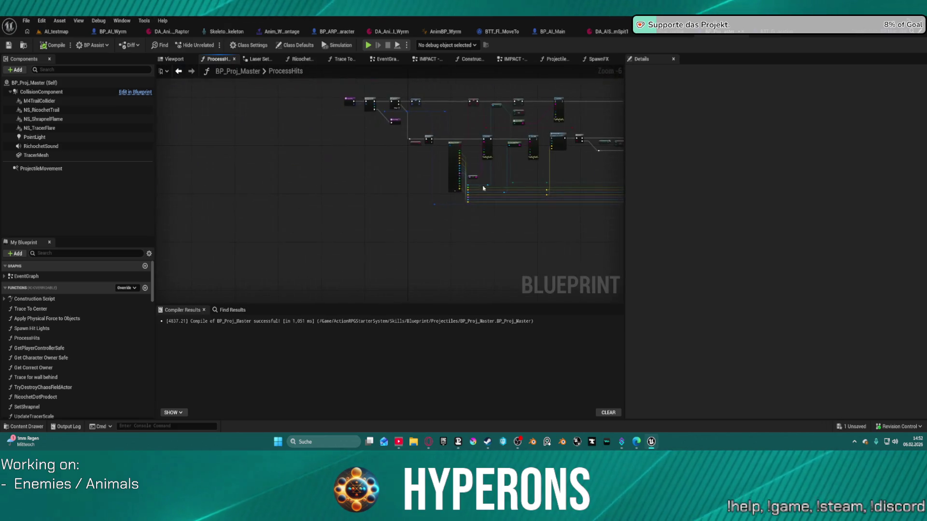
pyautogui.moveTo(385, 216); pyautogui.dragTo(407, 193)
pyautogui.scroll(-2, 406, 194)
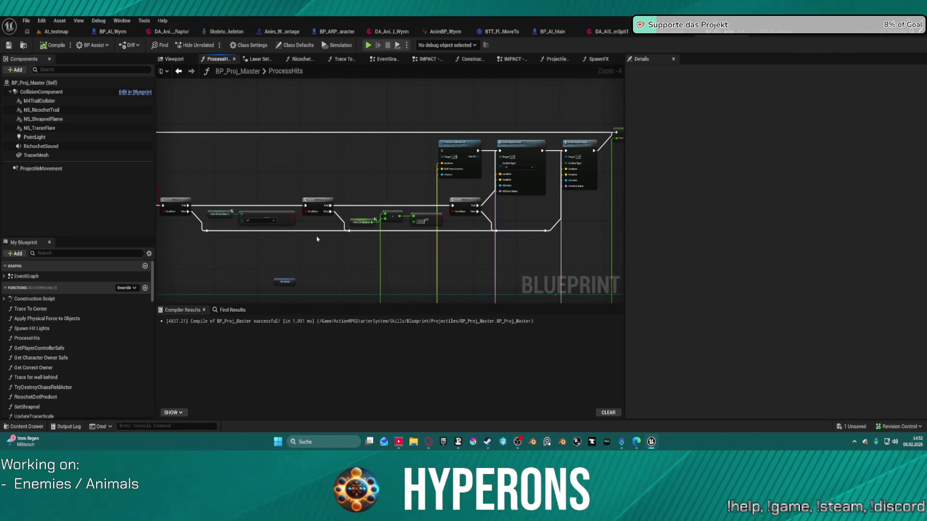
pyautogui.moveTo(301, 237)
pyautogui.mouseDown()
pyautogui.moveTo(466, 250)
pyautogui.moveTo(611, 241)
pyautogui.moveTo(602, 231)
pyautogui.mouseUp()
pyautogui.scroll(-1, 472, 247)
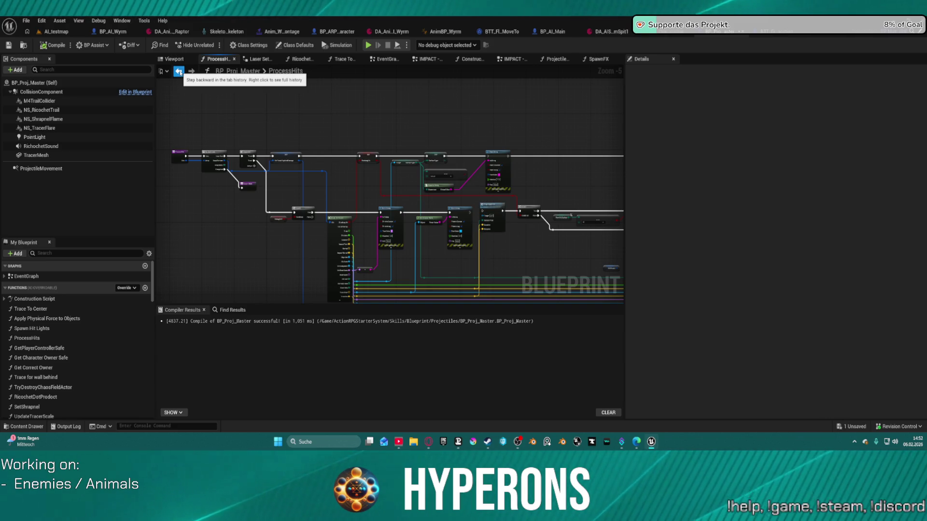
pyautogui.click(179, 73)
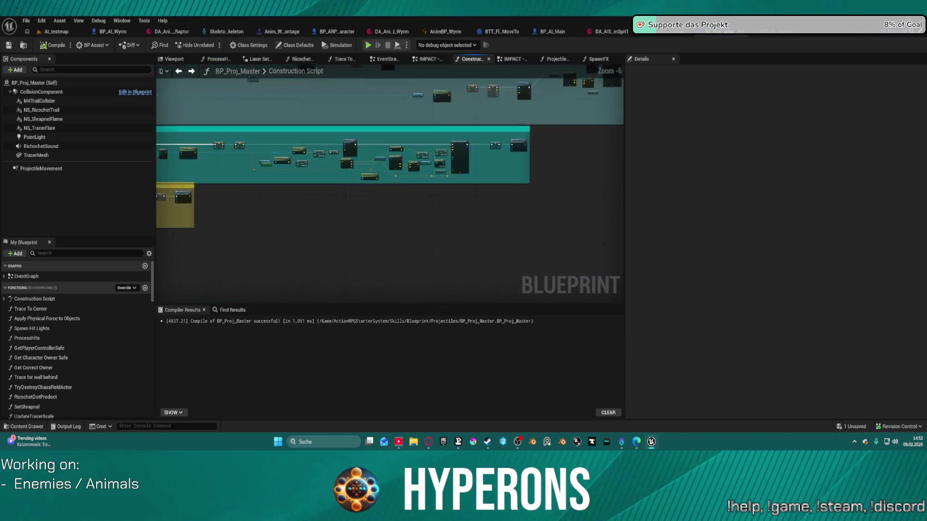
# Pan the Construction Script to the socket transform nodes and select SET Spawn Transform.
pyautogui.scroll(3, 382, 147)
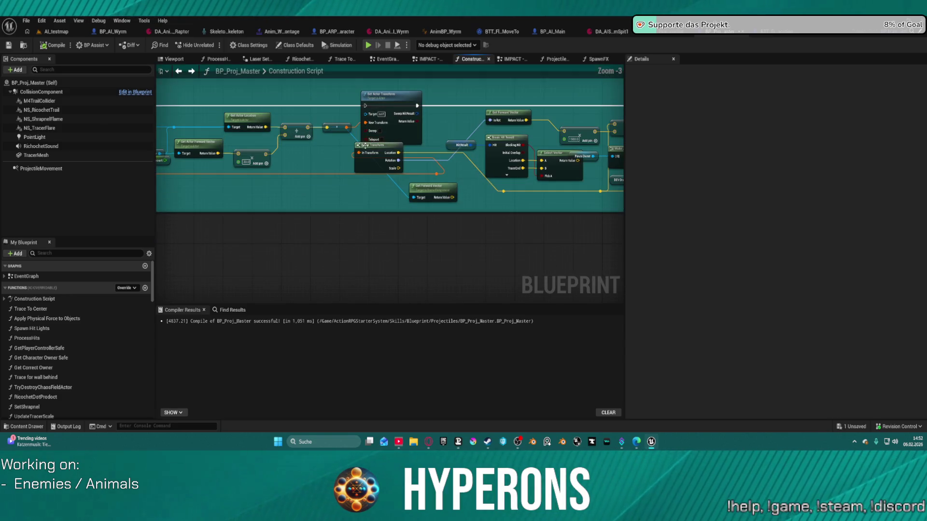
pyautogui.moveTo(330, 157)
pyautogui.mouseDown()
pyautogui.moveTo(434, 147)
pyautogui.moveTo(527, 167)
pyautogui.moveTo(555, 159)
pyautogui.moveTo(620, 186)
pyautogui.mouseUp()
pyautogui.scroll(-2, 389, 193)
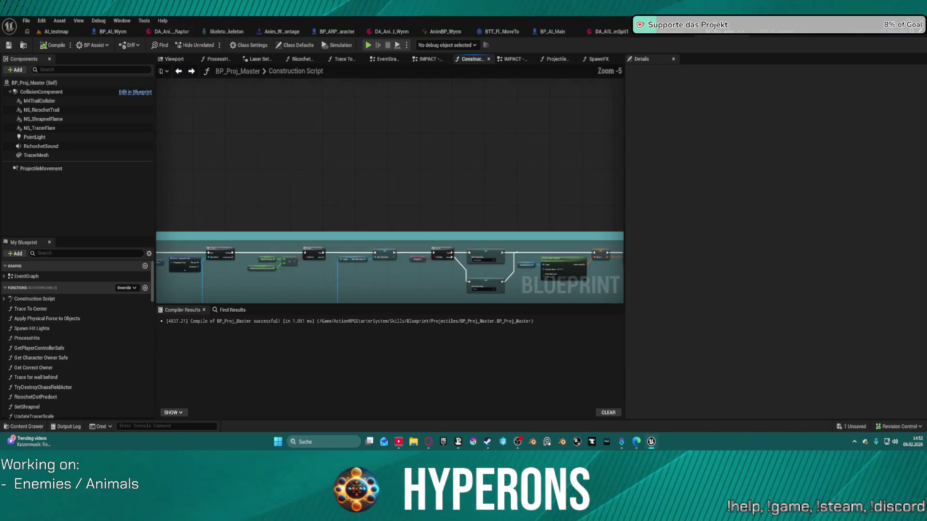
pyautogui.scroll(4, 391, 170)
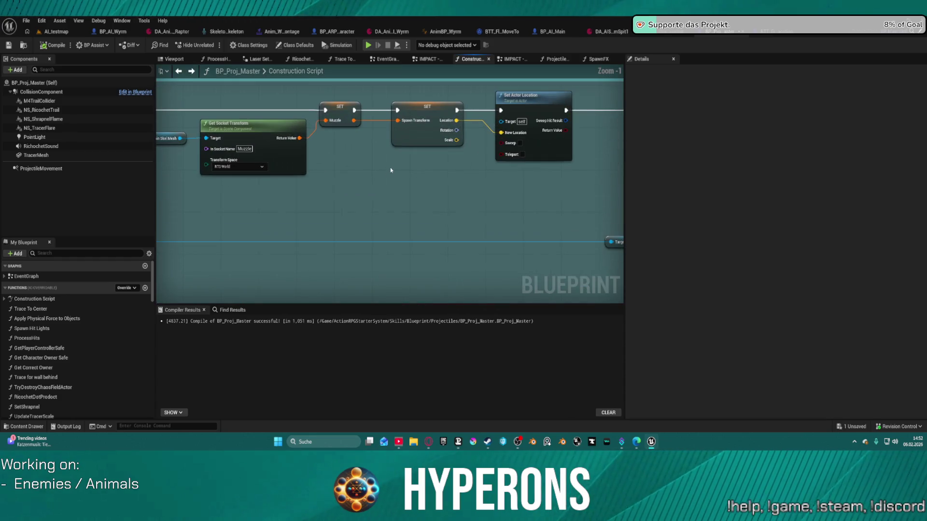
pyautogui.moveTo(367, 196)
pyautogui.mouseDown()
pyautogui.moveTo(407, 124)
pyautogui.moveTo(335, 212)
pyautogui.moveTo(352, 197)
pyautogui.moveTo(119, 190)
pyautogui.mouseUp()
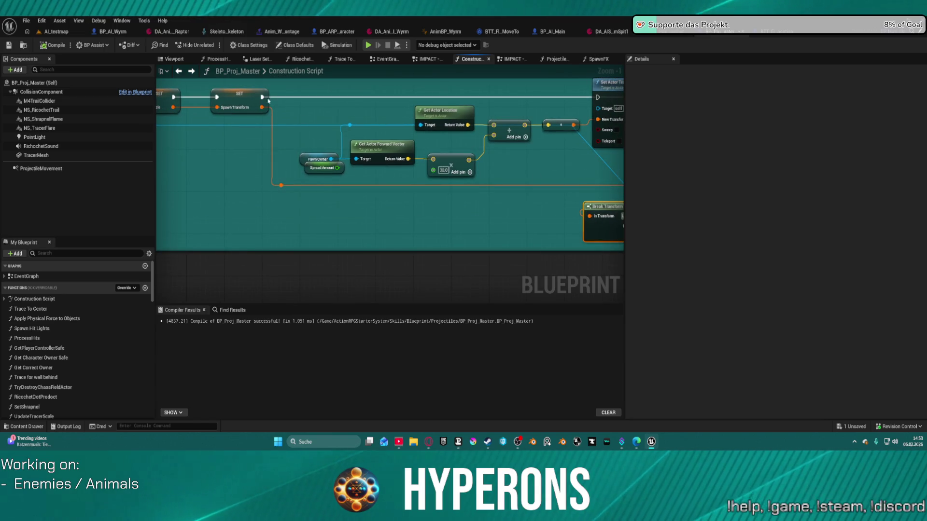
pyautogui.click(251, 96)
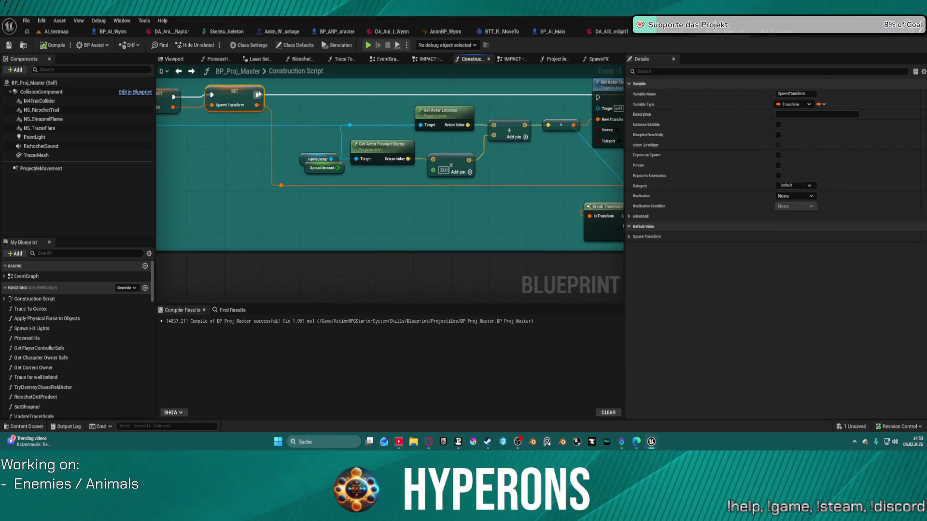
pyautogui.moveTo(256, 95); pyautogui.dragTo(585, 99)
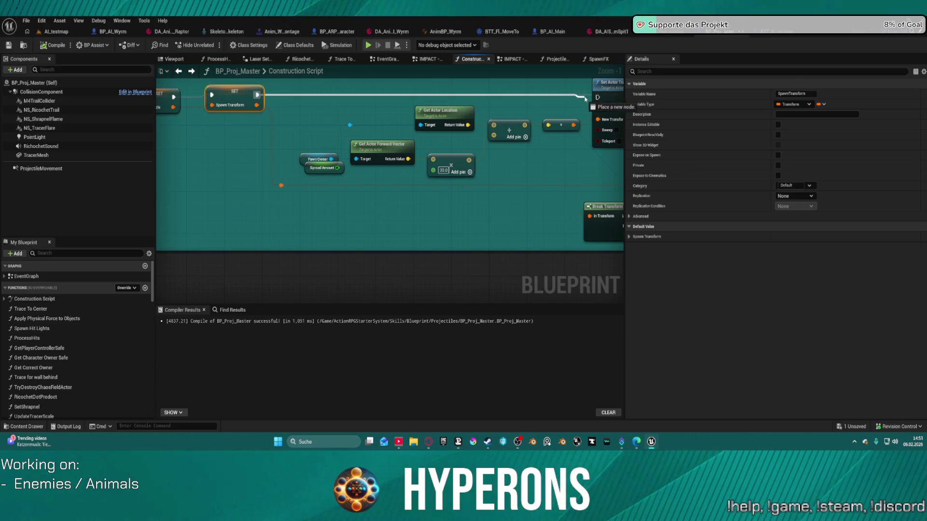
# Follow the graph from SET Spawn Transform to Set Actor Location and the Player comment nodes.
pyautogui.scroll(-3, 506, 97)
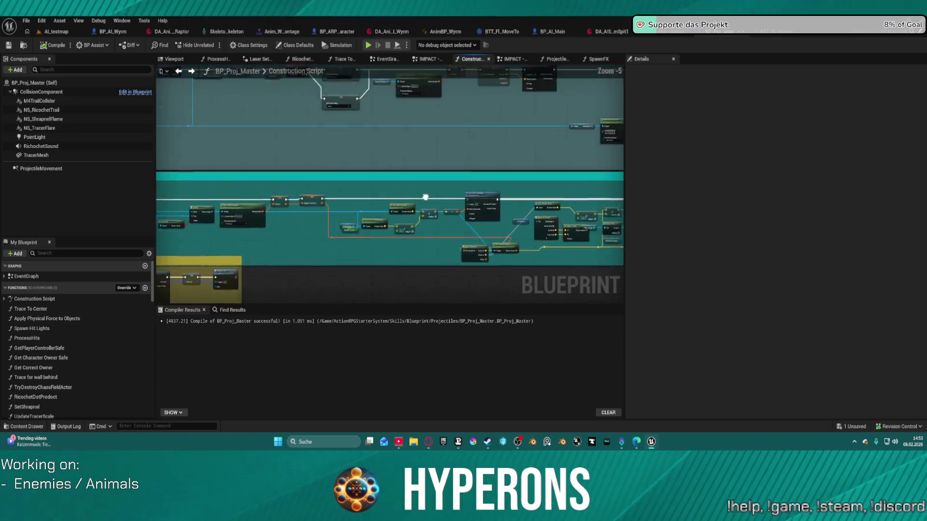
pyautogui.scroll(2, 384, 203)
pyautogui.scroll(1, 384, 203)
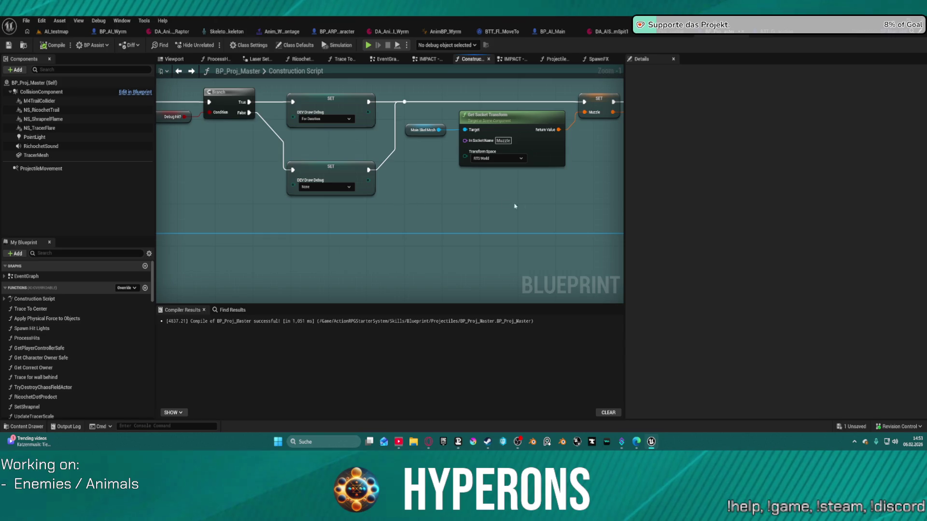
pyautogui.moveTo(588, 215)
pyautogui.mouseDown()
pyautogui.moveTo(307, 207)
pyautogui.moveTo(82, 224)
pyautogui.moveTo(78, 338)
pyautogui.moveTo(59, 343)
pyautogui.mouseUp()
pyautogui.moveTo(338, 217)
pyautogui.mouseDown()
pyautogui.moveTo(269, 212)
pyautogui.moveTo(411, 193)
pyautogui.moveTo(338, 203)
pyautogui.moveTo(434, 203)
pyautogui.moveTo(310, 173)
pyautogui.moveTo(336, 184)
pyautogui.moveTo(313, 192)
pyautogui.mouseUp()
pyautogui.scroll(-4, 390, 188)
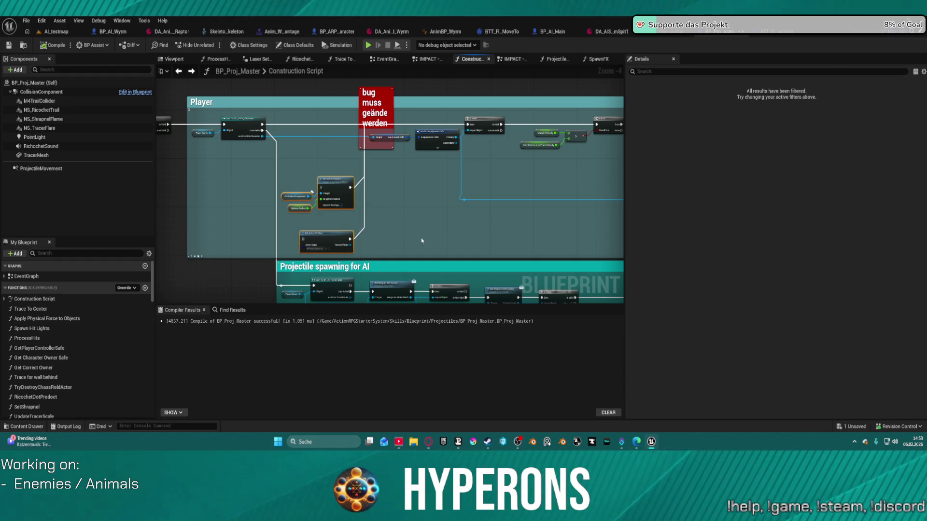
pyautogui.moveTo(420, 238)
pyautogui.mouseDown()
pyautogui.moveTo(392, 219)
pyautogui.moveTo(344, 212)
pyautogui.moveTo(424, 206)
pyautogui.moveTo(524, 244)
pyautogui.moveTo(589, 196)
pyautogui.moveTo(410, 214)
pyautogui.mouseUp()
pyautogui.scroll(3, 367, 184)
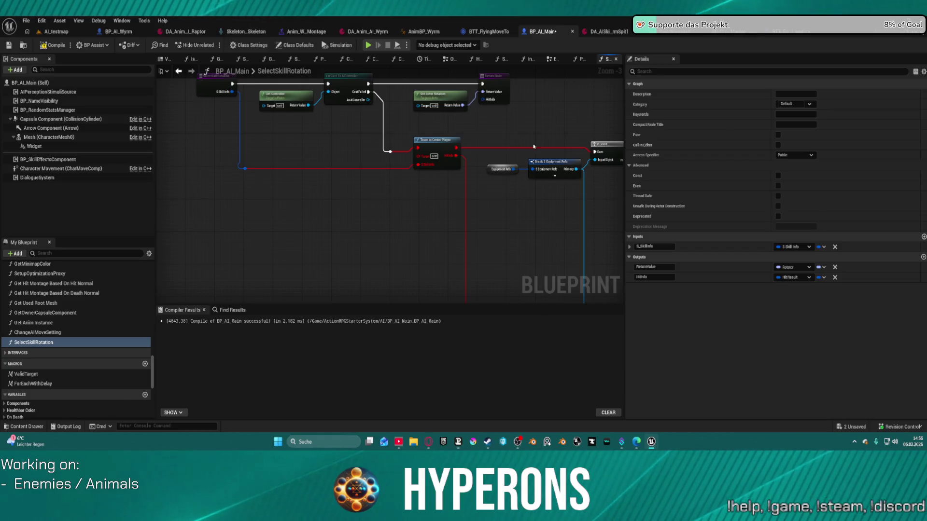
# Add a Line Trace By Channel node off a new reroute on the execution wire.
pyautogui.doubleClick(387, 153)
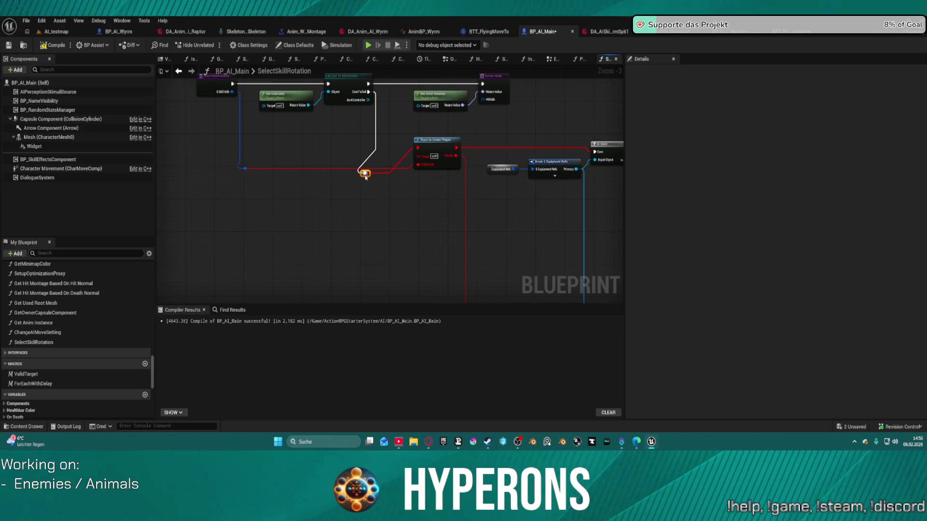
pyautogui.moveTo(365, 175); pyautogui.dragTo(399, 248)
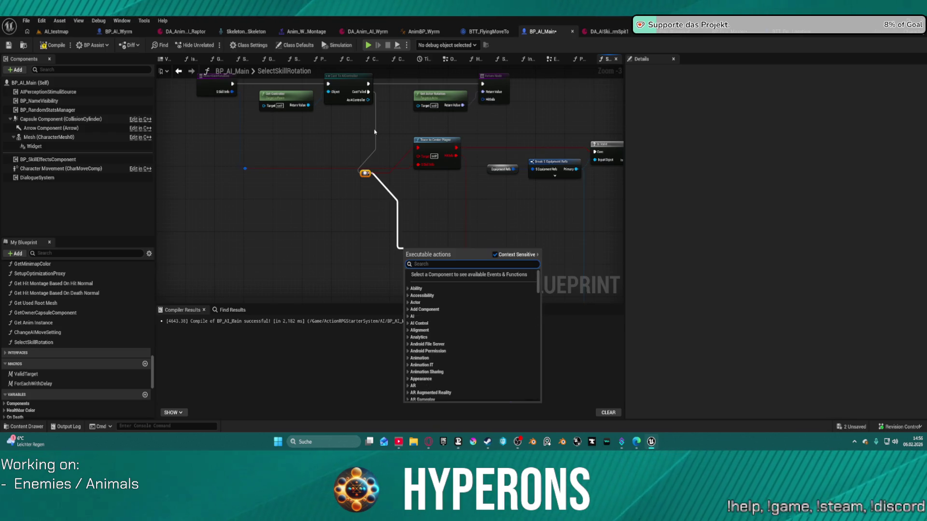
pyautogui.write('trace')
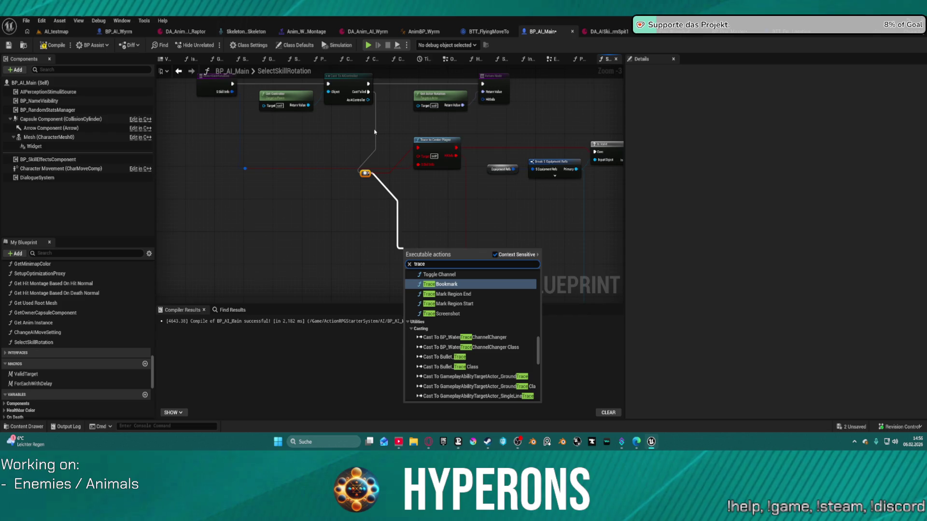
pyautogui.scroll(3, 538, 348)
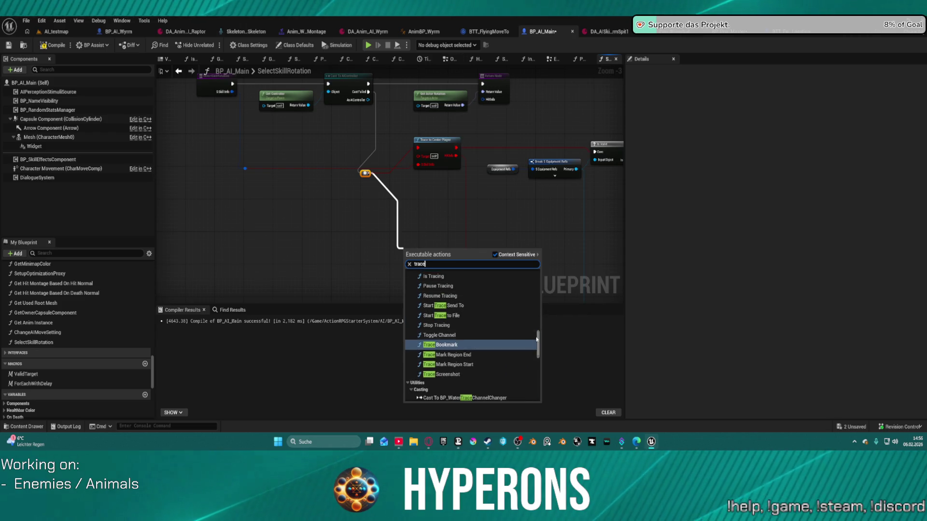
pyautogui.scroll(10, 448, 350)
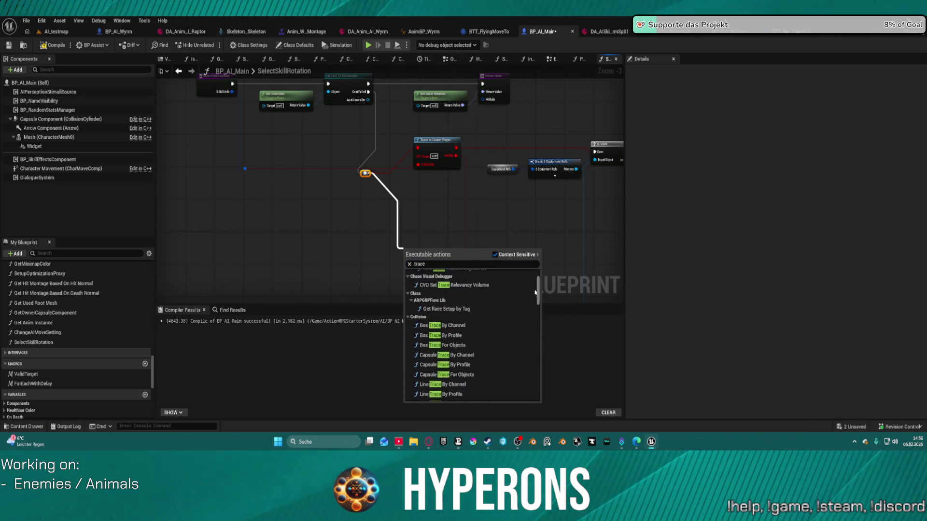
pyautogui.scroll(-5, 448, 351)
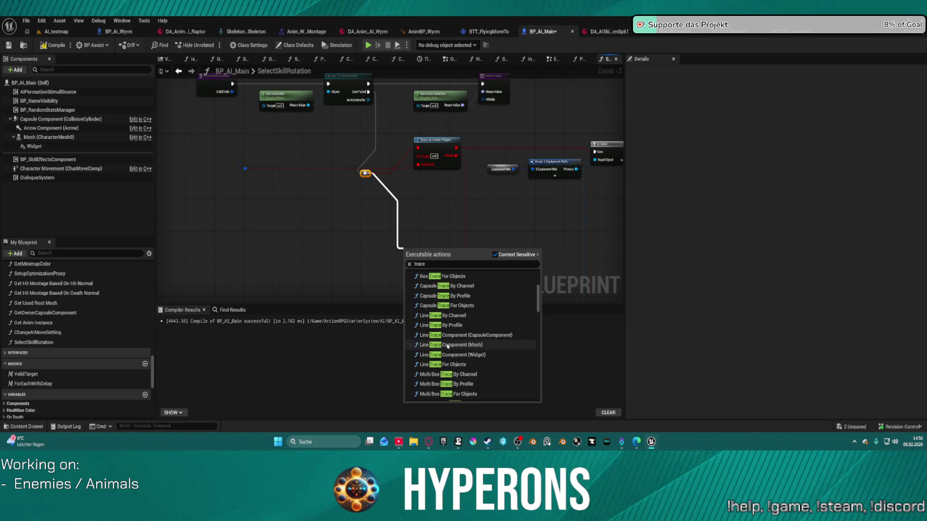
pyautogui.click(454, 316)
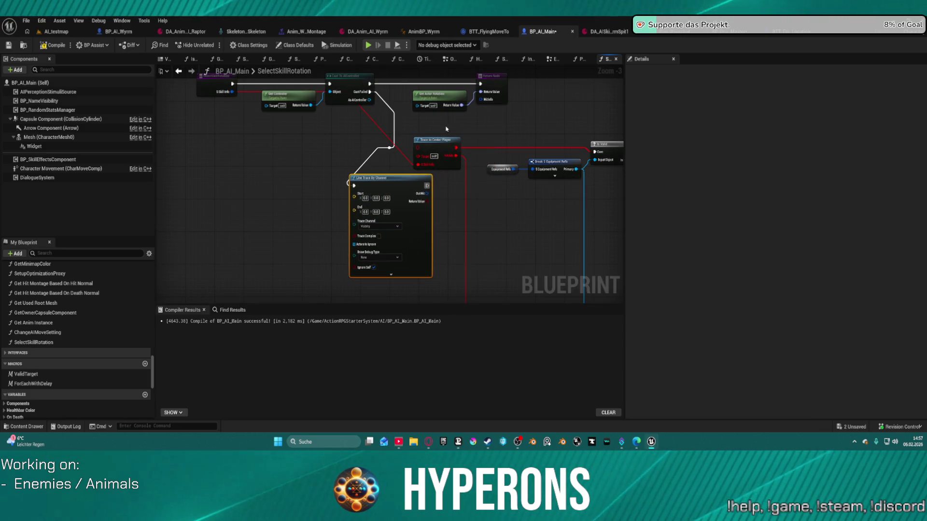
# Wire the line trace's OutHit into Is Valid and delete Trace to Center Player.
pyautogui.moveTo(447, 129); pyautogui.dragTo(450, 182)
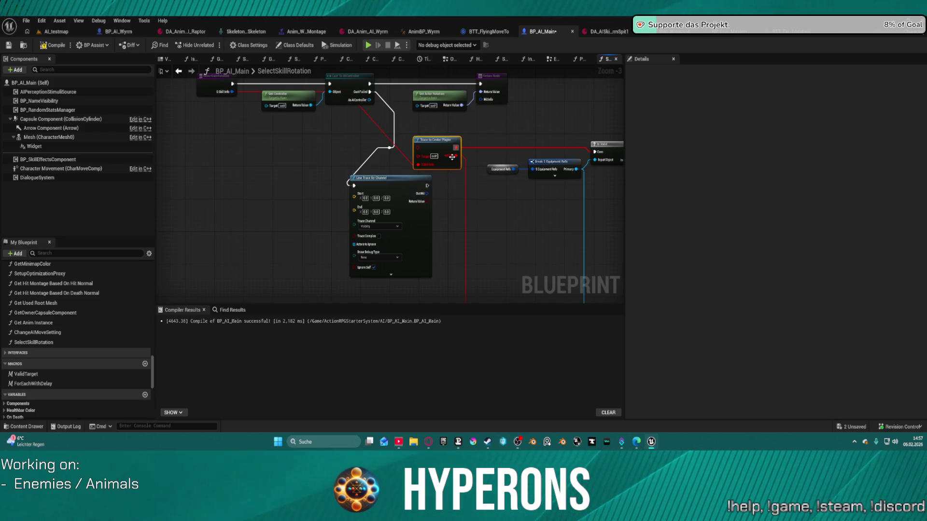
pyautogui.moveTo(452, 157)
pyautogui.mouseDown()
pyautogui.moveTo(427, 193)
pyautogui.moveTo(542, 156)
pyautogui.moveTo(486, 204)
pyautogui.moveTo(596, 152)
pyautogui.mouseUp()
pyautogui.click(434, 141)
pyautogui.press('Delete')
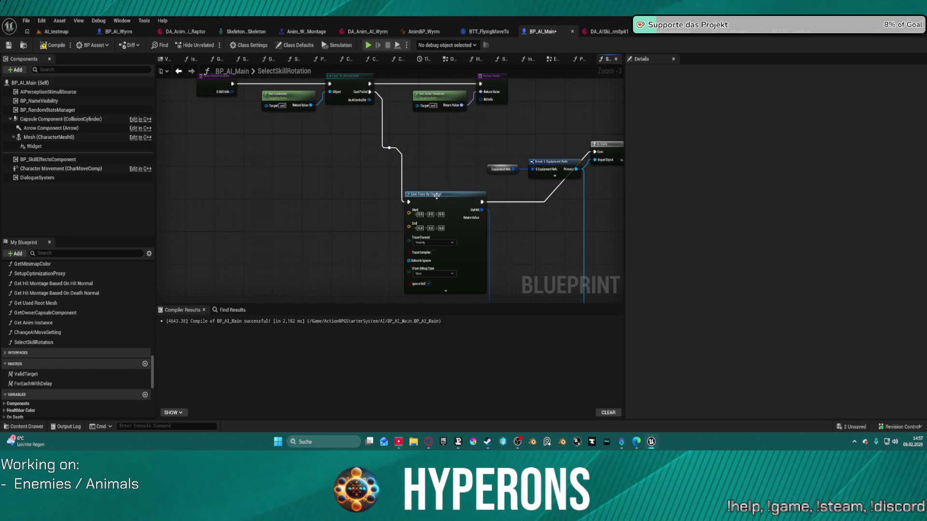
pyautogui.moveTo(437, 196); pyautogui.dragTo(436, 145)
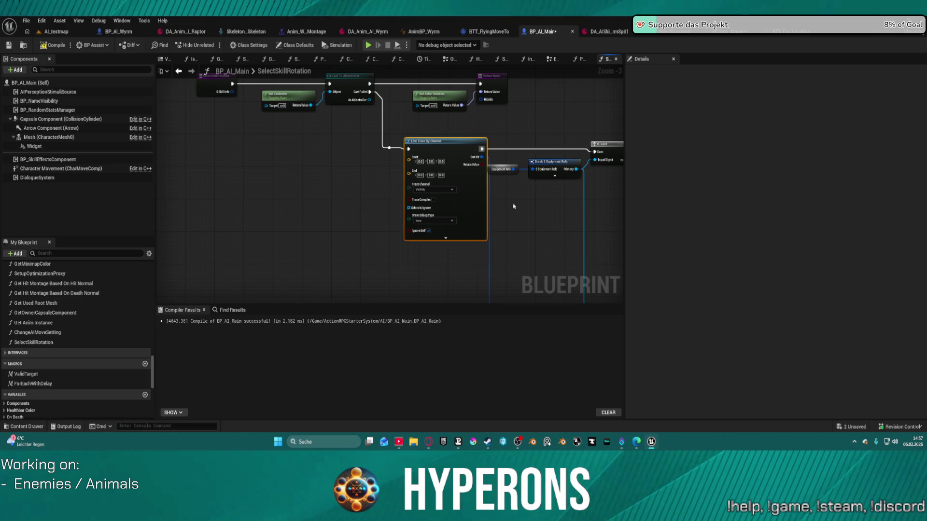
# Delete the Draw Debug Sphere node beside Break Hit Result.
pyautogui.moveTo(513, 207)
pyautogui.mouseDown()
pyautogui.moveTo(209, 170)
pyautogui.moveTo(251, 172)
pyautogui.moveTo(172, 138)
pyautogui.mouseUp()
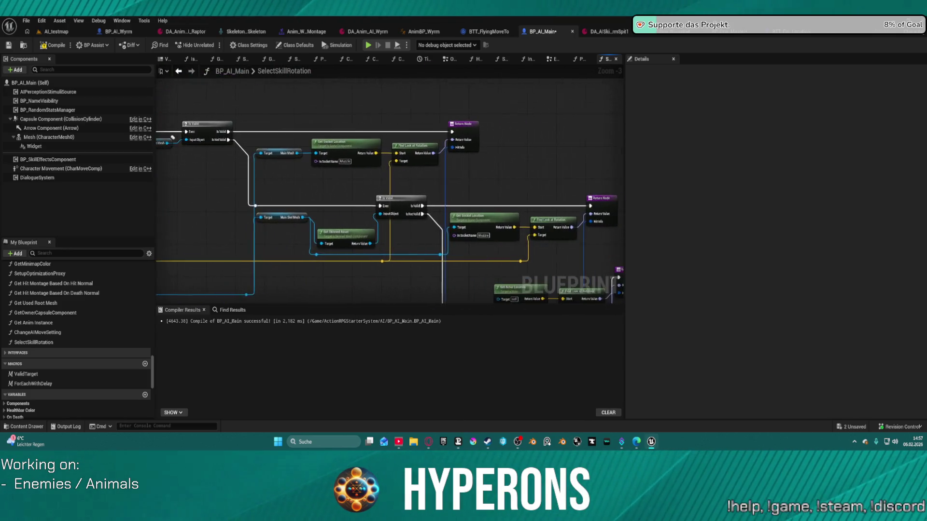
pyautogui.moveTo(423, 195)
pyautogui.mouseDown()
pyautogui.moveTo(432, 167)
pyautogui.moveTo(425, 147)
pyautogui.moveTo(438, 136)
pyautogui.moveTo(377, 104)
pyautogui.moveTo(595, 142)
pyautogui.moveTo(780, 209)
pyautogui.moveTo(804, 205)
pyautogui.moveTo(450, 161)
pyautogui.moveTo(485, 154)
pyautogui.mouseUp()
pyautogui.moveTo(647, 222)
pyautogui.mouseDown()
pyautogui.moveTo(523, 186)
pyautogui.moveTo(296, 169)
pyautogui.mouseUp()
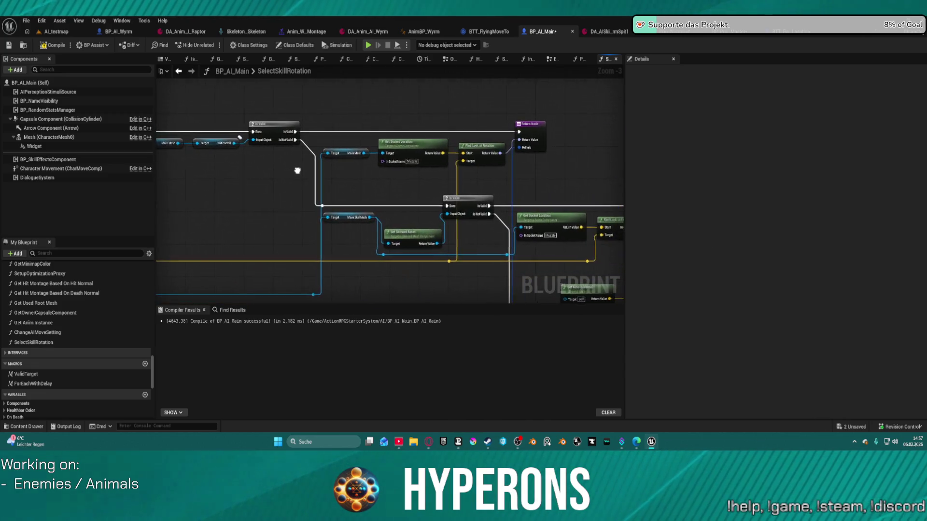
pyautogui.moveTo(475, 179); pyautogui.dragTo(595, 146)
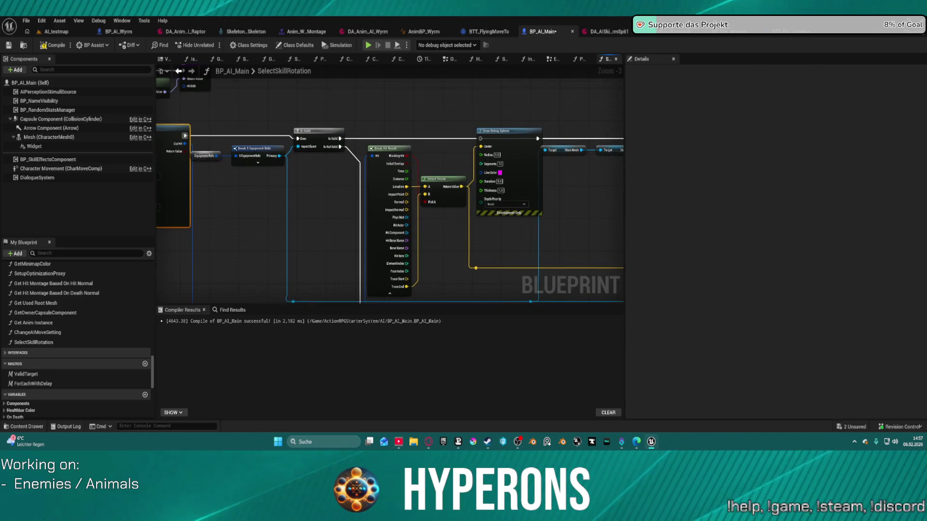
pyautogui.click(515, 129)
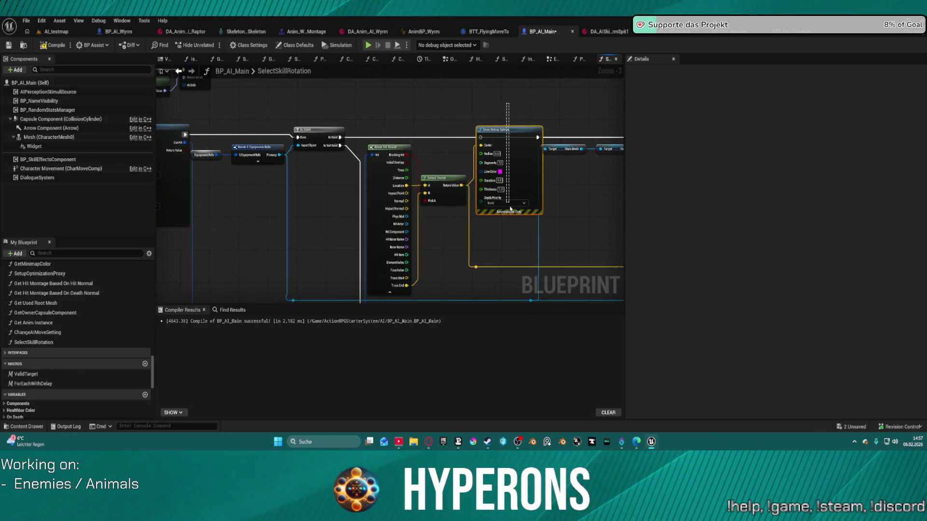
pyautogui.press('Delete')
# Tidy the graph, shifting the Is Valid node left into position.
pyautogui.scroll(-2, 555, 186)
pyautogui.moveTo(555, 186)
pyautogui.mouseDown()
pyautogui.moveTo(411, 80)
pyautogui.moveTo(243, 175)
pyautogui.moveTo(341, 99)
pyautogui.moveTo(622, 198)
pyautogui.mouseUp()
pyautogui.scroll(2, 502, 171)
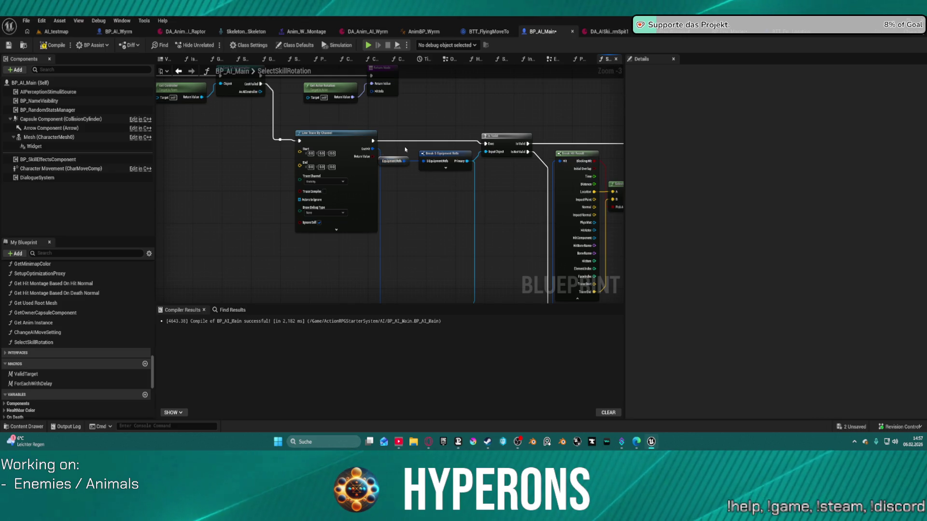
pyautogui.moveTo(456, 196); pyautogui.dragTo(427, 154)
pyautogui.click(442, 174)
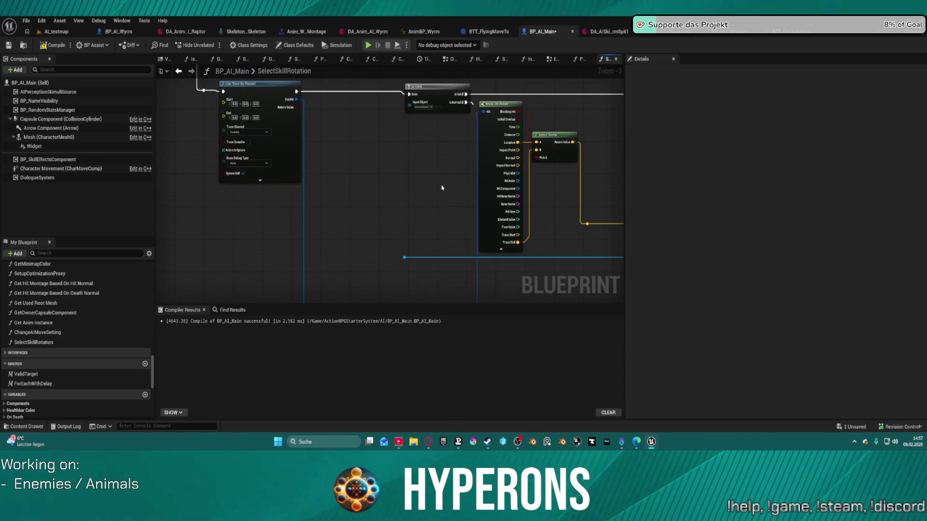
pyautogui.scroll(-3, 440, 188)
pyautogui.scroll(3, 323, 178)
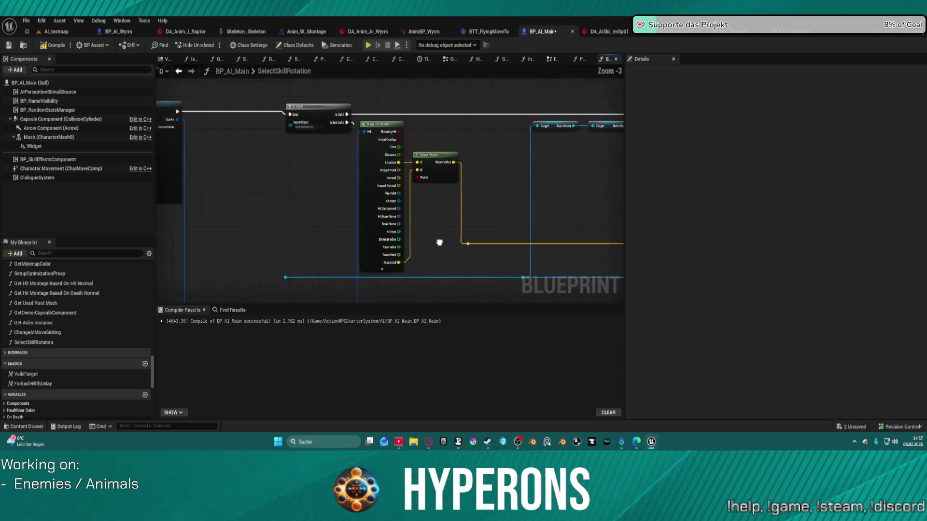
pyautogui.moveTo(339, 111); pyautogui.dragTo(271, 113)
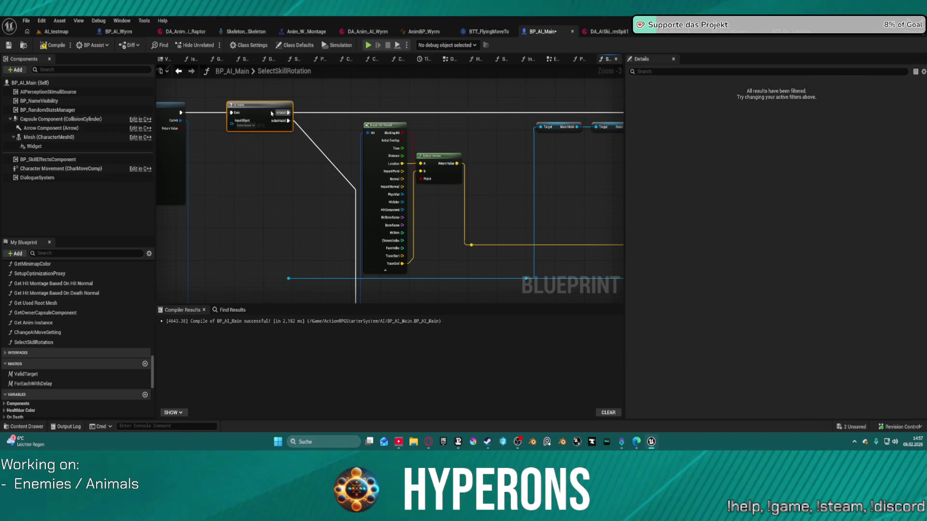
pyautogui.moveTo(531, 295)
pyautogui.mouseDown()
pyautogui.moveTo(681, 240)
pyautogui.moveTo(520, 206)
pyautogui.moveTo(622, 299)
pyautogui.moveTo(524, 206)
pyautogui.moveTo(638, 263)
pyautogui.moveTo(638, 308)
pyautogui.mouseUp()
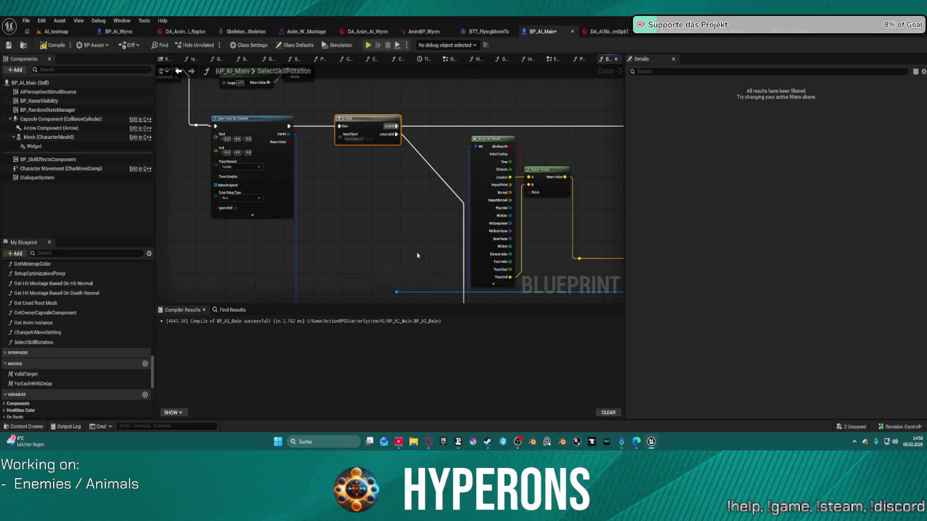
pyautogui.scroll(-1, 407, 199)
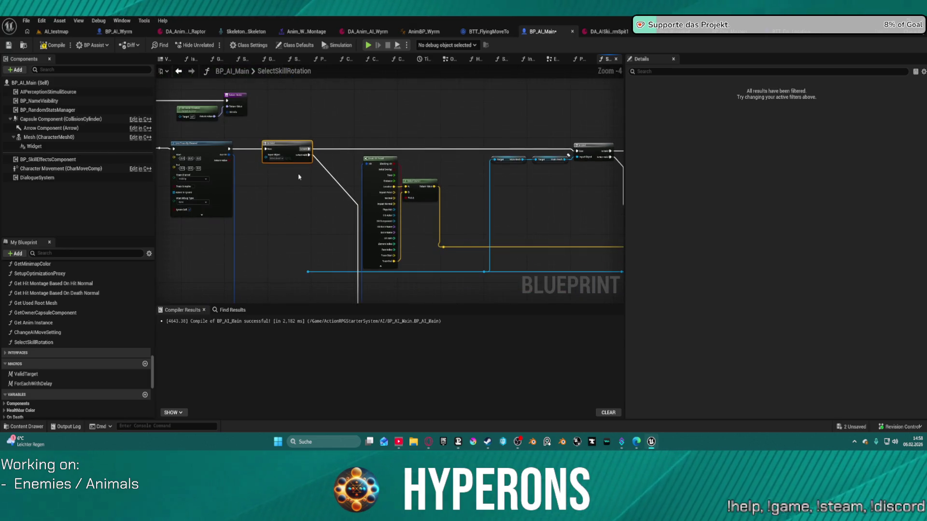
pyautogui.moveTo(280, 146)
pyautogui.mouseDown()
pyautogui.moveTo(249, 157)
pyautogui.moveTo(276, 178)
pyautogui.moveTo(273, 150)
pyautogui.moveTo(282, 145)
pyautogui.mouseUp()
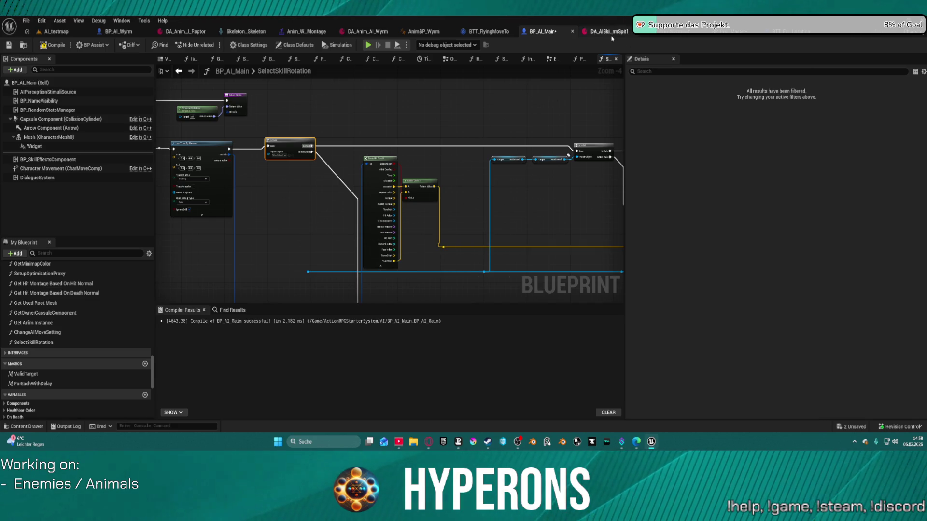
# In the Content Drawer's AIPresets/AI_UE5 folder, open the BP_AI_RTG blueprint.
pyautogui.hotkey('ctrl', 'space')
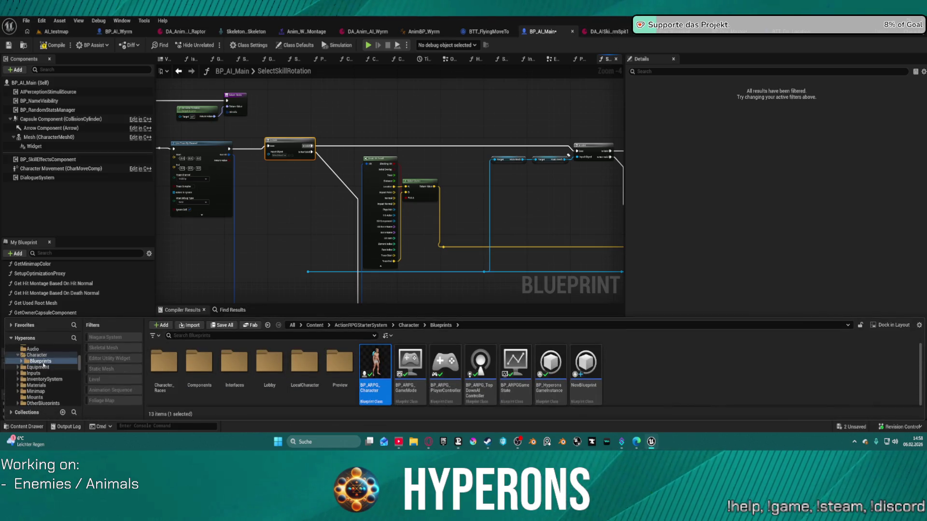
pyautogui.scroll(-10, 53, 376)
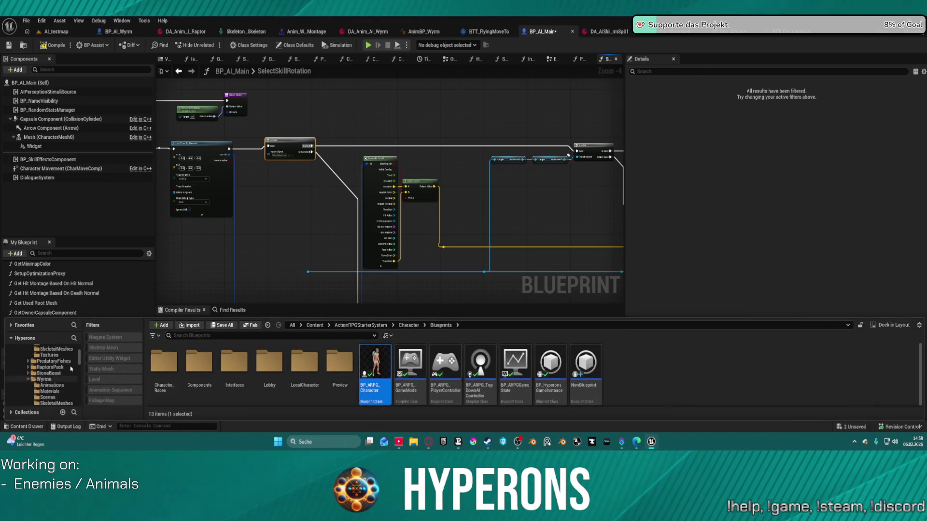
pyautogui.scroll(1, 69, 369)
pyautogui.click(59, 370)
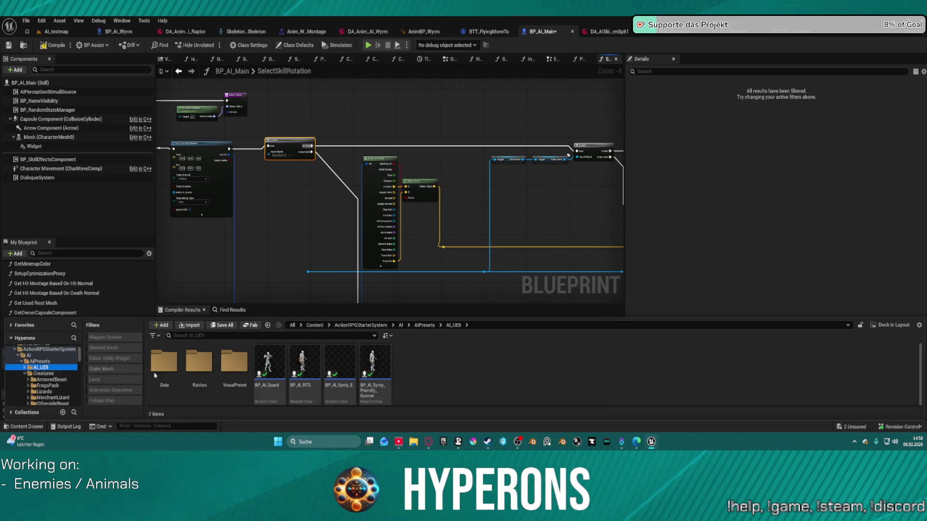
pyautogui.moveTo(304, 355)
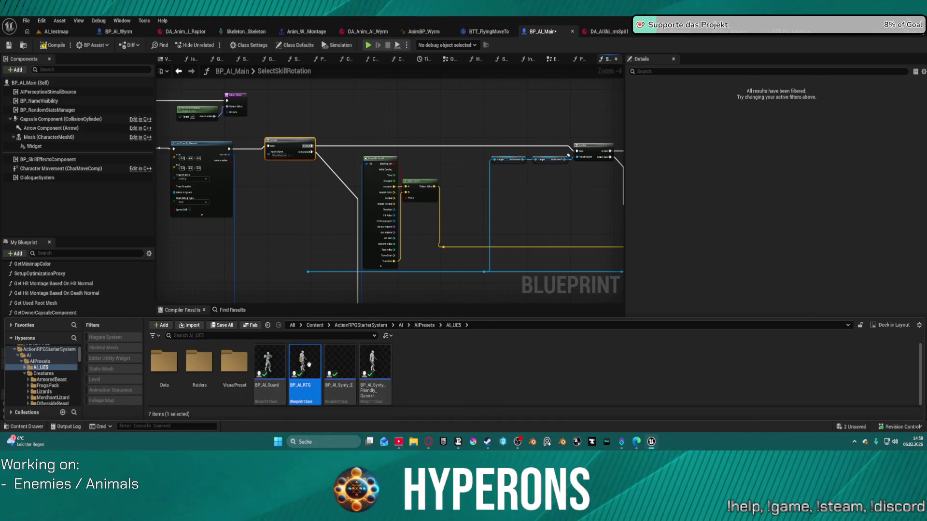
pyautogui.doubleClick(318, 366)
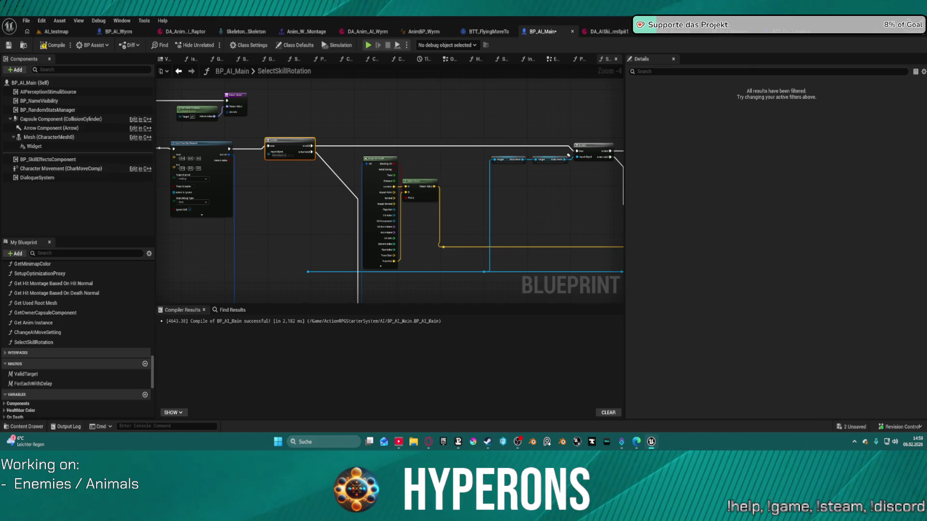
# Paste the copied mesh components into BP_AI_Main and attach them under Mesh (CharacterMesh0).
pyautogui.click(37, 134)
pyautogui.hotkey('ctrl', 'v')
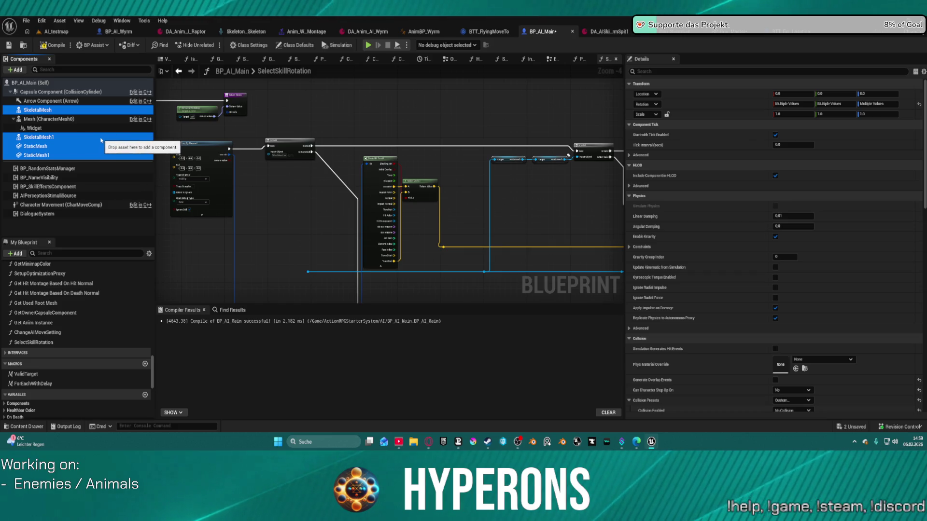
pyautogui.moveTo(86, 137); pyautogui.dragTo(38, 123)
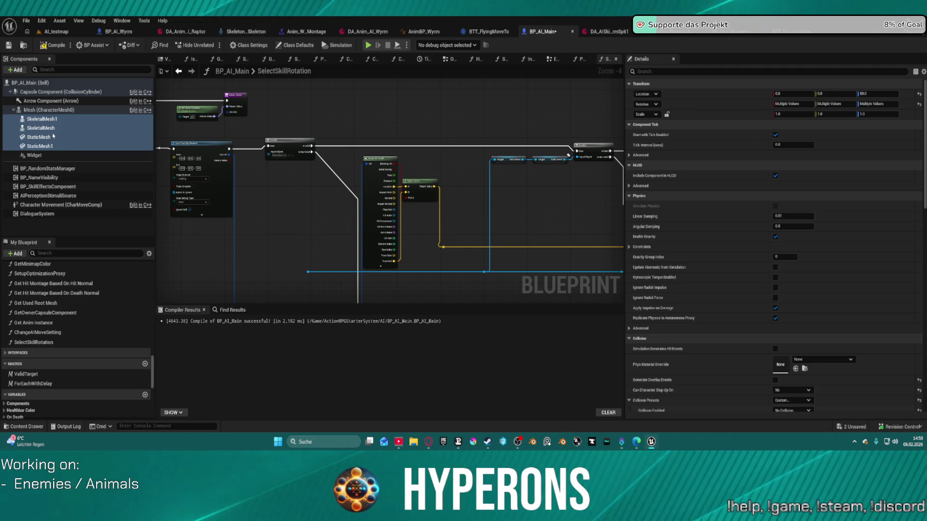
# Rearrange the StaticMesh attachment under Mesh and check the components in the preview.
pyautogui.click(31, 110)
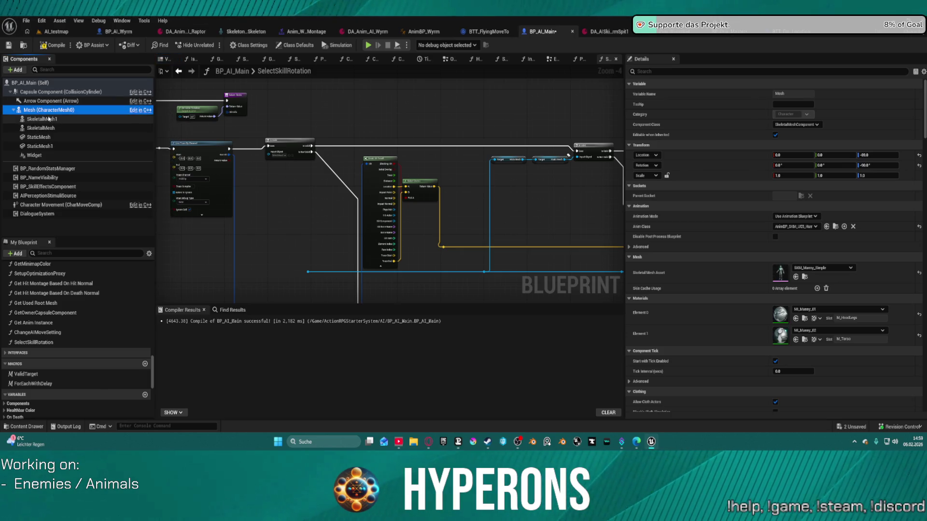
pyautogui.click(48, 120)
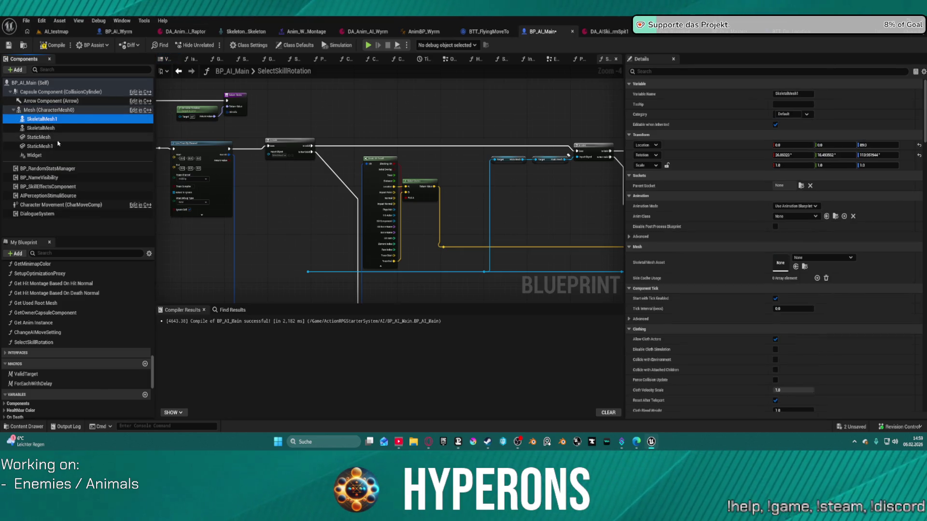
pyautogui.moveTo(38, 140); pyautogui.dragTo(47, 129)
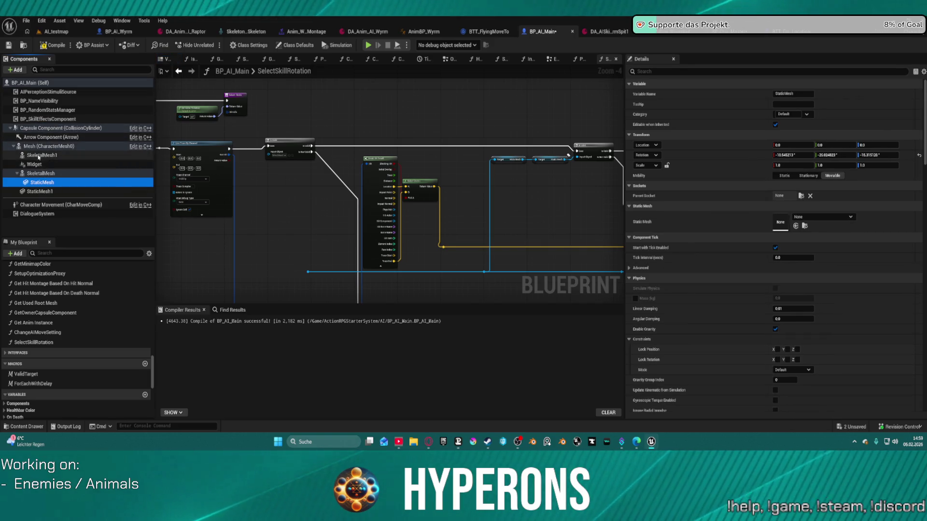
pyautogui.moveTo(40, 180)
pyautogui.mouseDown()
pyautogui.moveTo(46, 138)
pyautogui.moveTo(49, 196)
pyautogui.mouseUp()
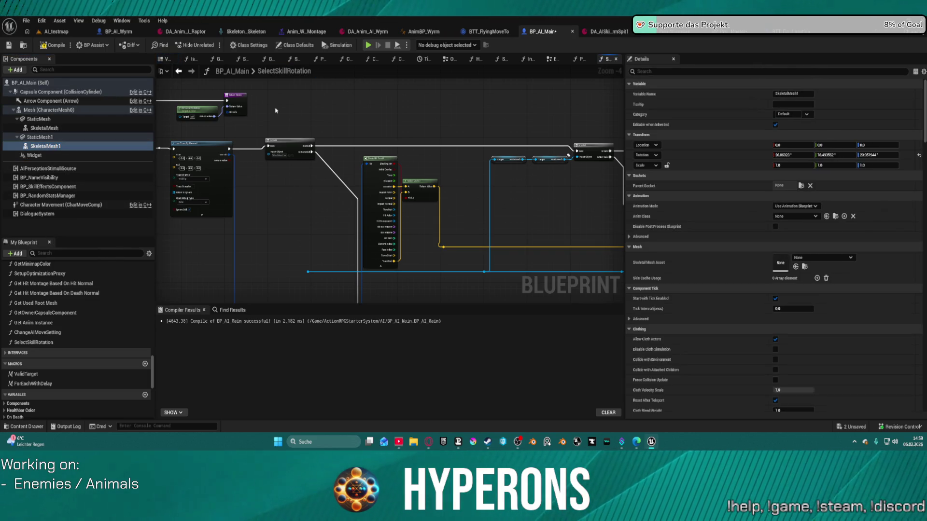
pyautogui.click(41, 119)
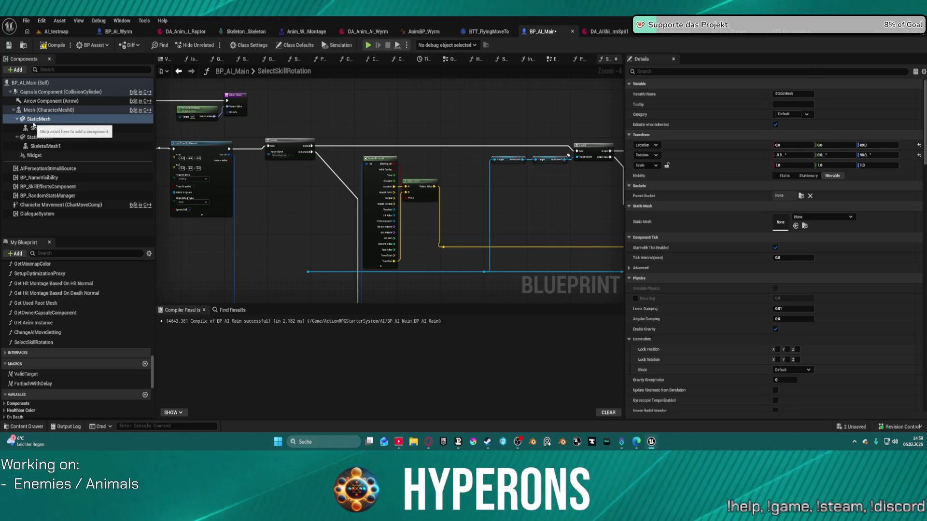
pyautogui.click(34, 121)
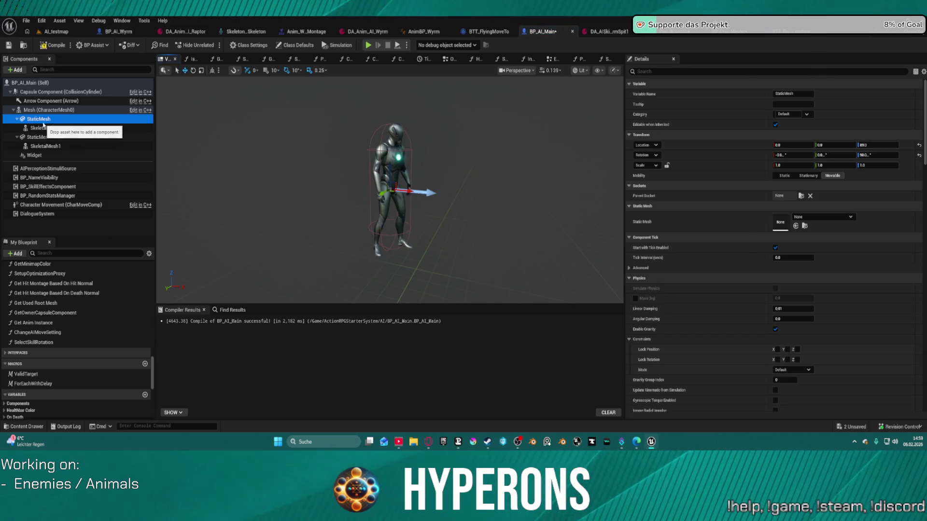
# Rename StaticMesh to Weapon_L and its skeletal mesh to SKM Weapon L.
pyautogui.press('F2')
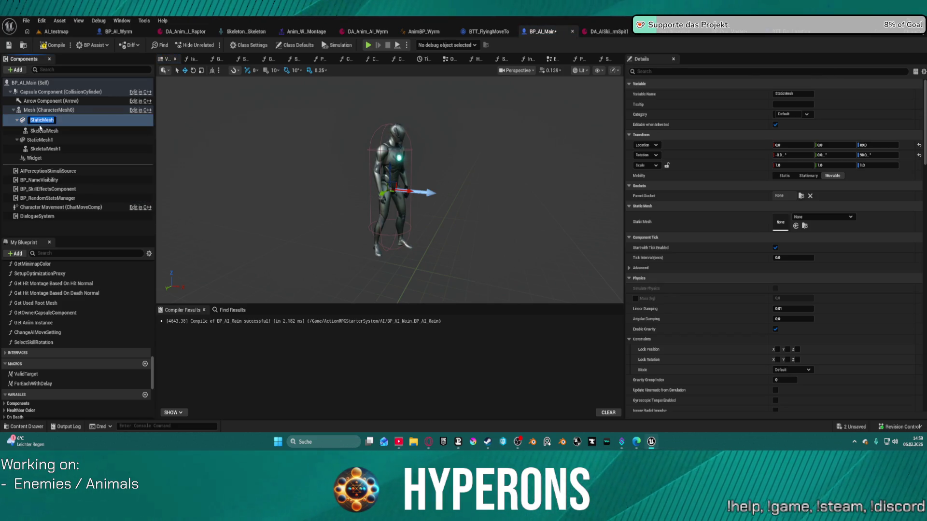
pyautogui.write('Weapon_L')
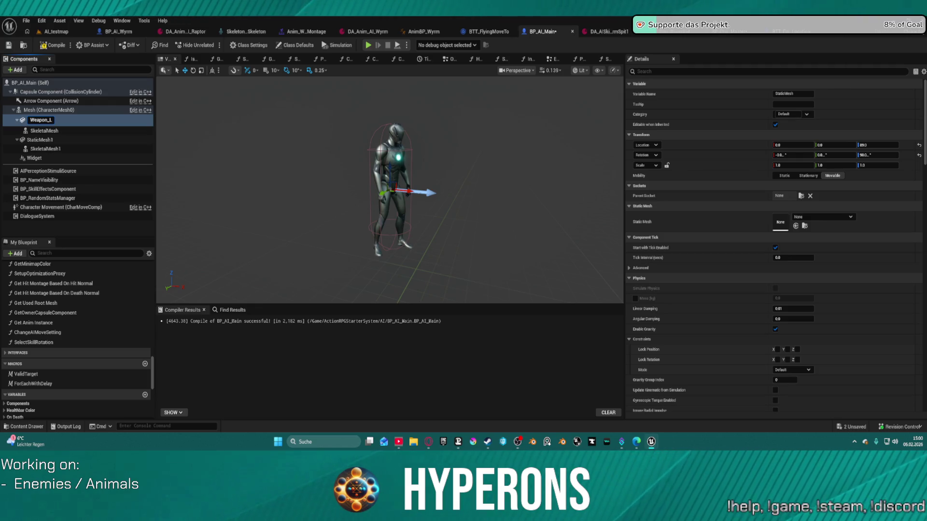
pyautogui.press('Return')
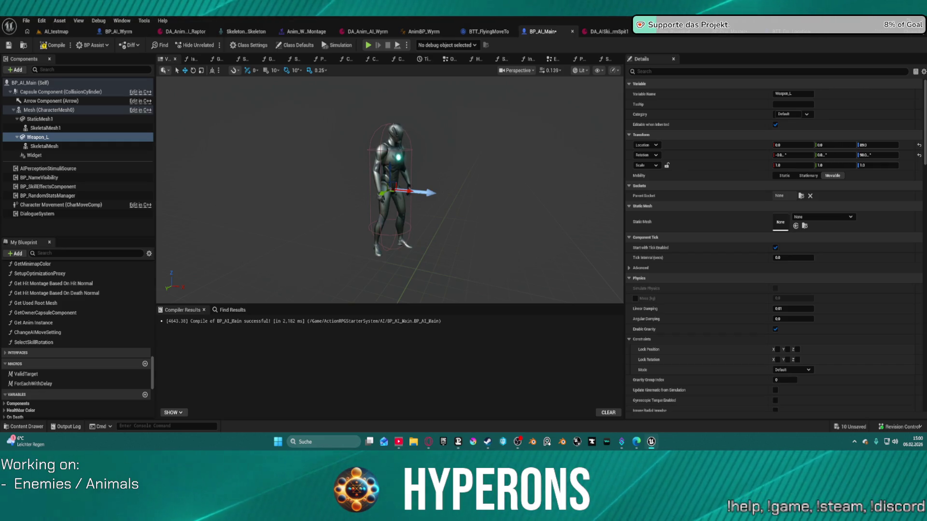
pyautogui.click(44, 146)
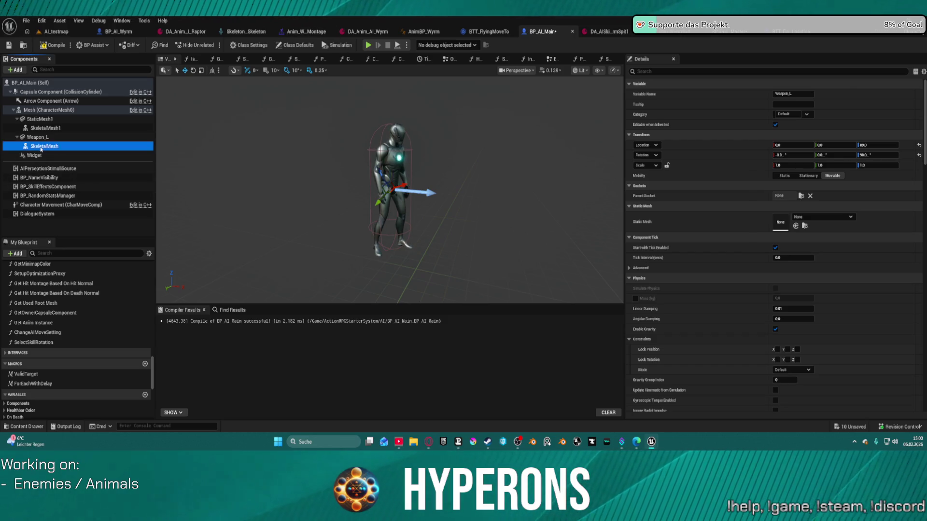
pyautogui.press('F2')
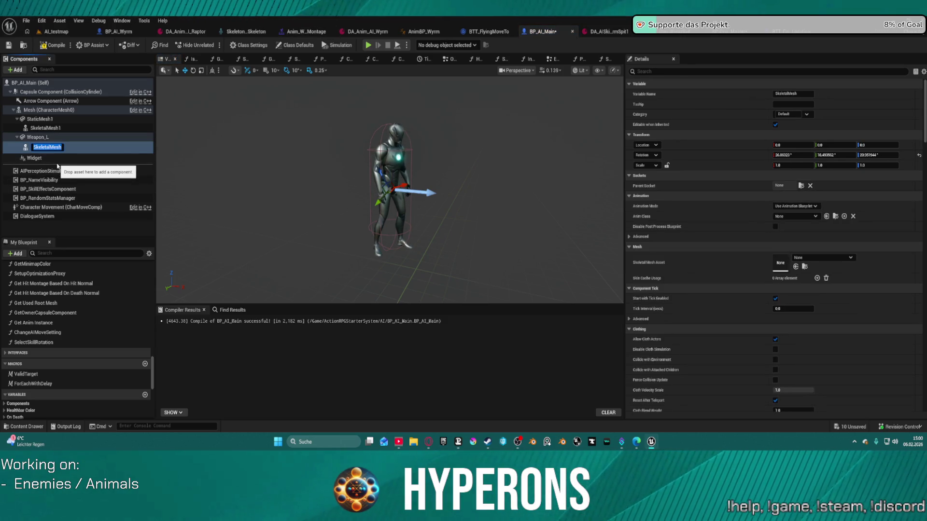
pyautogui.write('SKM Weapon L')
pyautogui.press('Return')
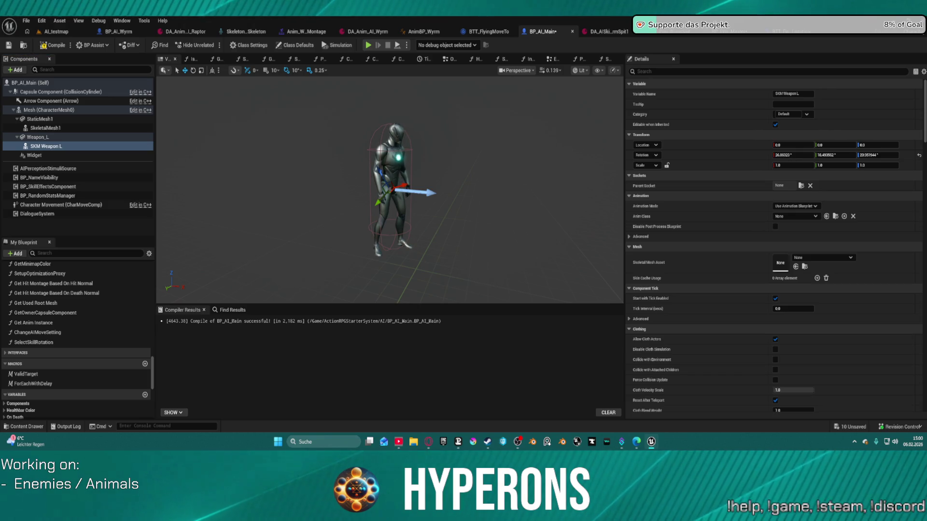
# Rename StaticMesh1 to Weapon_R and SkeletalMesh1 to SKM Weapon R.
pyautogui.click(41, 119)
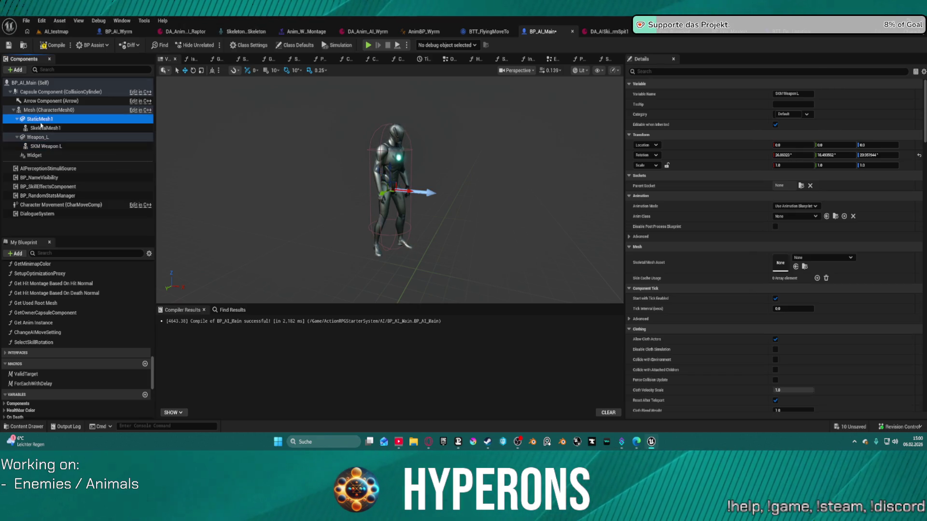
pyautogui.press('F2')
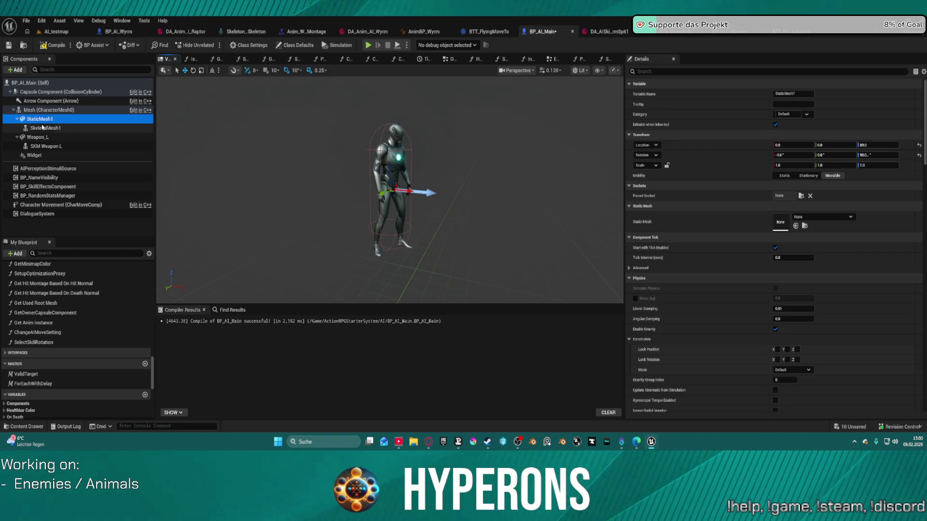
pyautogui.write('Weapon_R')
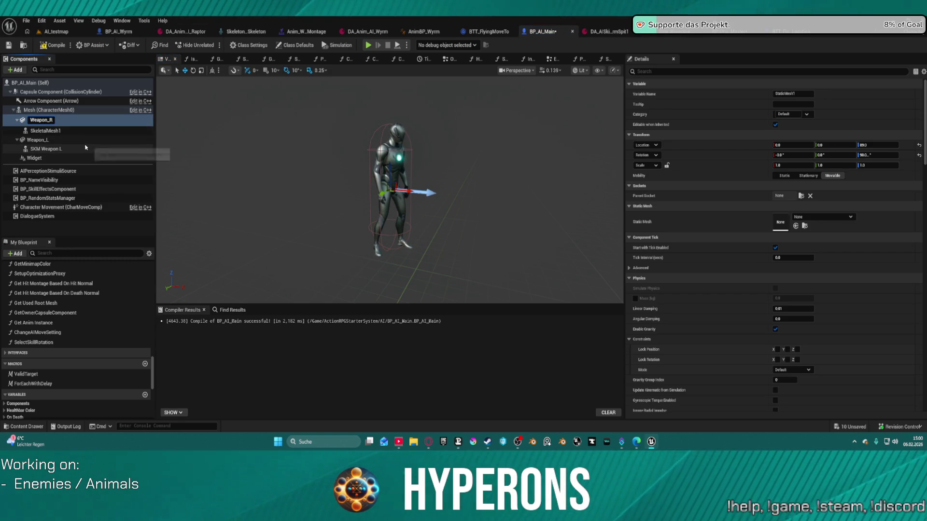
pyautogui.press('Return')
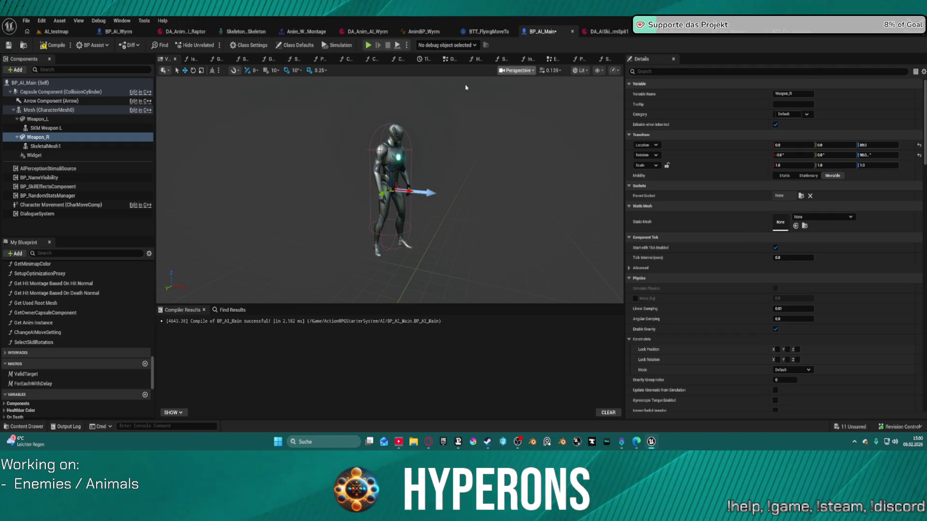
pyautogui.click(58, 146)
pyautogui.press('F2')
pyautogui.write('SKM Weapon R')
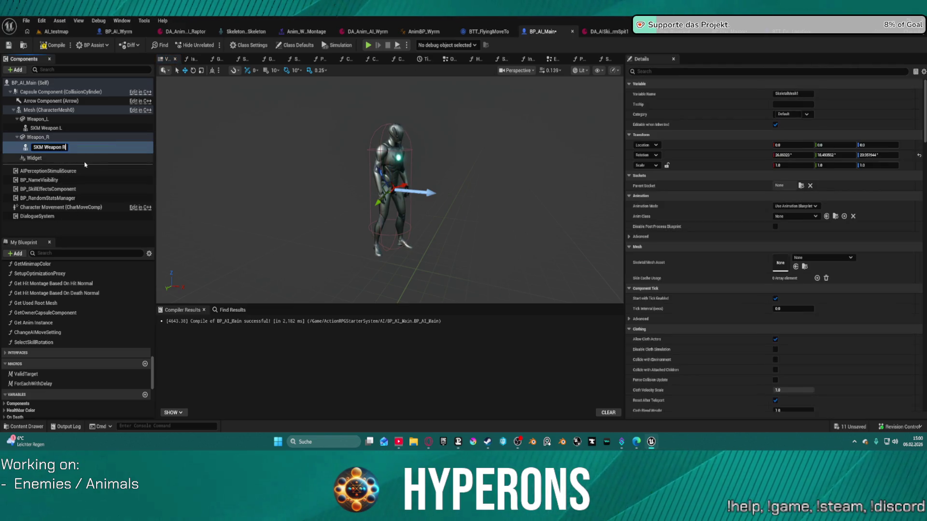
pyautogui.press('Return')
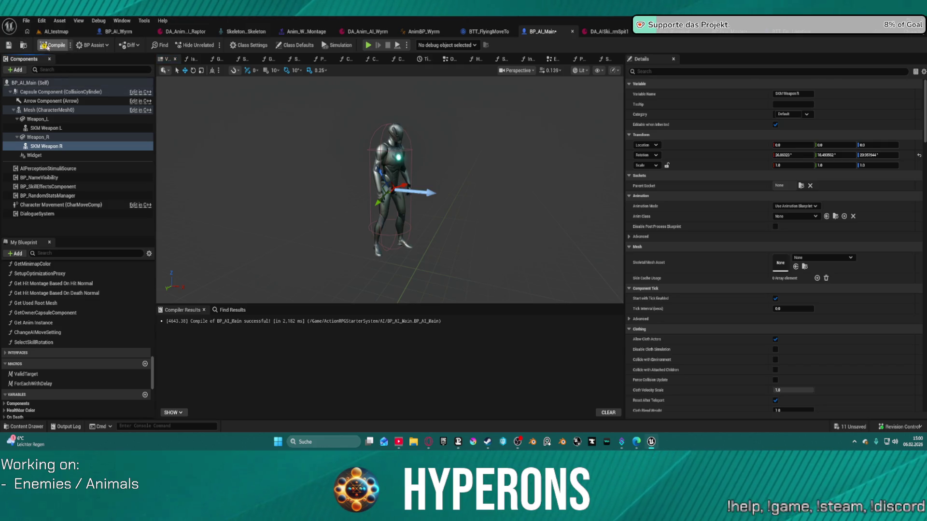
# Compile BP_AI_Main, jump to the failing Get MainMesh node, and switch to BP_AI_RTG.
pyautogui.click(66, 44)
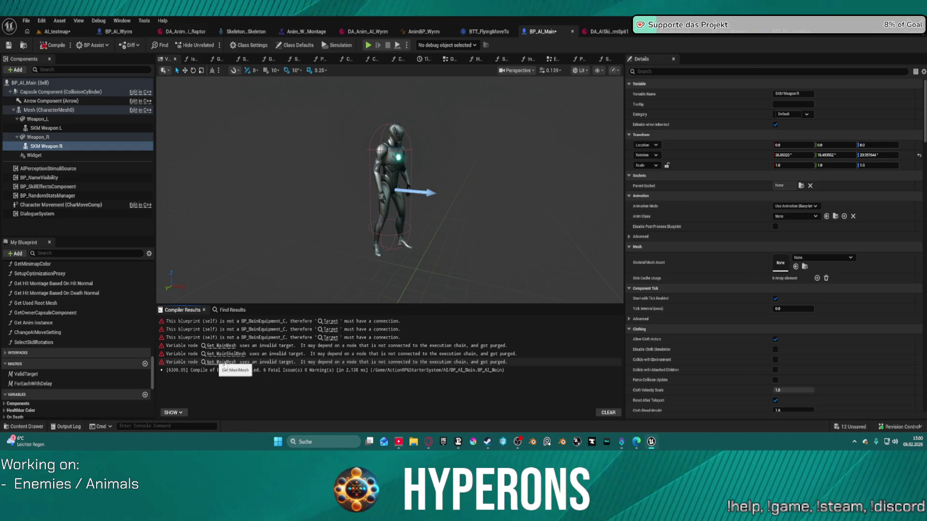
pyautogui.click(225, 348)
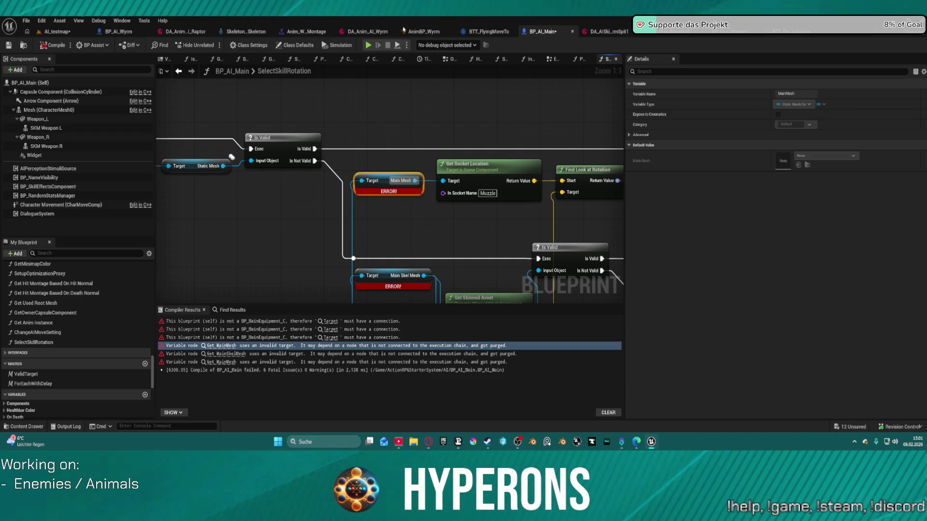
pyautogui.click(243, 28)
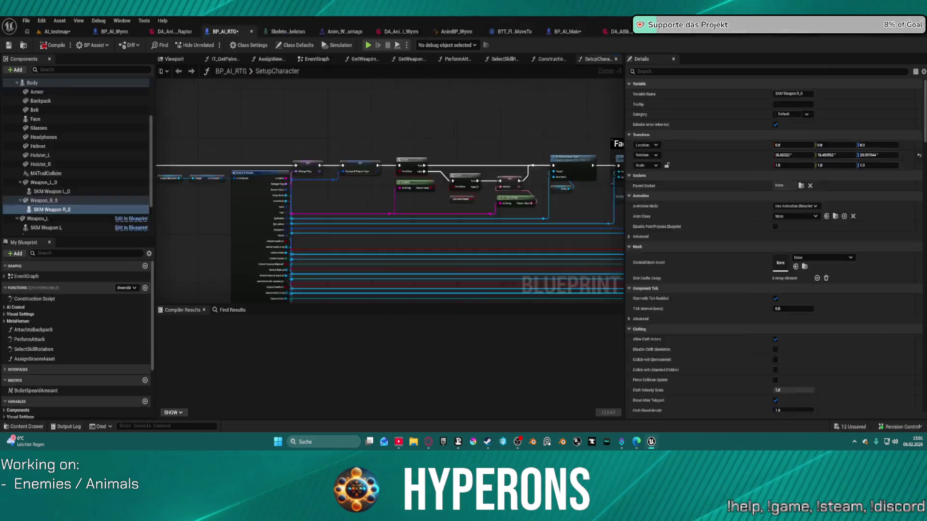
# Survey BP_AI_RTG's SetupCharacter graph and open its GetWeapon_SKM_Socket function.
pyautogui.scroll(5, 469, 229)
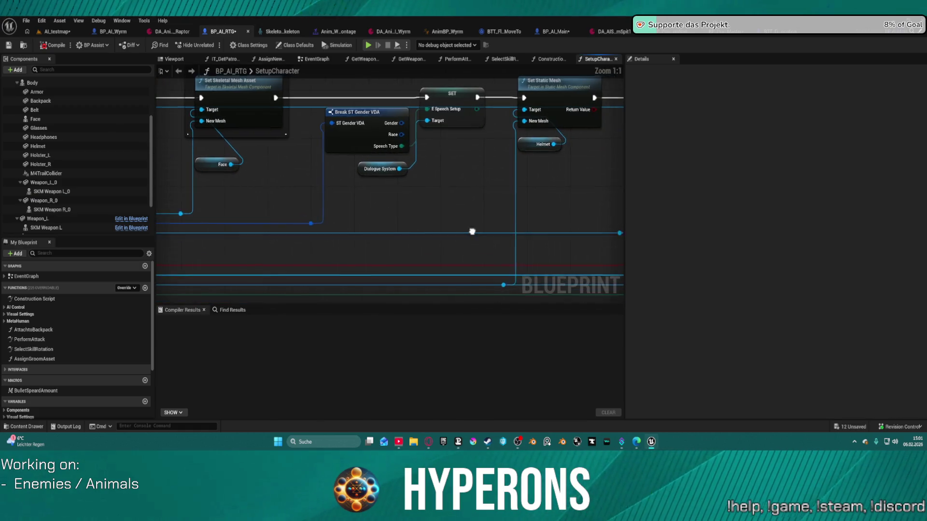
pyautogui.scroll(-4, 529, 223)
pyautogui.moveTo(459, 251); pyautogui.dragTo(298, 134)
pyautogui.scroll(-2, 59, 172)
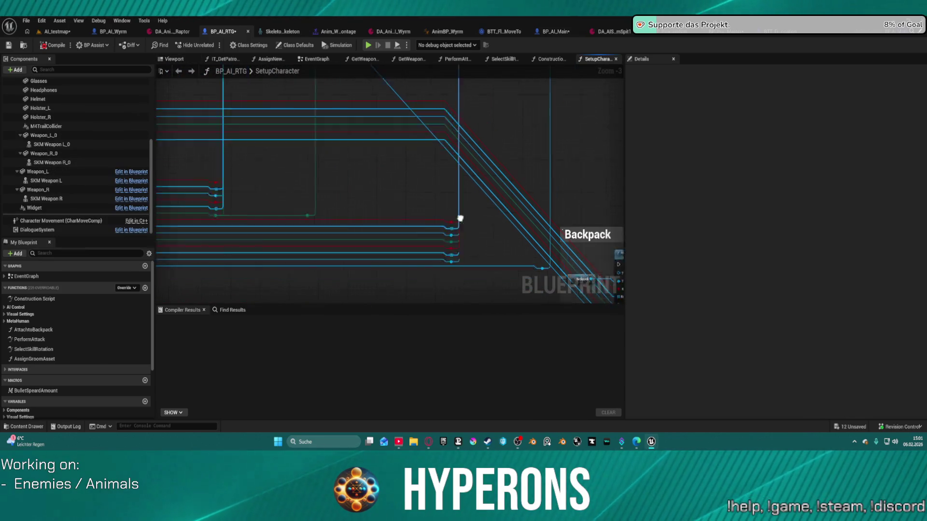
pyautogui.moveTo(459, 217)
pyautogui.mouseDown()
pyautogui.moveTo(308, 79)
pyautogui.moveTo(488, 169)
pyautogui.mouseUp()
pyautogui.scroll(-2, 488, 169)
pyautogui.moveTo(445, 84)
pyautogui.mouseDown()
pyautogui.moveTo(290, 112)
pyautogui.moveTo(203, 97)
pyautogui.moveTo(418, 114)
pyautogui.moveTo(411, 99)
pyautogui.mouseUp()
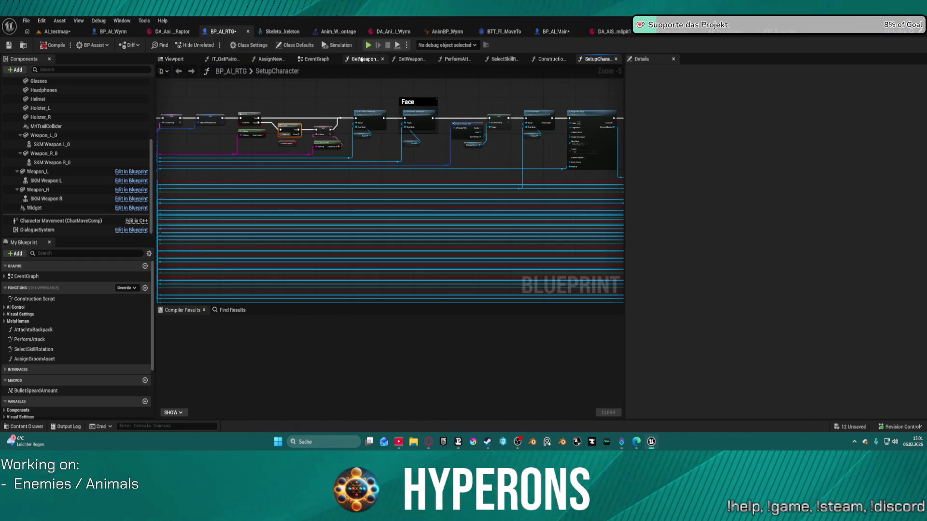
pyautogui.click(361, 59)
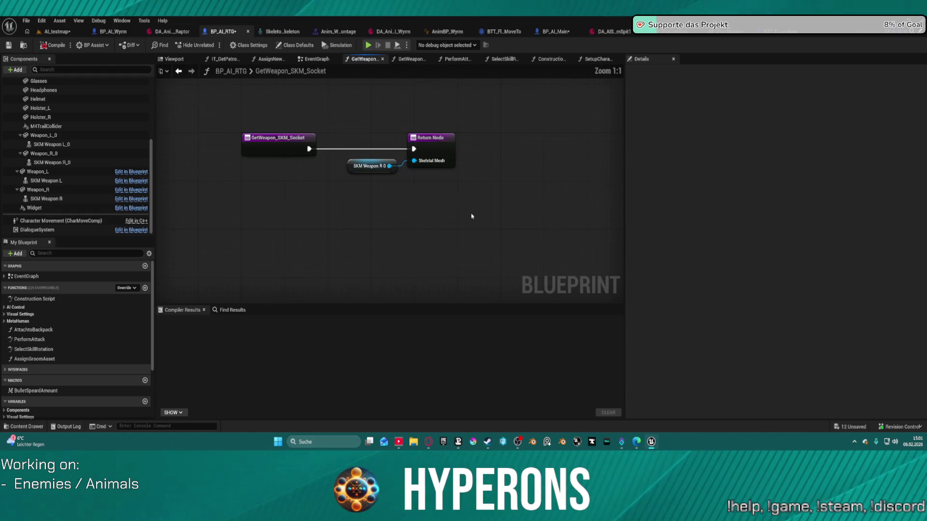
pyautogui.moveTo(370, 160); pyautogui.dragTo(325, 183)
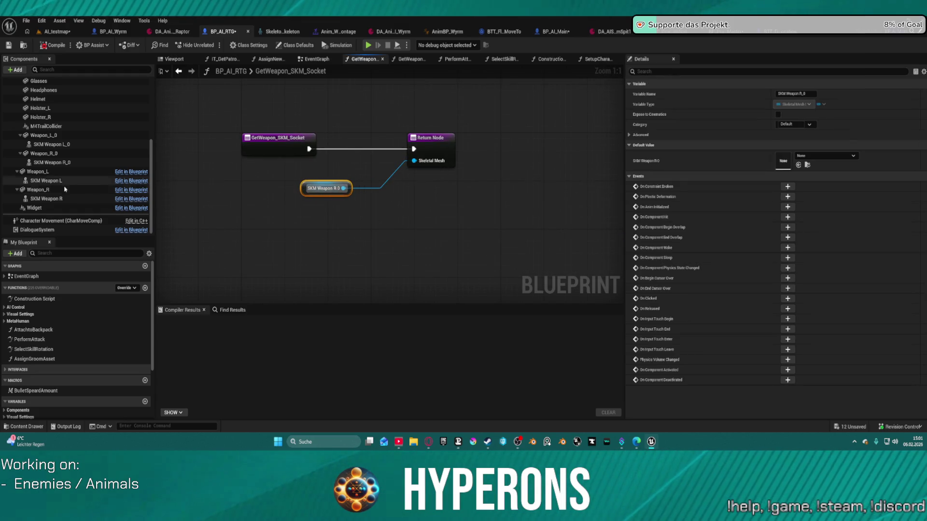
# Point the weapon socket getters at SKM Weapon R and Weapon_R, removing the unwanted SET node.
pyautogui.moveTo(56, 199); pyautogui.dragTo(305, 188)
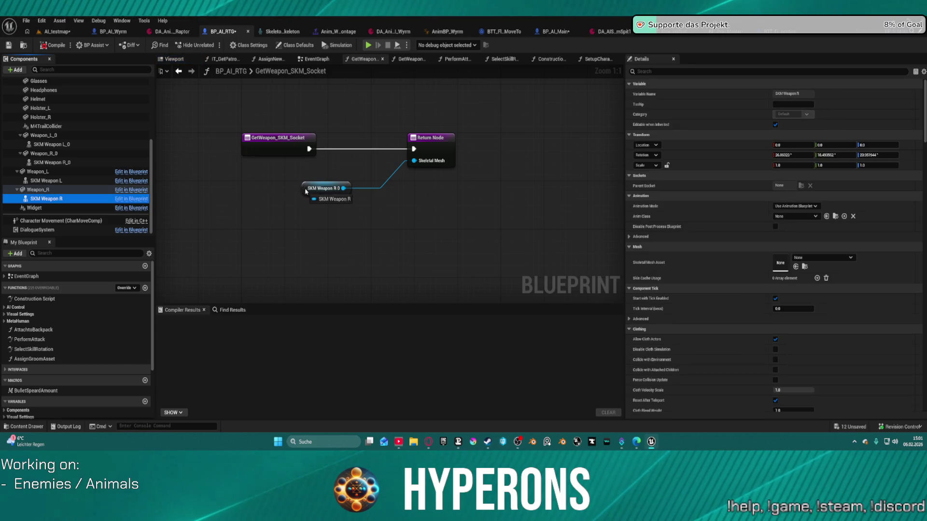
pyautogui.click(404, 60)
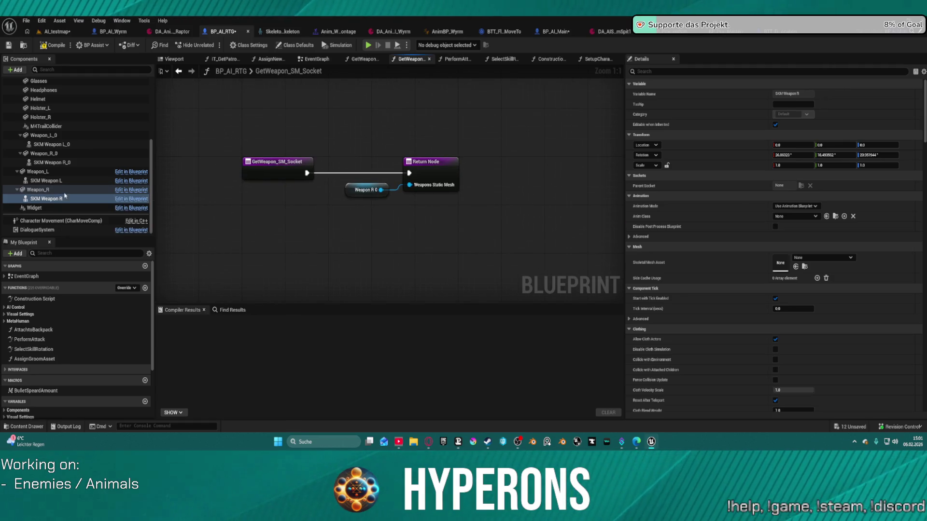
pyautogui.moveTo(44, 190)
pyautogui.mouseDown()
pyautogui.moveTo(339, 190)
pyautogui.moveTo(510, 211)
pyautogui.mouseUp()
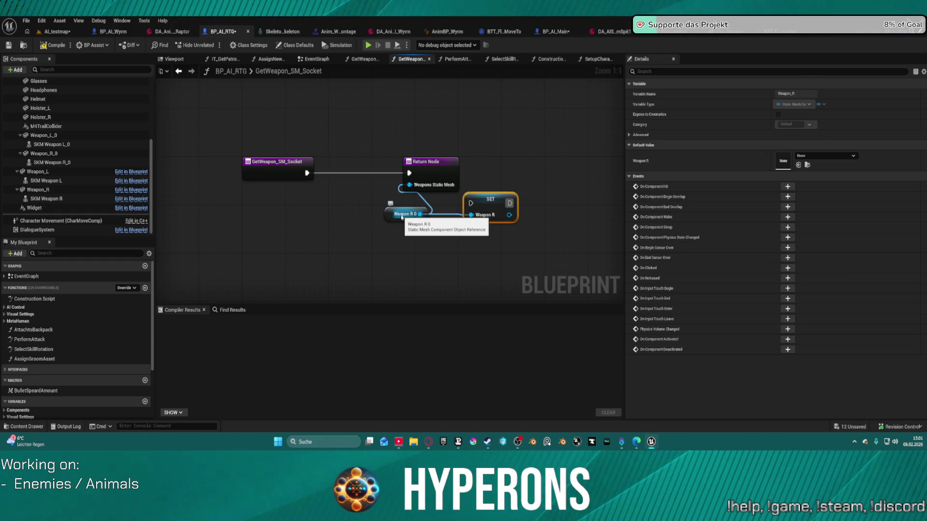
pyautogui.press('Delete')
pyautogui.moveTo(401, 218); pyautogui.dragTo(330, 197)
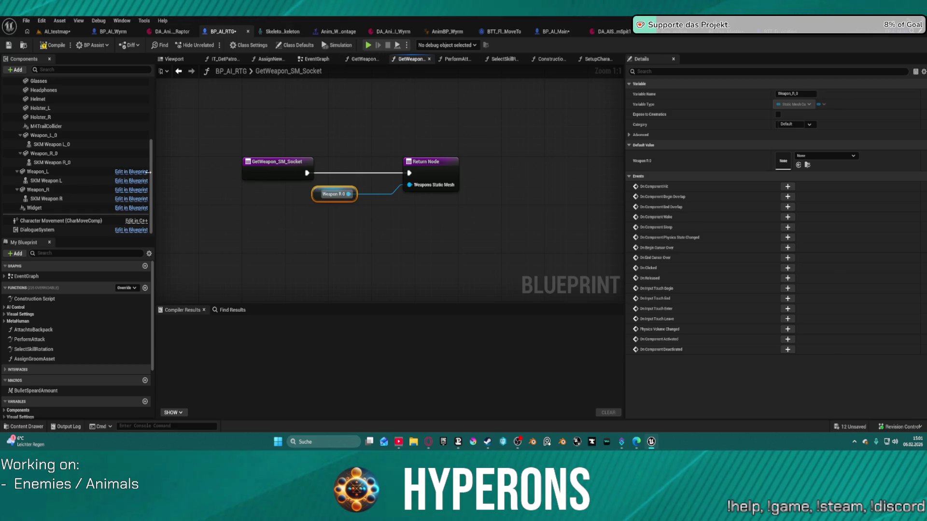
# Delete the four duplicate _0 weapon components.
pyautogui.click(73, 163)
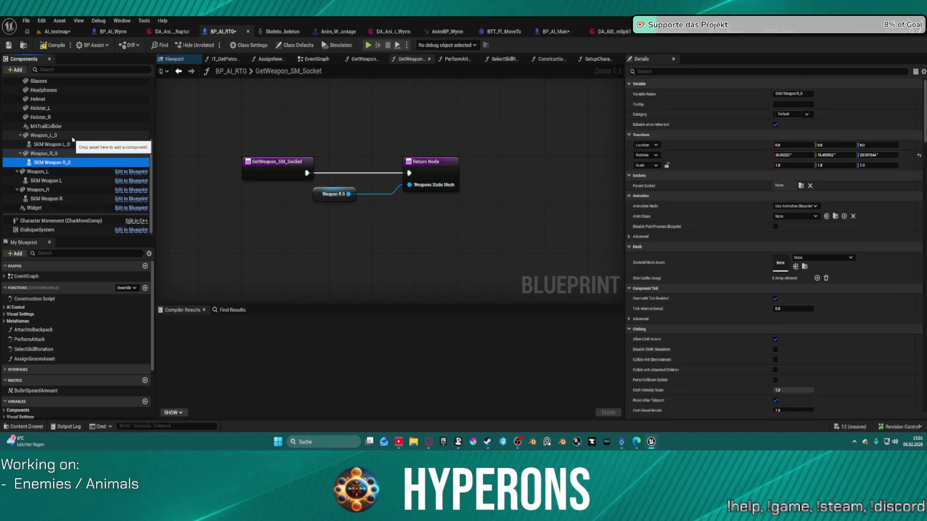
pyautogui.keyDown('shift'); pyautogui.click(73, 137); pyautogui.keyUp('shift')
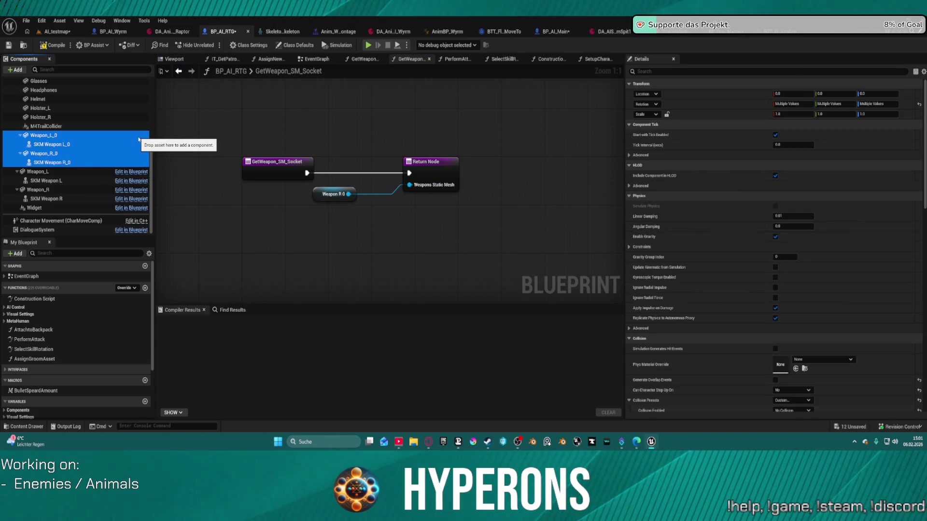
pyautogui.press('Delete')
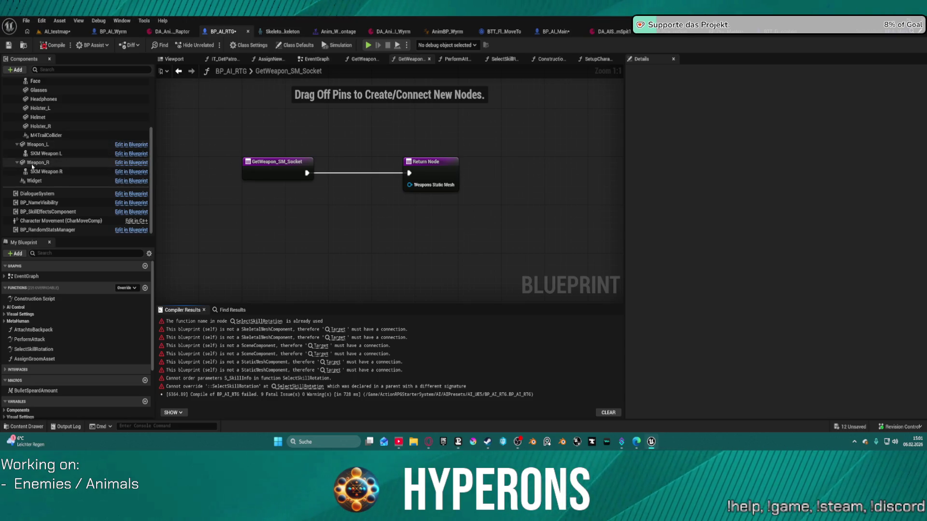
# Add a Weapon R getter, recompile, and go to the first SelectSkillRotation error.
pyautogui.moveTo(38, 162)
pyautogui.mouseDown()
pyautogui.moveTo(398, 188)
pyautogui.moveTo(378, 191)
pyautogui.mouseUp()
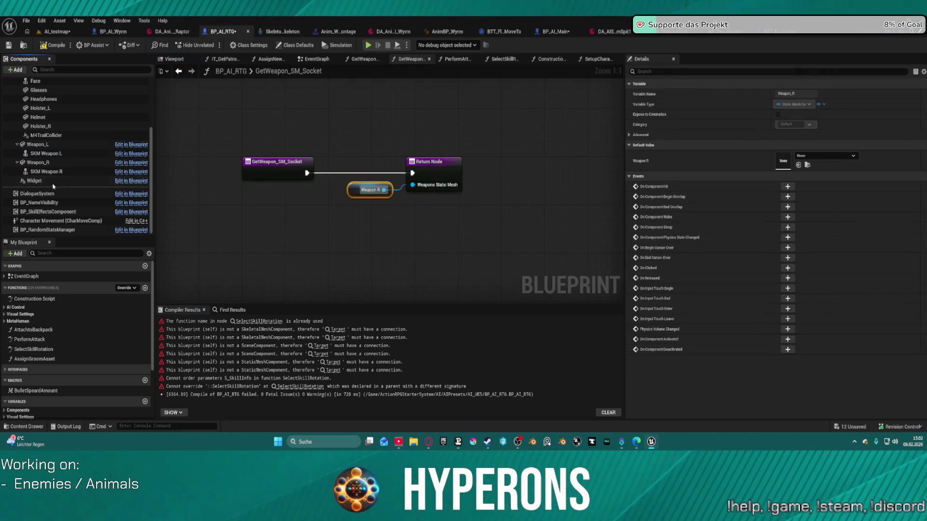
pyautogui.click(357, 59)
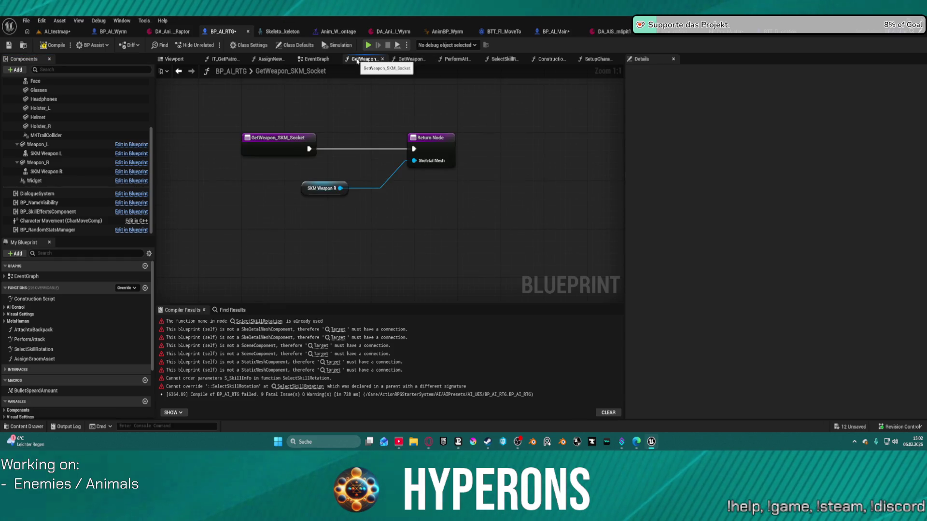
pyautogui.press('F7')
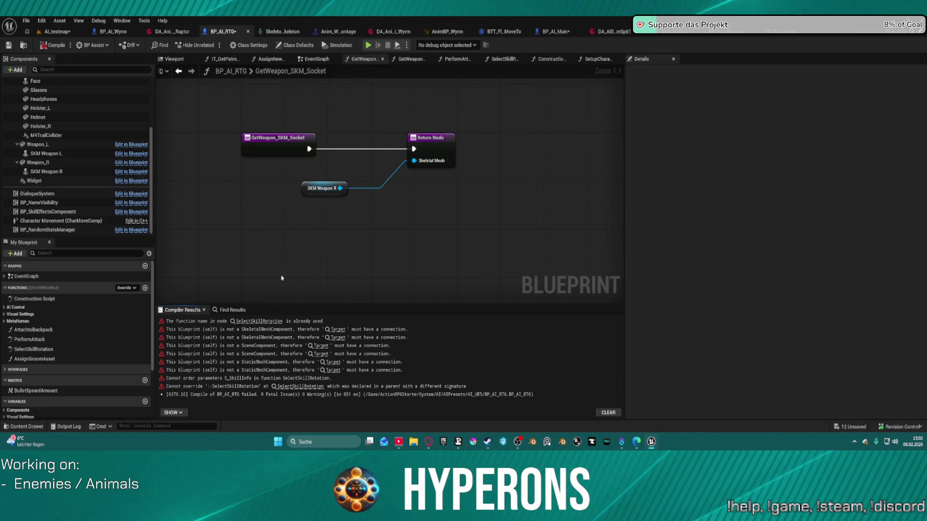
pyautogui.click(257, 322)
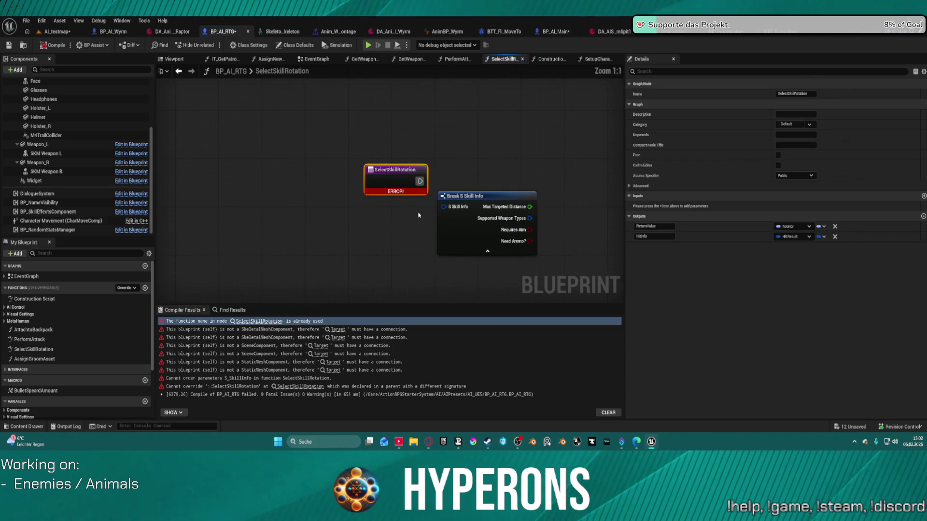
# Bring back SelectSkillRotation's deleted GET validity-check nodes with two undos.
pyautogui.scroll(-3, 468, 172)
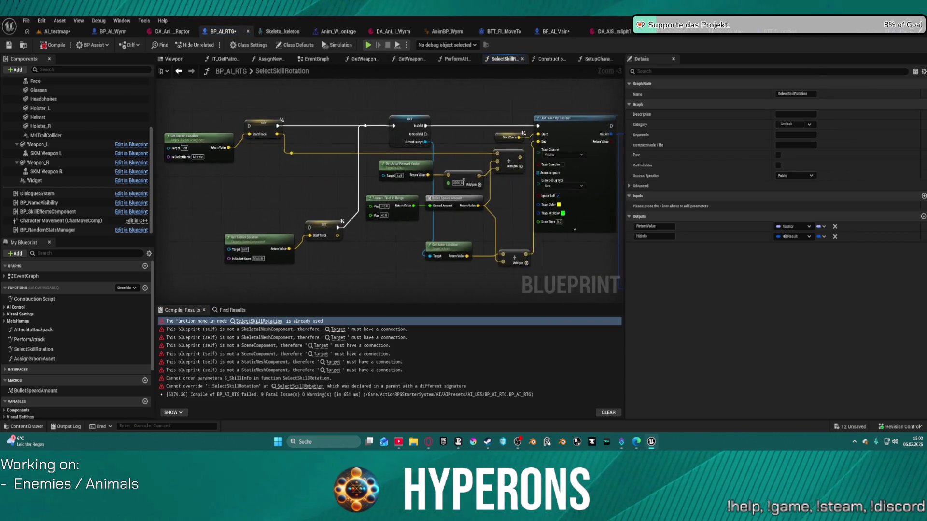
pyautogui.moveTo(215, 224); pyautogui.dragTo(46, 222)
pyautogui.moveTo(386, 203)
pyautogui.mouseDown()
pyautogui.moveTo(295, 203)
pyautogui.moveTo(445, 215)
pyautogui.moveTo(454, 203)
pyautogui.moveTo(198, 116)
pyautogui.moveTo(247, 112)
pyautogui.mouseUp()
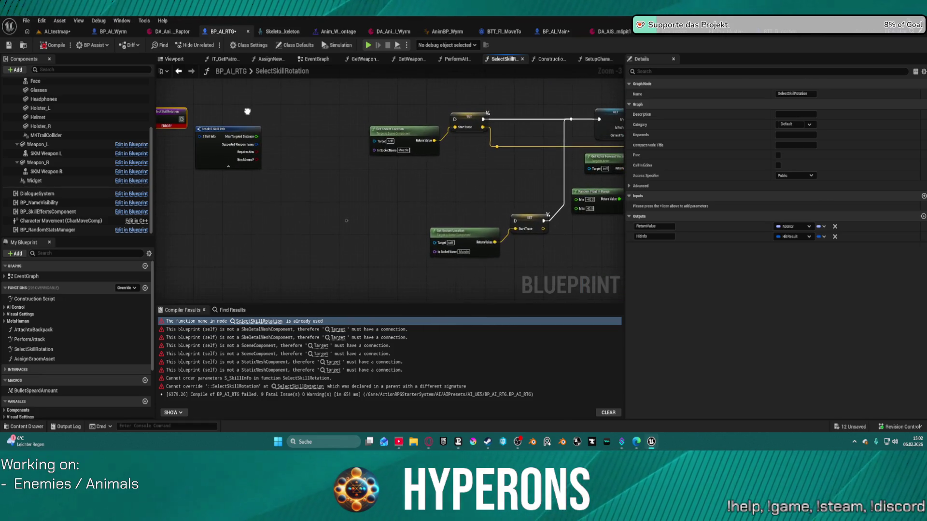
pyautogui.moveTo(247, 111); pyautogui.dragTo(277, 109)
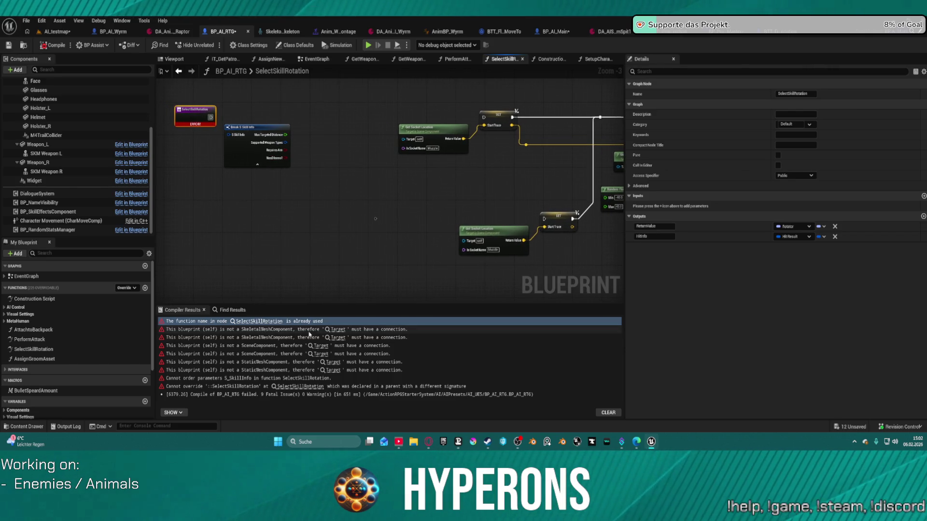
pyautogui.moveTo(534, 171)
pyautogui.mouseDown()
pyautogui.moveTo(292, 143)
pyautogui.moveTo(600, 145)
pyautogui.moveTo(508, 158)
pyautogui.mouseUp()
pyautogui.moveTo(398, 155)
pyautogui.mouseDown()
pyautogui.moveTo(292, 149)
pyautogui.moveTo(433, 155)
pyautogui.mouseUp()
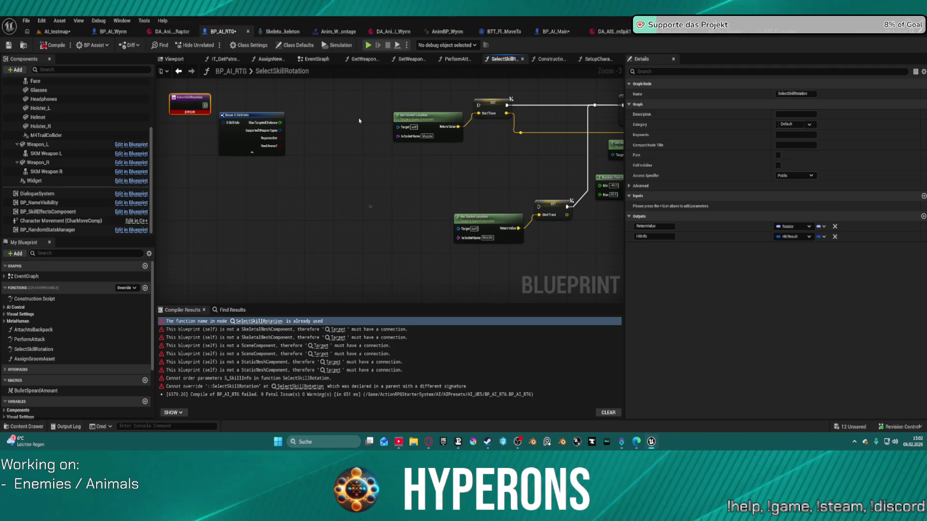
pyautogui.hotkey('ctrl', 'z')
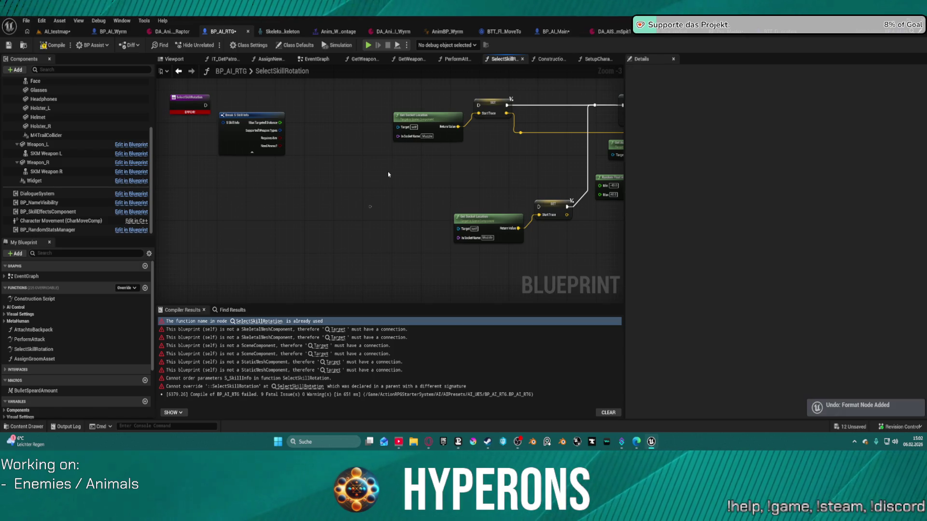
pyautogui.hotkey('ctrl', 'z')
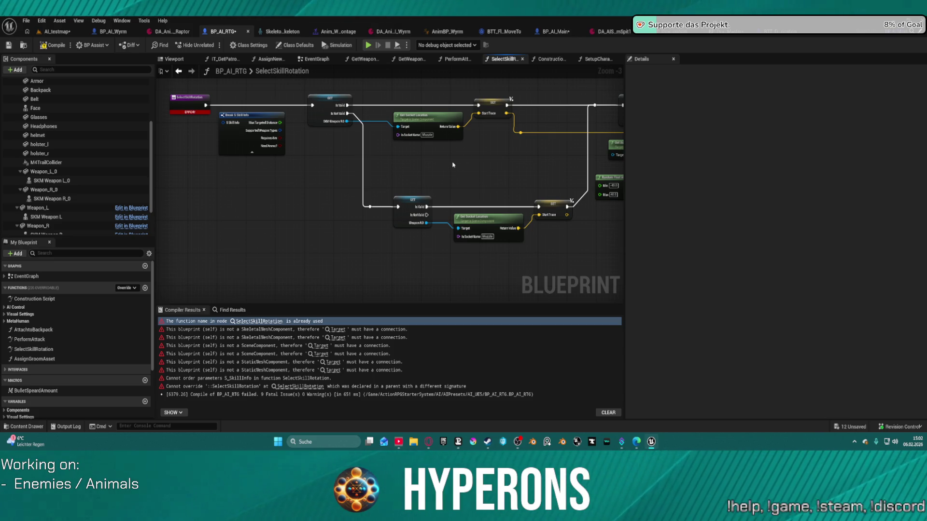
# Set the upper validity check to SKM Weapon R and the lower one to Weapon_R.
pyautogui.scroll(-2, 58, 194)
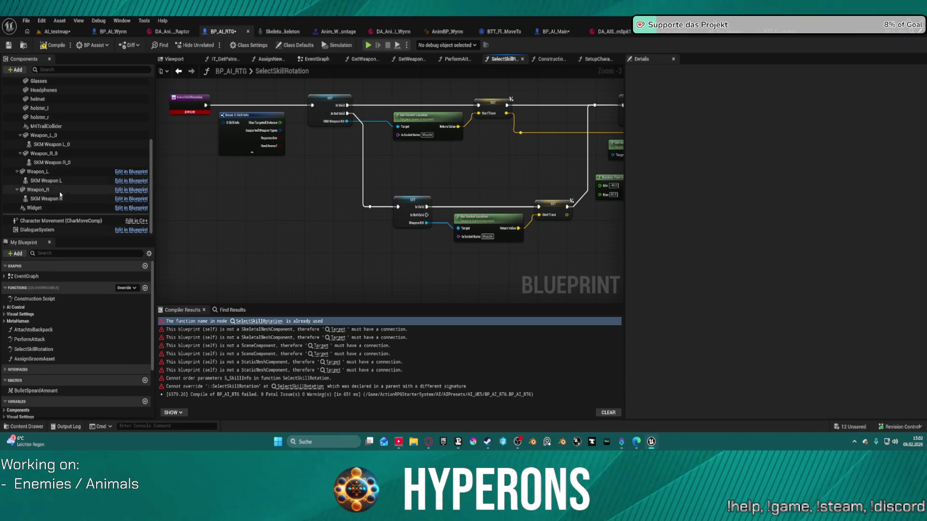
pyautogui.moveTo(49, 200)
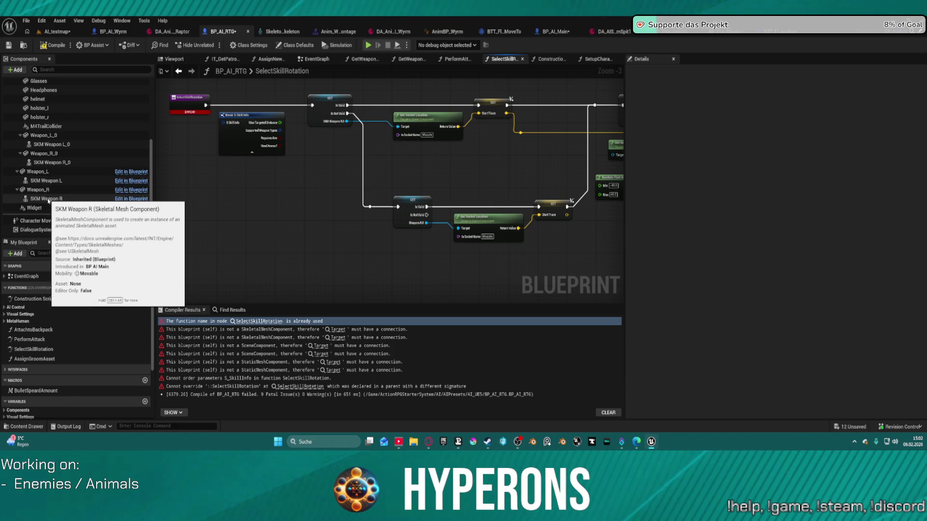
pyautogui.moveTo(48, 200); pyautogui.dragTo(216, 137)
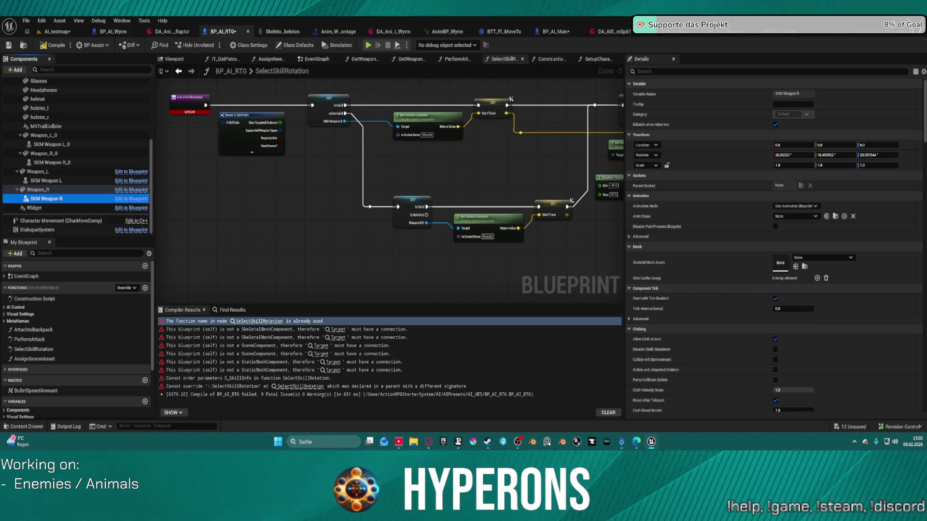
pyautogui.moveTo(36, 191); pyautogui.dragTo(461, 212)
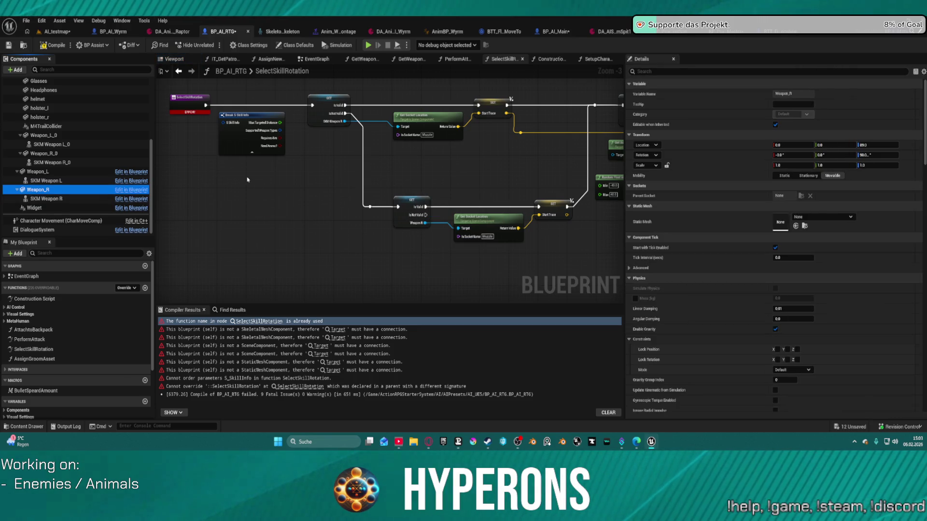
pyautogui.click(238, 149)
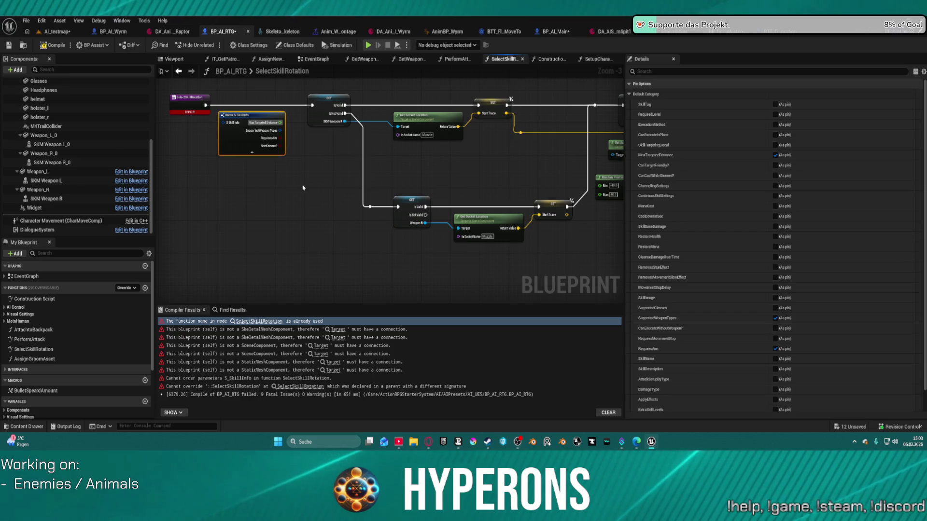
# Recompile BP_AI_RTG and step through the remaining SelectSkillRotation compile errors.
pyautogui.click(44, 45)
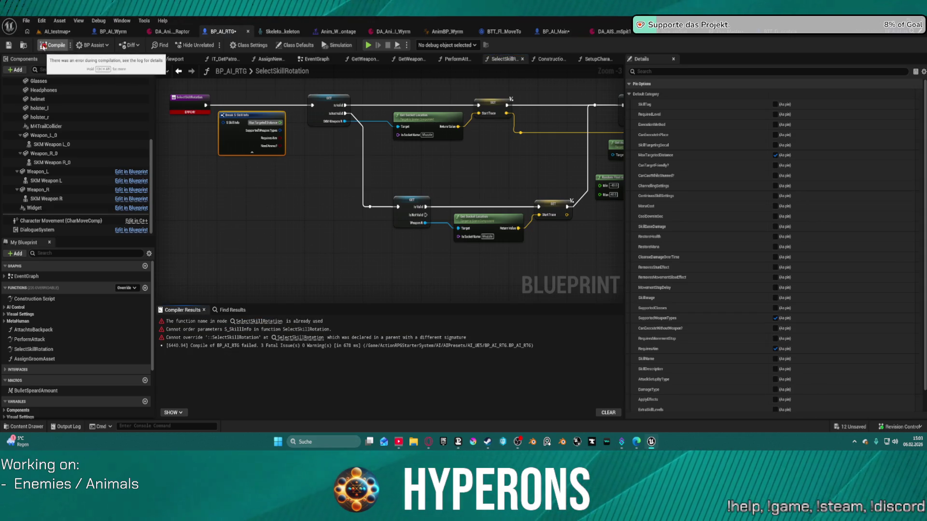
pyautogui.click(250, 322)
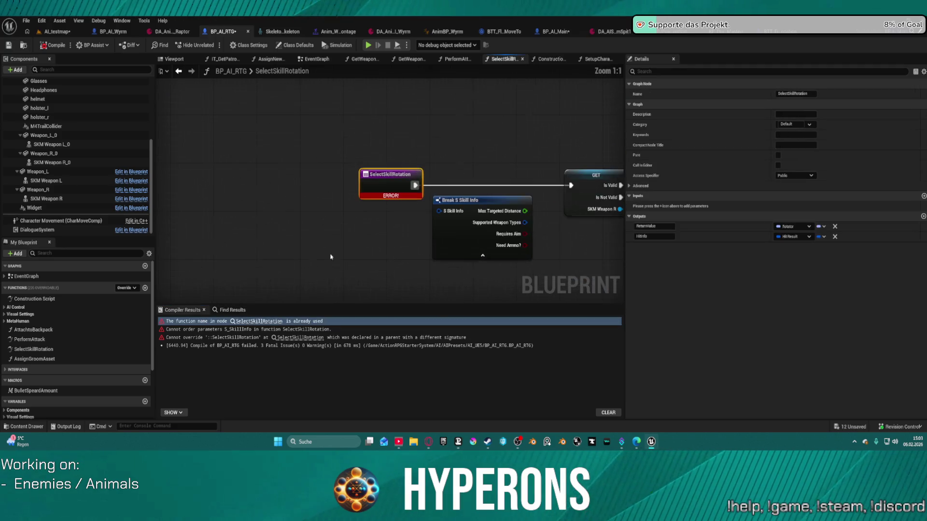
pyautogui.scroll(-3, 525, 261)
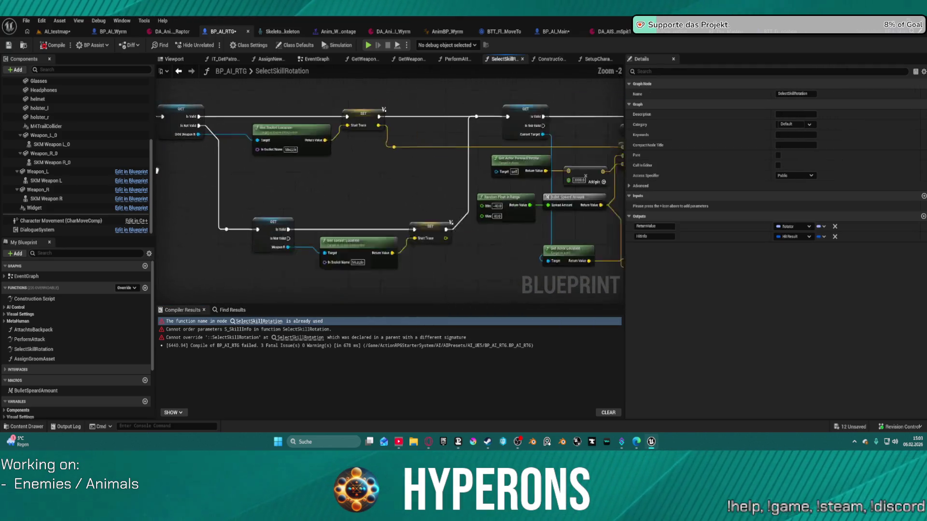
pyautogui.moveTo(344, 178); pyautogui.dragTo(317, 168)
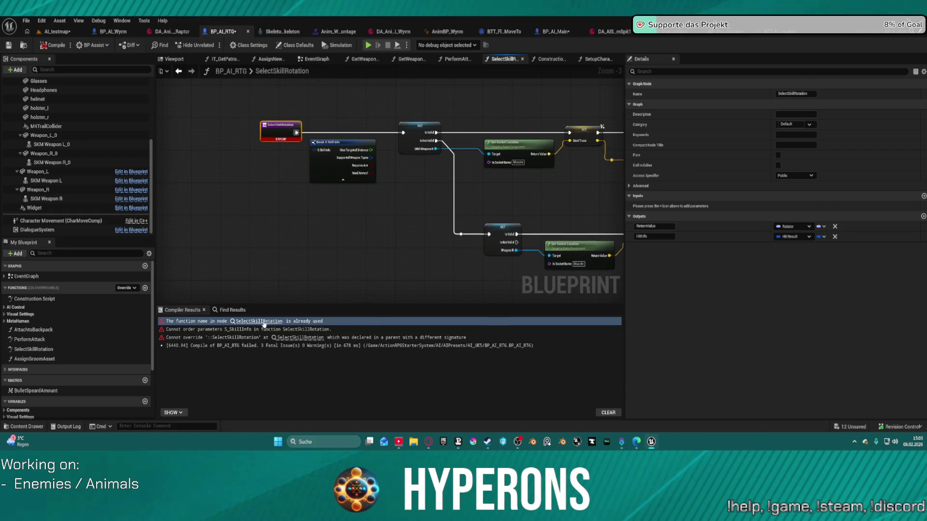
pyautogui.click(303, 337)
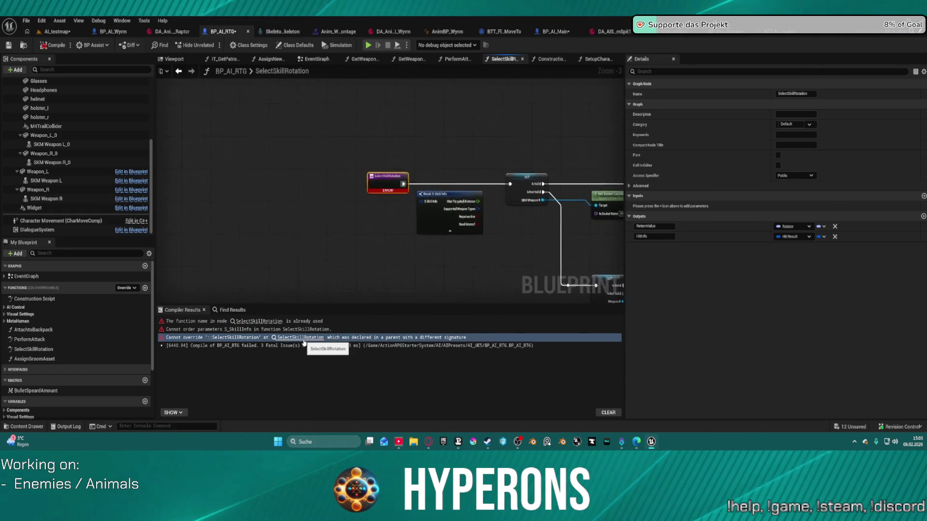
pyautogui.click(252, 321)
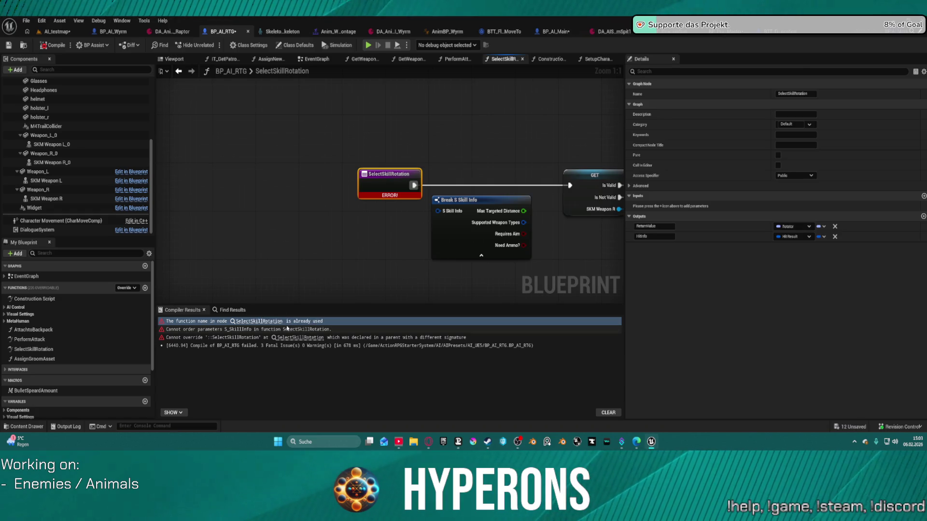
# Review the socket, hit result, return and line trace nodes, then select Weapon_L_0 through SKM Weapon R_0.
pyautogui.moveTo(372, 203); pyautogui.dragTo(227, 198)
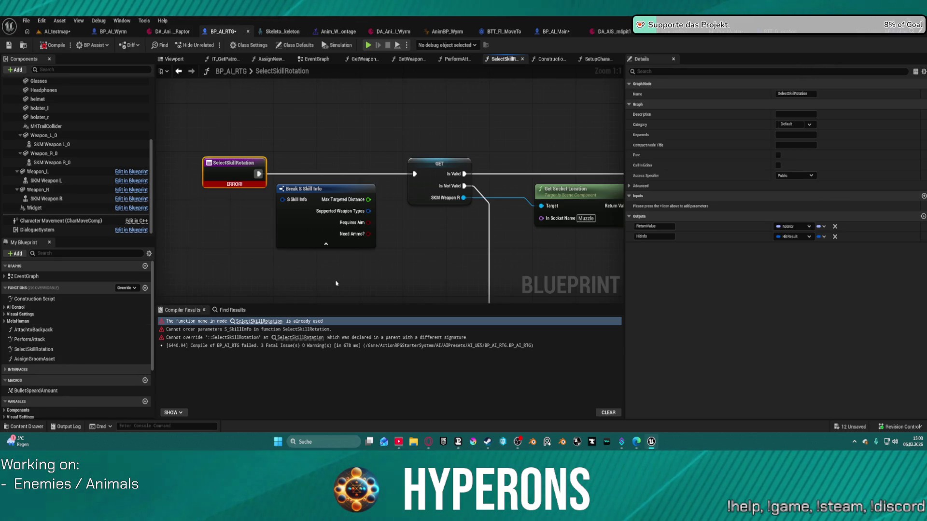
pyautogui.scroll(-2, 212, 247)
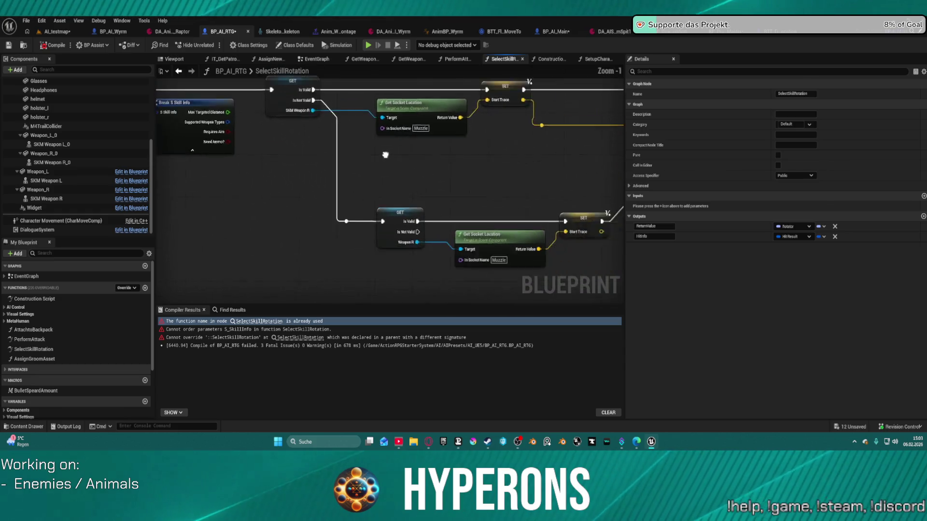
pyautogui.moveTo(448, 161)
pyautogui.mouseDown()
pyautogui.moveTo(456, 159)
pyautogui.moveTo(315, 169)
pyautogui.moveTo(402, 170)
pyautogui.moveTo(270, 164)
pyautogui.mouseUp()
pyautogui.moveTo(483, 164)
pyautogui.mouseDown()
pyautogui.moveTo(348, 160)
pyautogui.moveTo(410, 154)
pyautogui.mouseUp()
pyautogui.moveTo(482, 155); pyautogui.dragTo(328, 147)
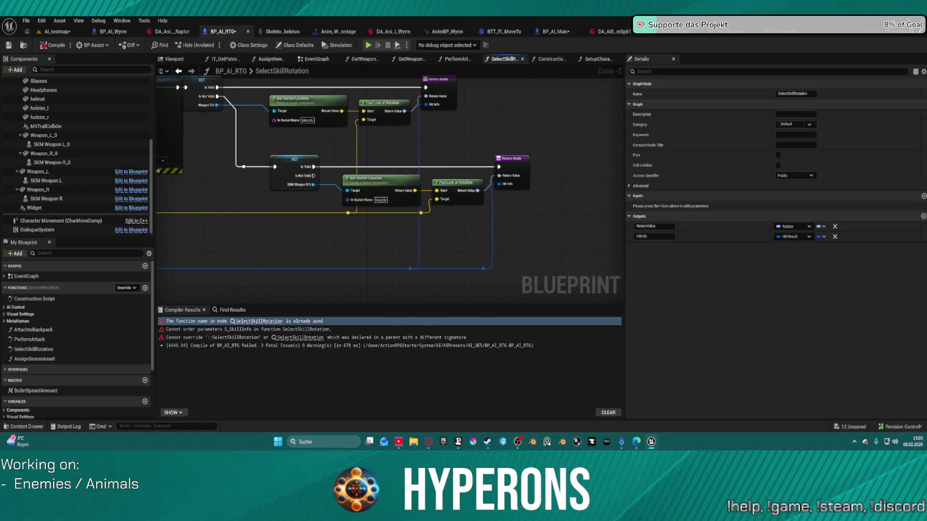
pyautogui.moveTo(160, 155)
pyautogui.mouseDown()
pyautogui.moveTo(193, 149)
pyautogui.moveTo(198, 164)
pyautogui.moveTo(327, 182)
pyautogui.moveTo(559, 180)
pyautogui.mouseUp()
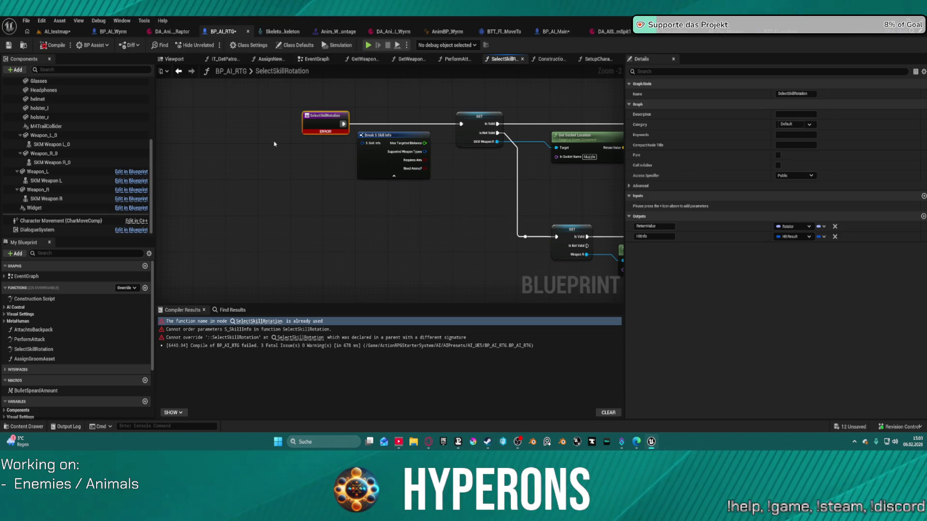
pyautogui.click(53, 162)
pyautogui.keyDown('shift'); pyautogui.click(67, 135); pyautogui.keyUp('shift')
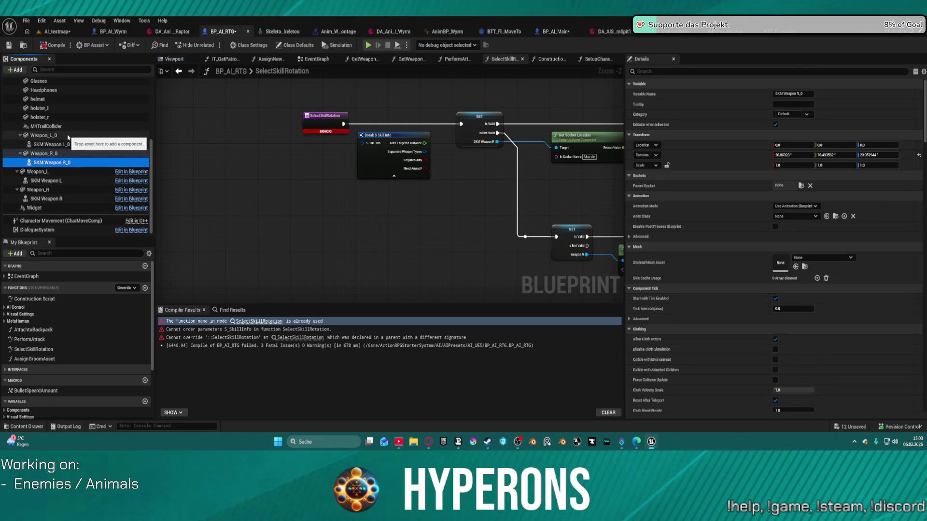
# Delete the duplicate _0 weapon components, check the SetupCharacter errors, then undo the deletion.
pyautogui.press('Delete')
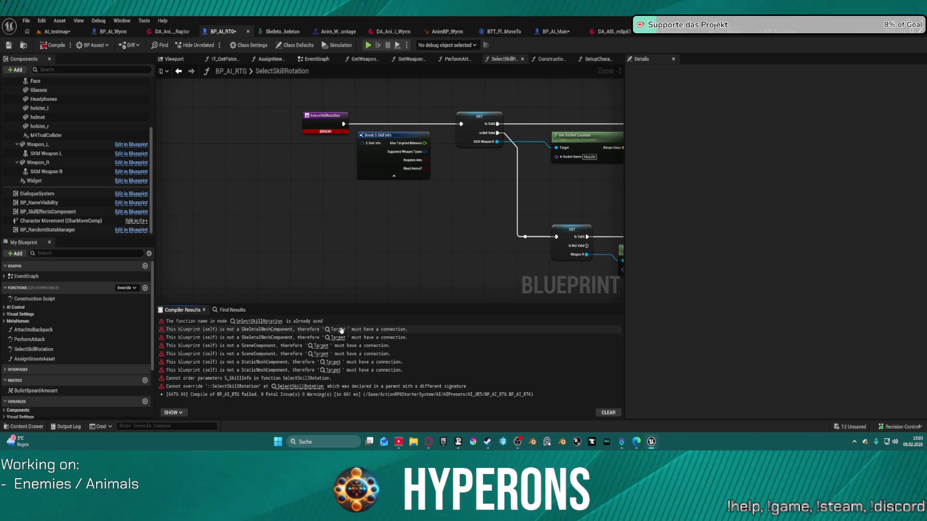
pyautogui.click(337, 331)
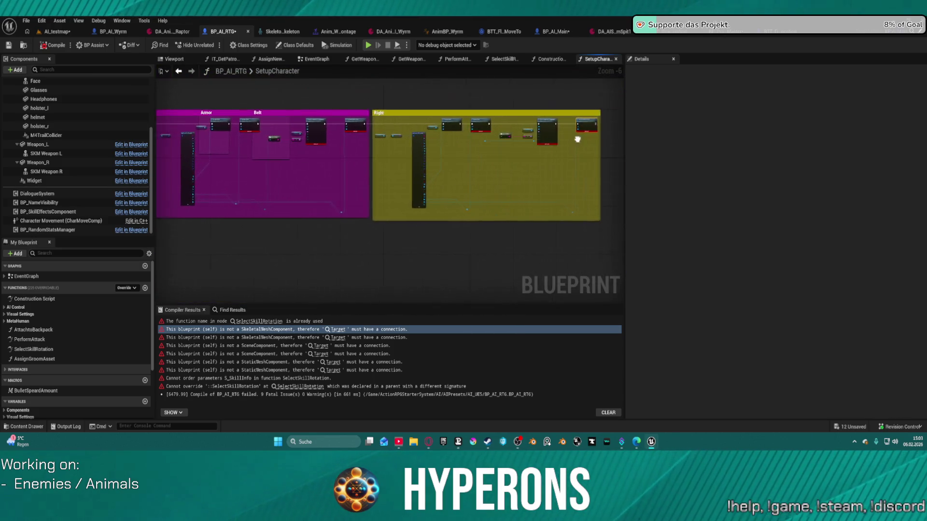
pyautogui.scroll(-3, 431, 213)
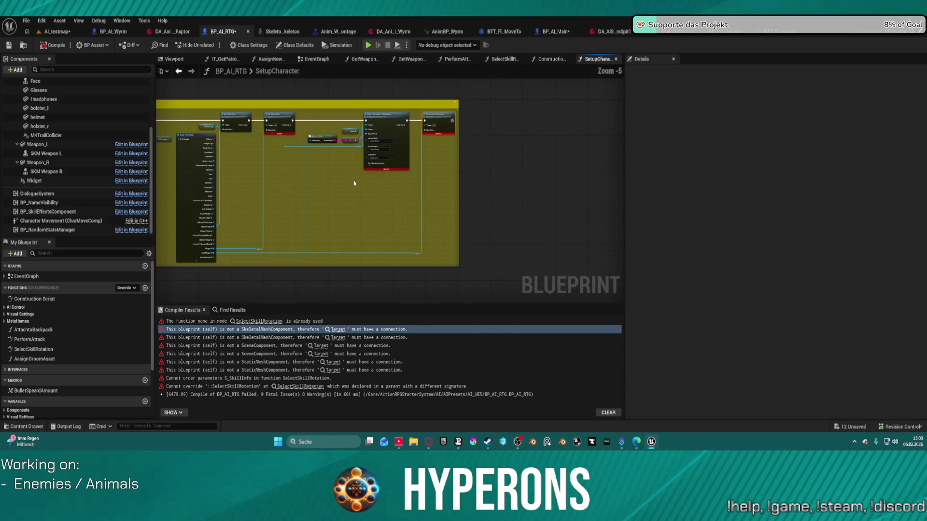
pyautogui.hotkey('ctrl', 'z')
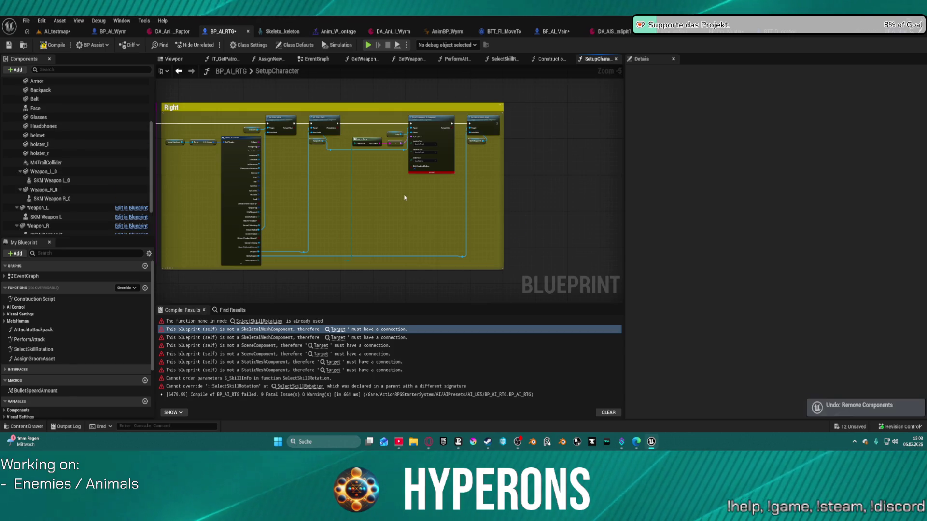
pyautogui.scroll(3, 345, 157)
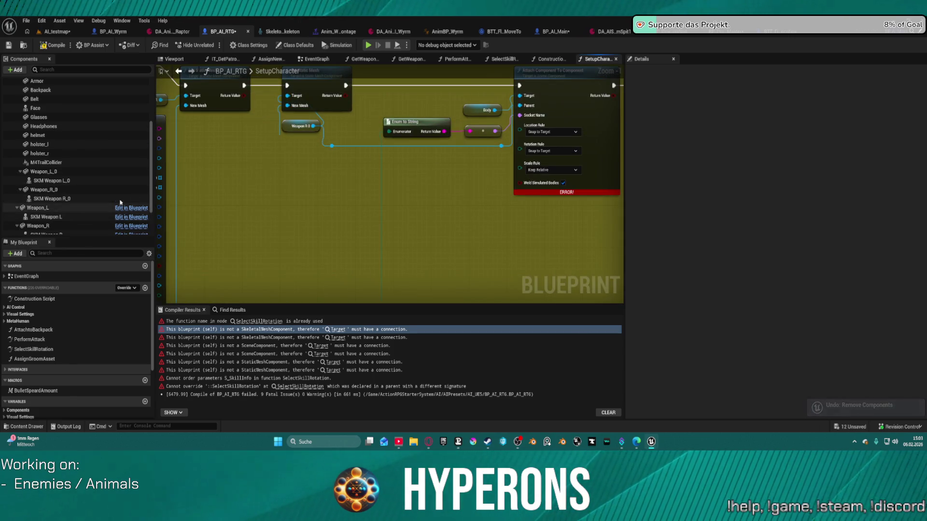
pyautogui.scroll(-2, 119, 206)
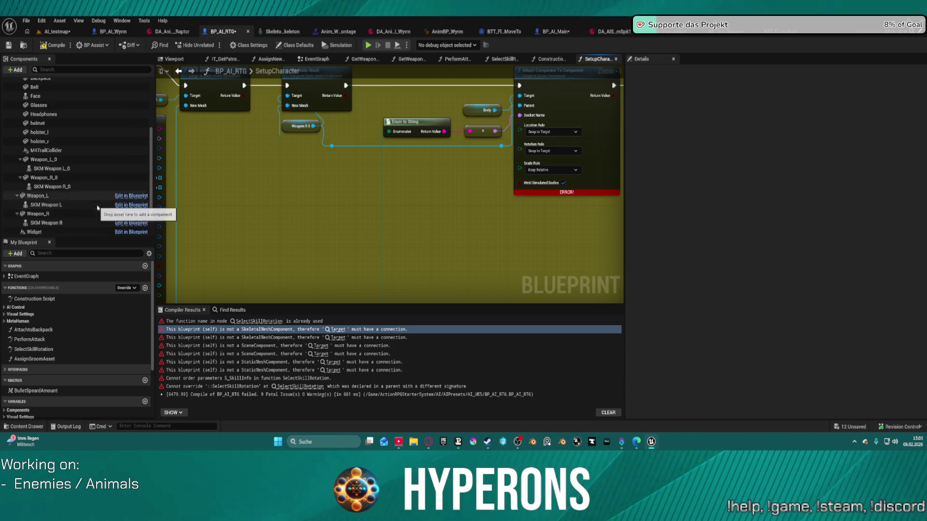
# Add Weapon_R, Weapon_L, SKM Weapon L and SKM Weapon R references to SetupCharacter.
pyautogui.moveTo(36, 203)
pyautogui.mouseDown()
pyautogui.moveTo(145, 120)
pyautogui.moveTo(286, 130)
pyautogui.moveTo(1, 200)
pyautogui.moveTo(203, 174)
pyautogui.moveTo(346, 139)
pyautogui.mouseUp()
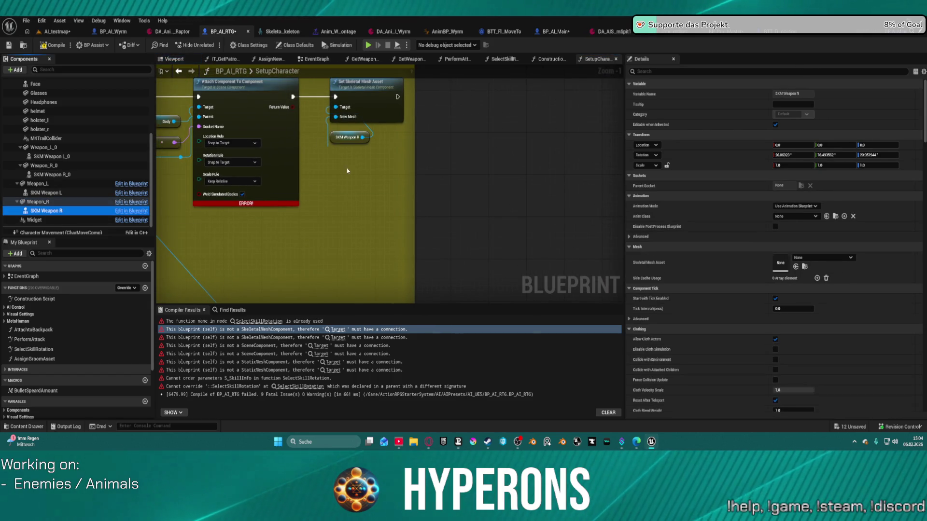
pyautogui.click(325, 346)
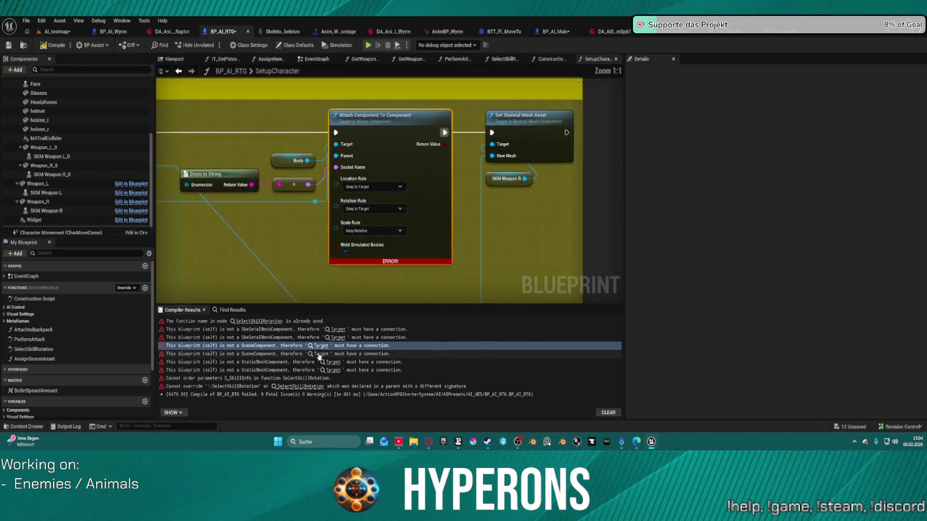
pyautogui.click(319, 354)
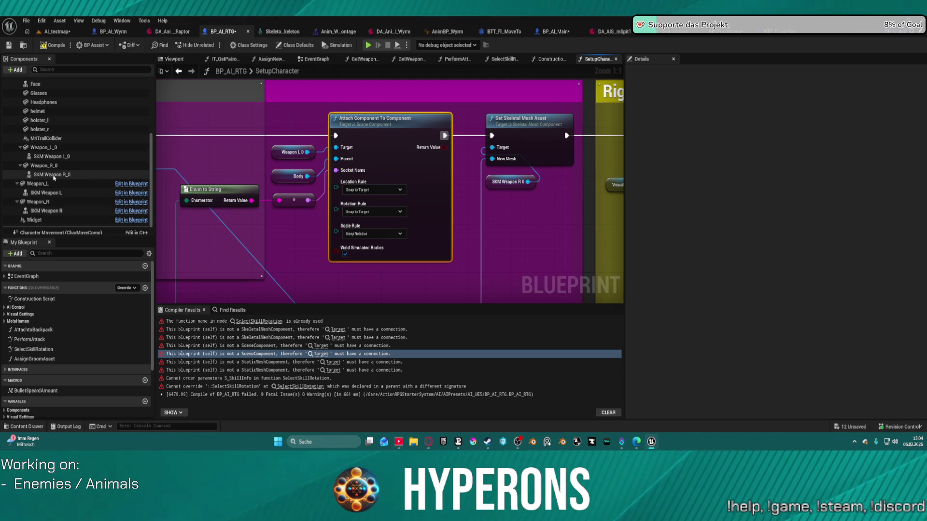
pyautogui.moveTo(38, 184); pyautogui.dragTo(265, 157)
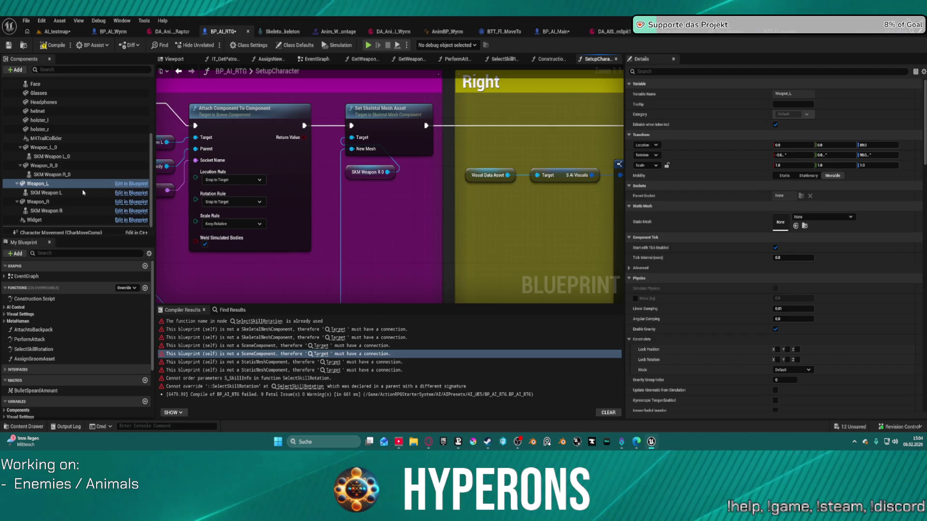
pyautogui.click(65, 193)
pyautogui.moveTo(65, 193)
pyautogui.mouseDown()
pyautogui.moveTo(336, 168)
pyautogui.moveTo(451, 201)
pyautogui.mouseUp()
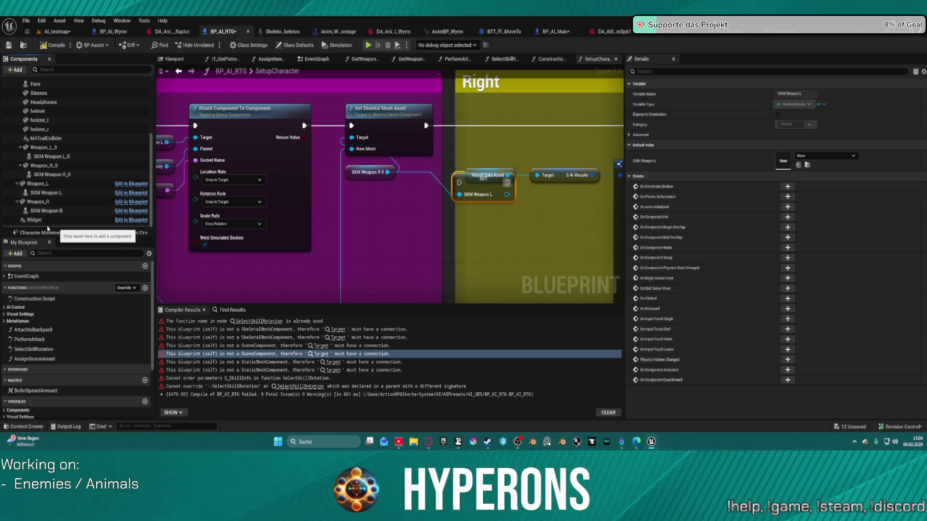
pyautogui.moveTo(46, 211); pyautogui.dragTo(238, 196)
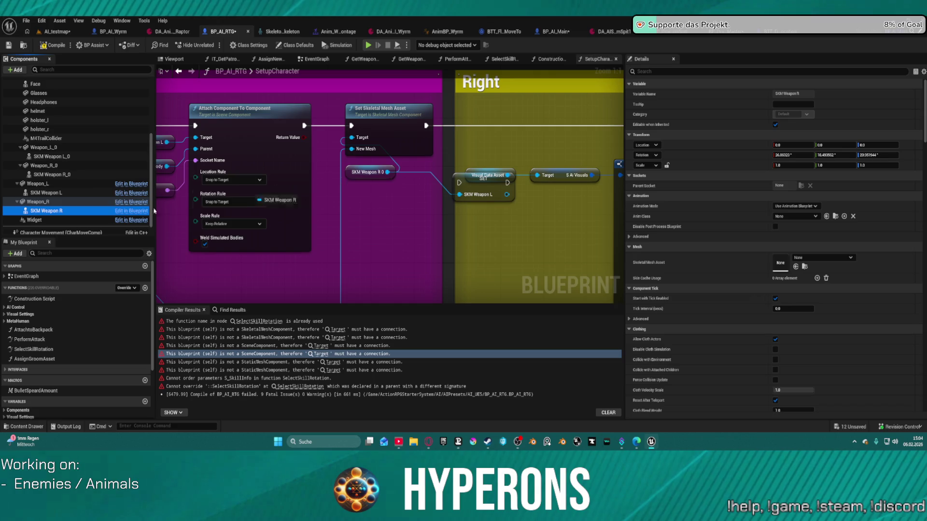
# Delete the outdated SKM Weapon R 0 node and the stray SET SKM Weapon L node.
pyautogui.click(349, 170)
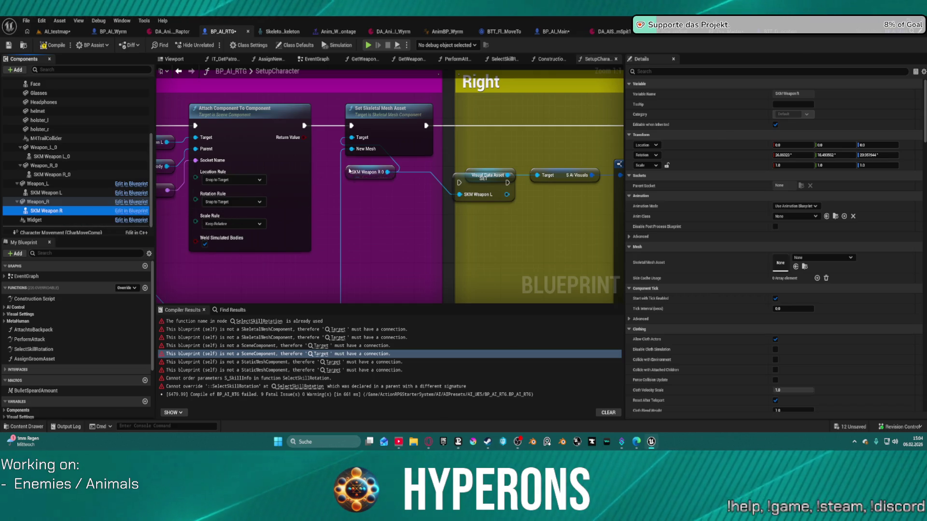
pyautogui.click(488, 187)
pyautogui.press('Delete')
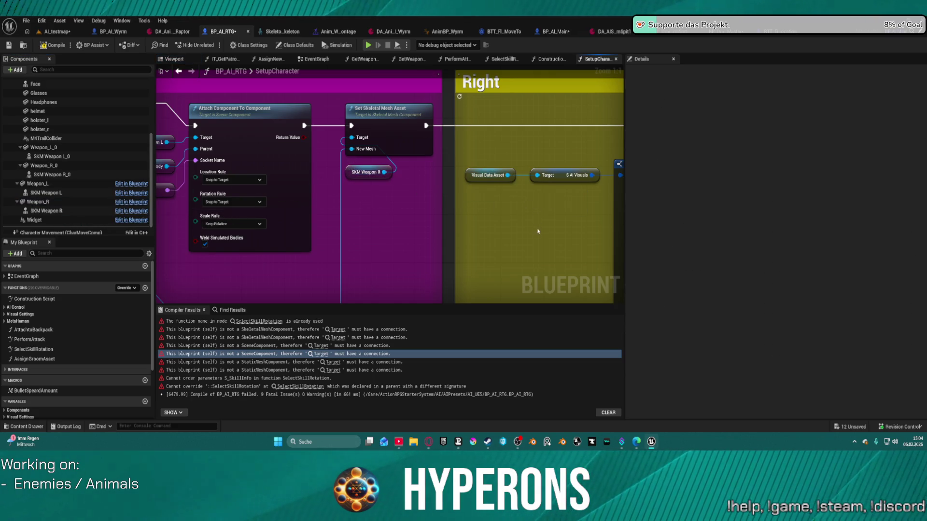
# Add another SKM Weapon L reference near the Right and Belt sections.
pyautogui.scroll(-3, 356, 208)
pyautogui.moveTo(352, 200); pyautogui.dragTo(172, 197)
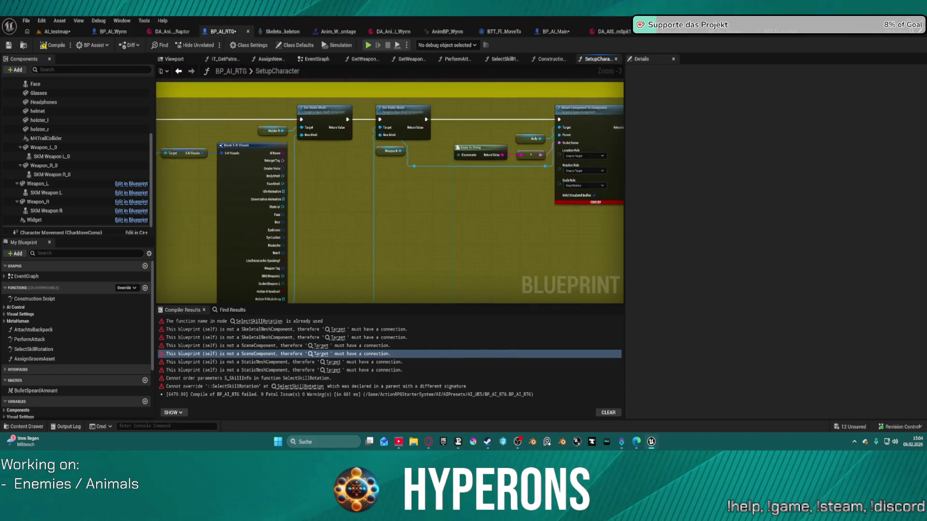
pyautogui.moveTo(366, 198); pyautogui.dragTo(203, 198)
pyautogui.moveTo(345, 195); pyautogui.dragTo(347, 194)
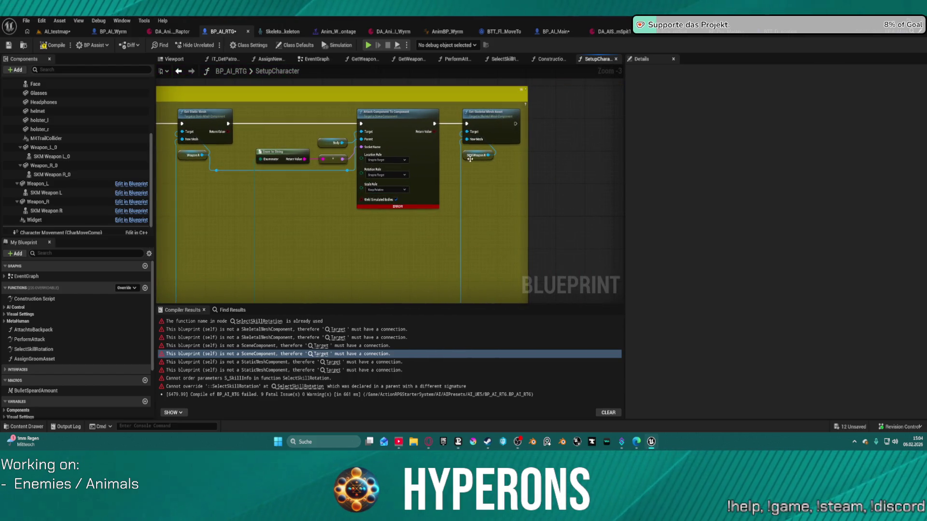
pyautogui.moveTo(271, 218); pyautogui.dragTo(517, 172)
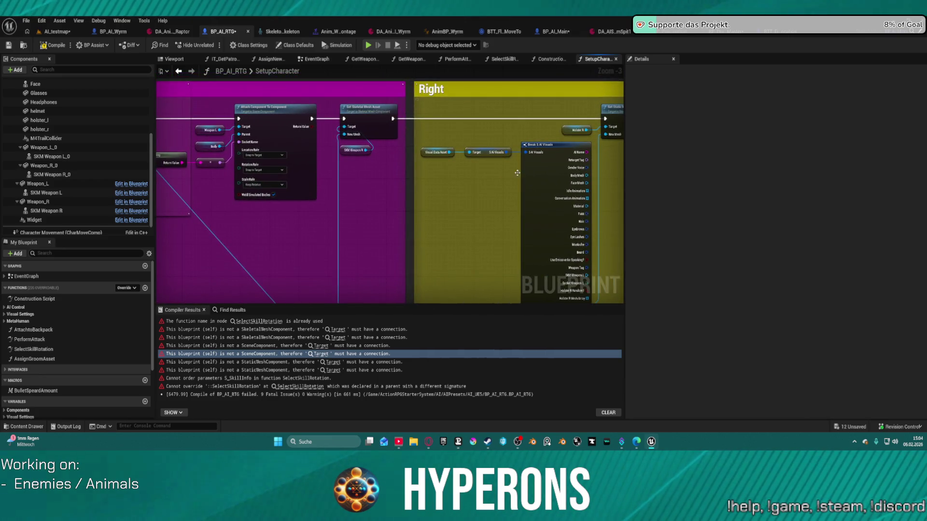
pyautogui.moveTo(357, 153)
pyautogui.mouseDown()
pyautogui.moveTo(543, 151)
pyautogui.moveTo(166, 164)
pyautogui.moveTo(368, 195)
pyautogui.mouseUp()
pyautogui.moveTo(46, 193); pyautogui.dragTo(341, 175)
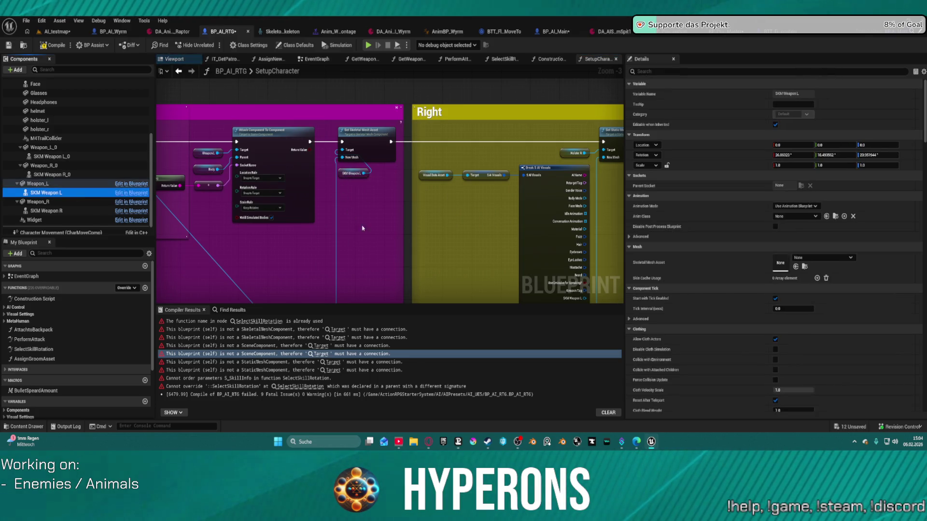
# Add a Weapon_L reference in the Belt section, recompile, and go to the SelectSkillRotation error.
pyautogui.moveTo(421, 230)
pyautogui.mouseDown()
pyautogui.moveTo(571, 182)
pyautogui.moveTo(620, 184)
pyautogui.mouseUp()
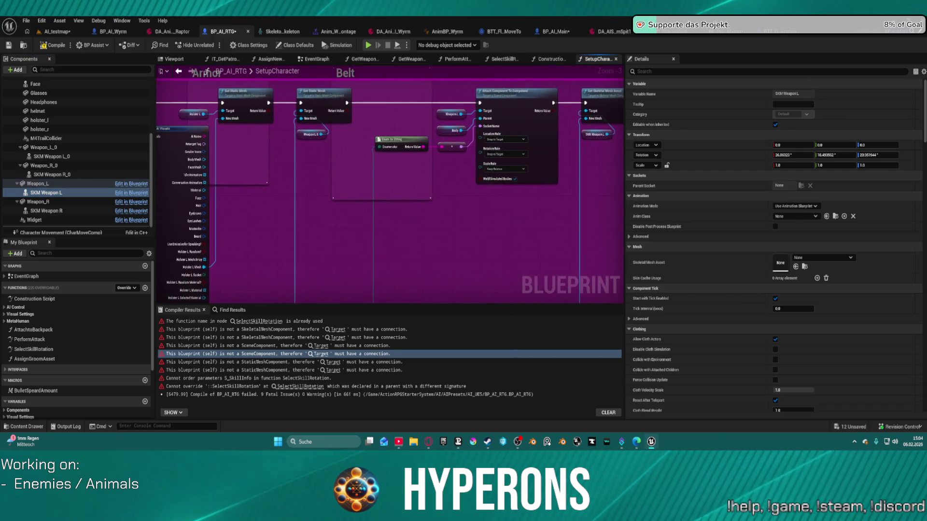
pyautogui.moveTo(324, 149); pyautogui.dragTo(344, 167)
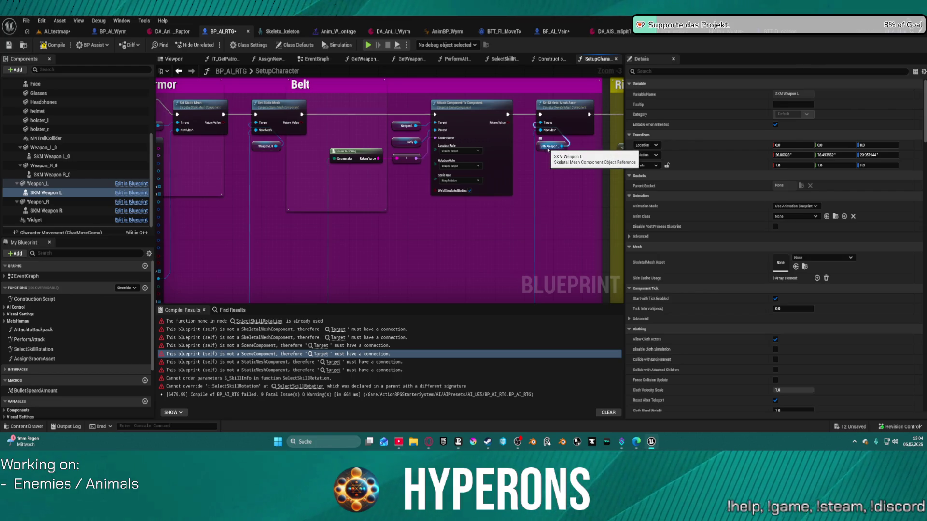
pyautogui.moveTo(36, 186)
pyautogui.mouseDown()
pyautogui.moveTo(212, 194)
pyautogui.moveTo(257, 149)
pyautogui.mouseUp()
pyautogui.moveTo(300, 192)
pyautogui.mouseDown()
pyautogui.moveTo(344, 195)
pyautogui.moveTo(445, 169)
pyautogui.moveTo(463, 180)
pyautogui.moveTo(693, 176)
pyautogui.mouseUp()
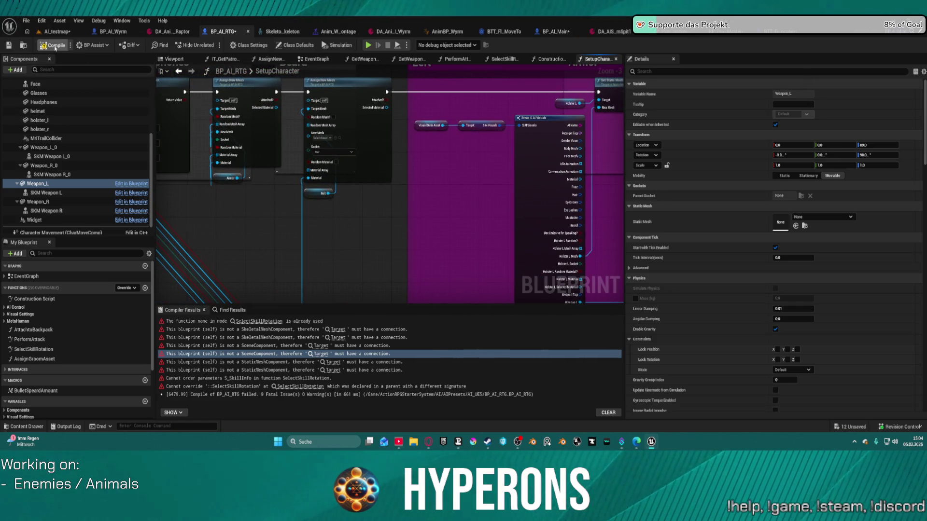
pyautogui.press('F7')
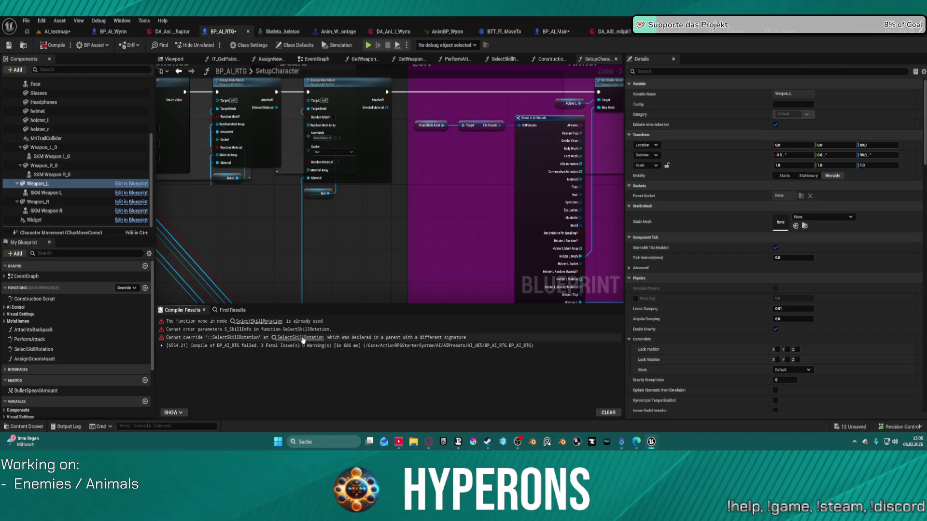
pyautogui.click(301, 337)
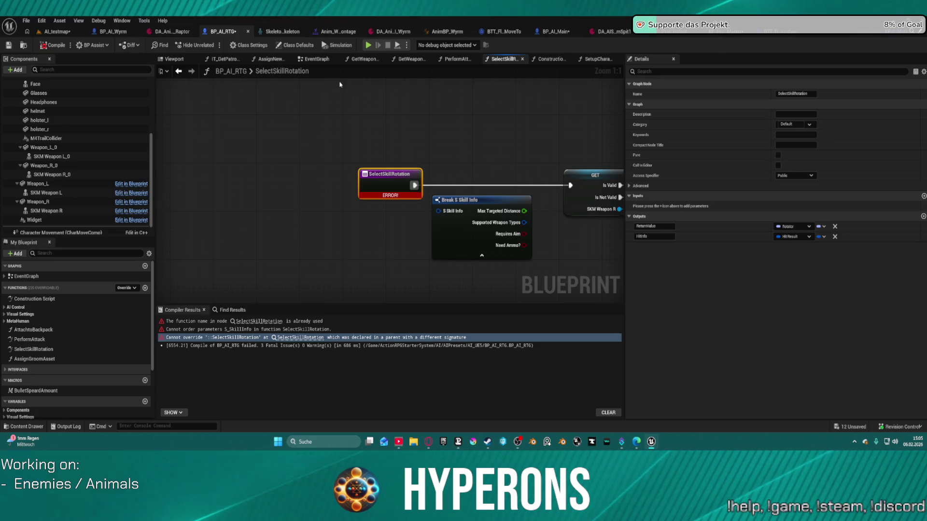
# Select the whole SelectSkillRotation node network in BP_AI_RTG.
pyautogui.scroll(-6, 270, 127)
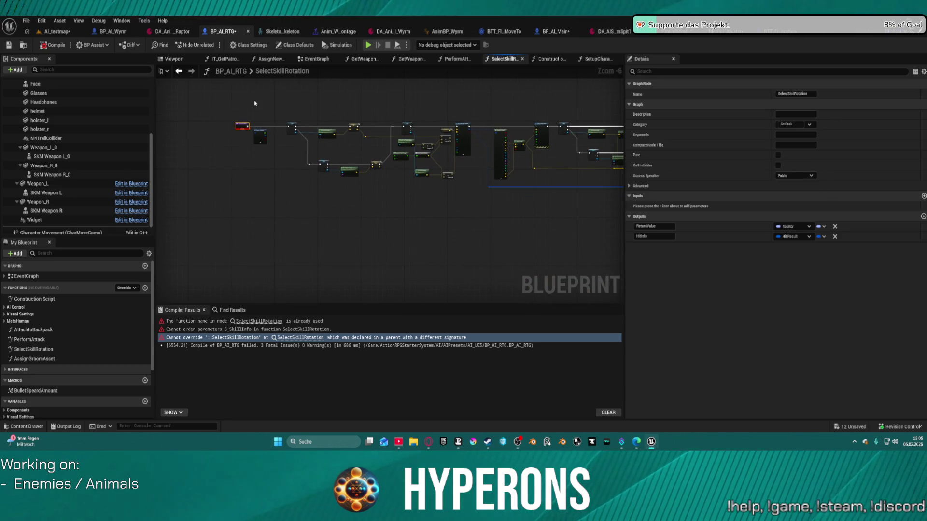
pyautogui.moveTo(255, 103)
pyautogui.mouseDown()
pyautogui.moveTo(586, 211)
pyautogui.moveTo(479, 242)
pyautogui.moveTo(463, 234)
pyautogui.mouseUp()
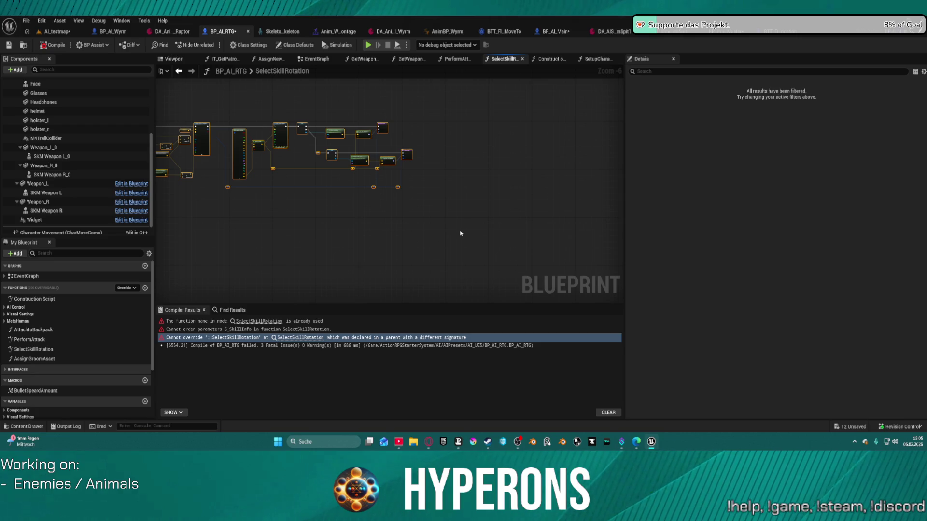
pyautogui.moveTo(159, 122); pyautogui.dragTo(256, 146)
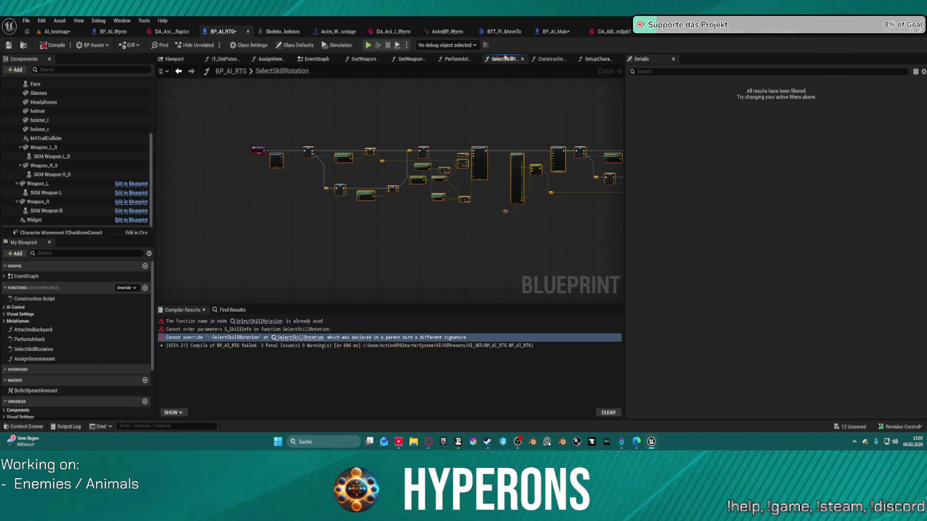
# In BP_AI_Main, replace the old SelectSkillRotation nodes with the pasted network.
pyautogui.click(555, 31)
pyautogui.scroll(-5, 375, 130)
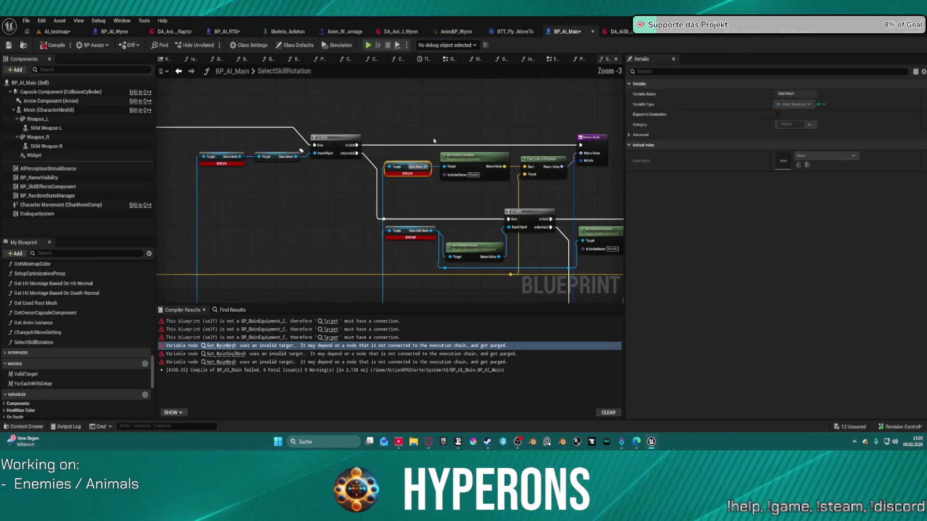
pyautogui.moveTo(375, 129)
pyautogui.mouseDown()
pyautogui.moveTo(423, 154)
pyautogui.moveTo(414, 152)
pyautogui.mouseUp()
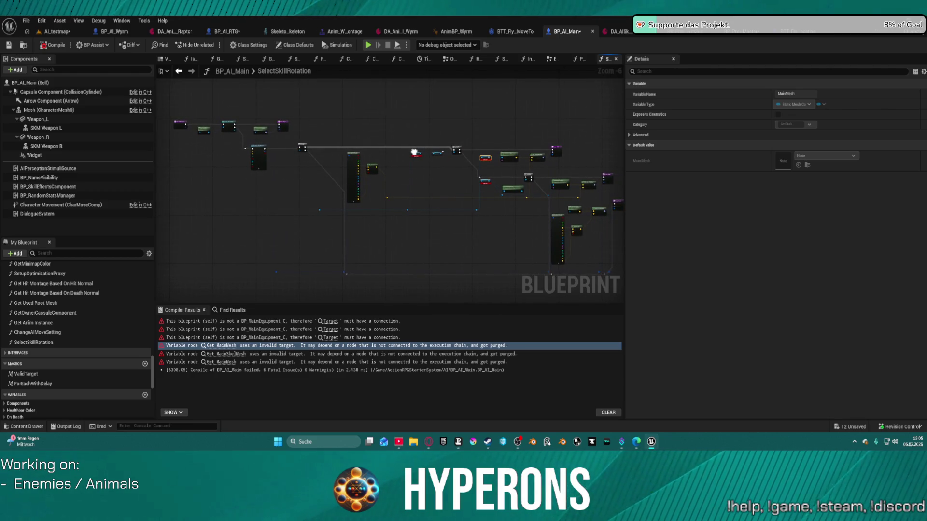
pyautogui.scroll(-3, 451, 159)
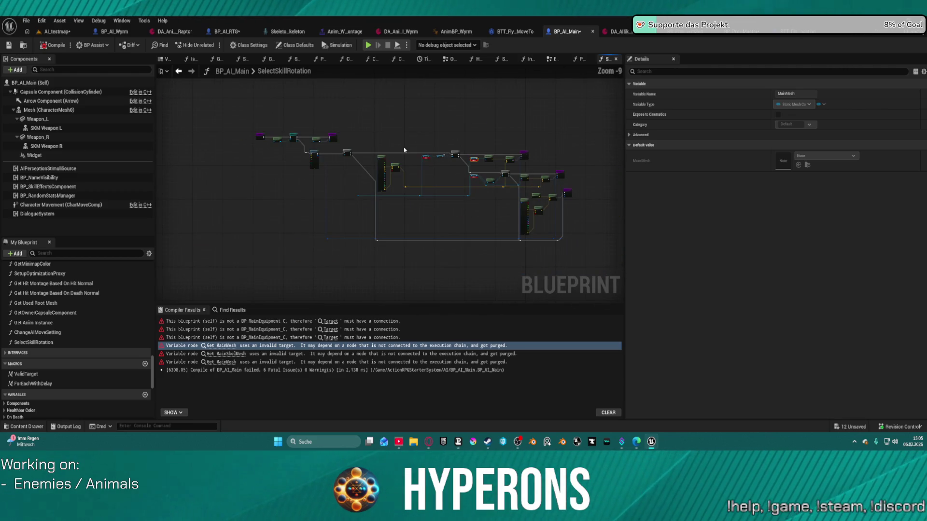
pyautogui.moveTo(279, 130)
pyautogui.mouseDown()
pyautogui.moveTo(521, 245)
pyautogui.moveTo(598, 259)
pyautogui.mouseUp()
pyautogui.press('Delete')
pyautogui.hotkey('ctrl', 'v')
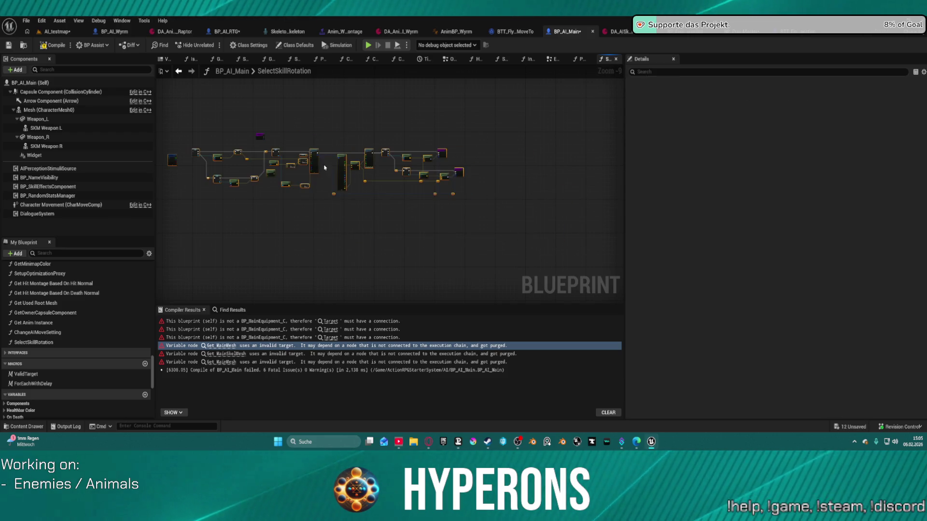
# Wire the function entry to the validity check and the skill info into Break S Skill Info.
pyautogui.scroll(7, 192, 152)
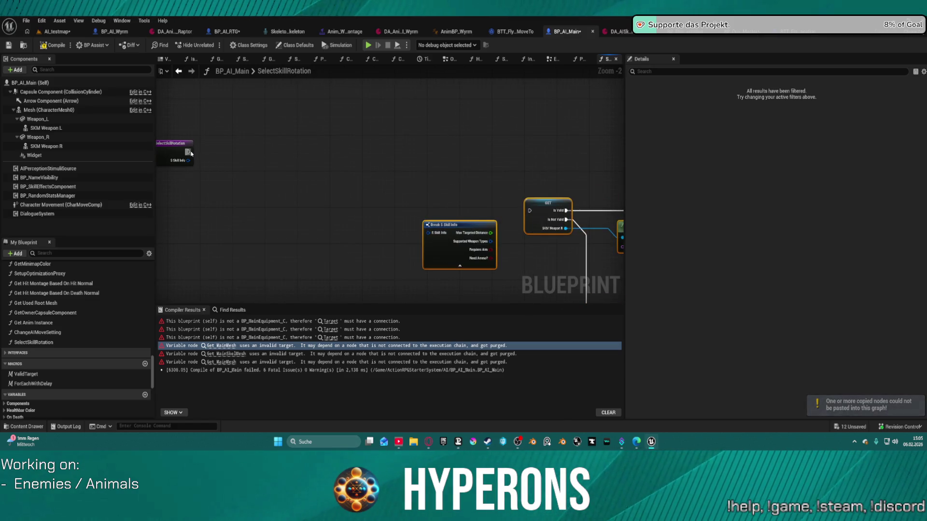
pyautogui.moveTo(189, 152); pyautogui.dragTo(530, 211)
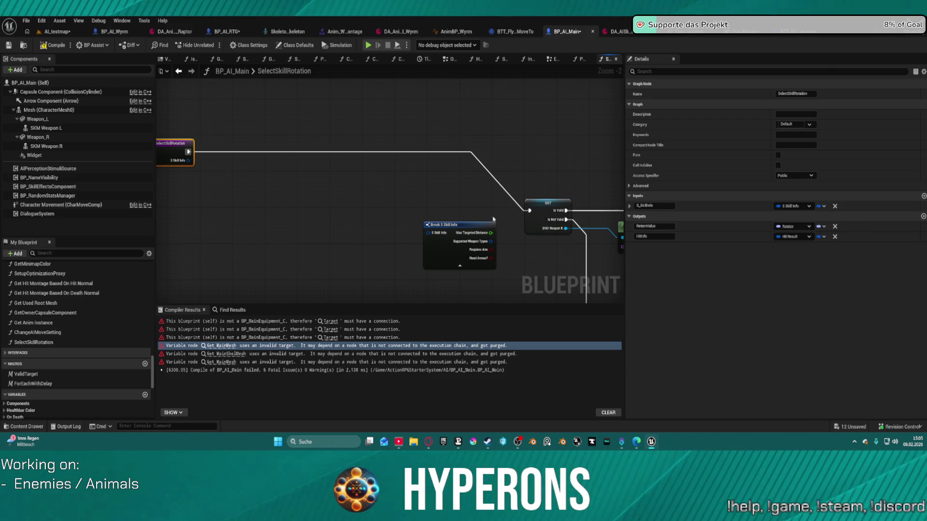
pyautogui.moveTo(435, 234)
pyautogui.mouseDown()
pyautogui.moveTo(188, 161)
pyautogui.moveTo(246, 187)
pyautogui.moveTo(259, 209)
pyautogui.mouseUp()
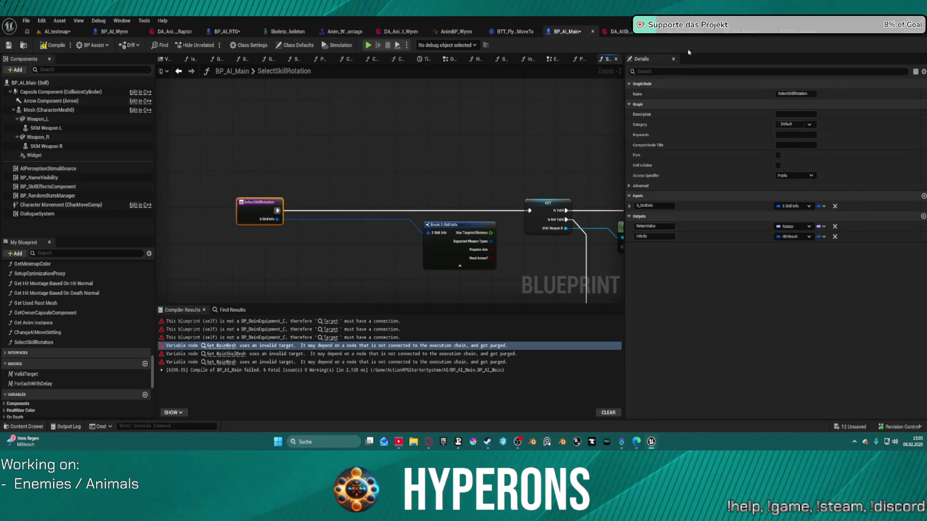
pyautogui.click(207, 31)
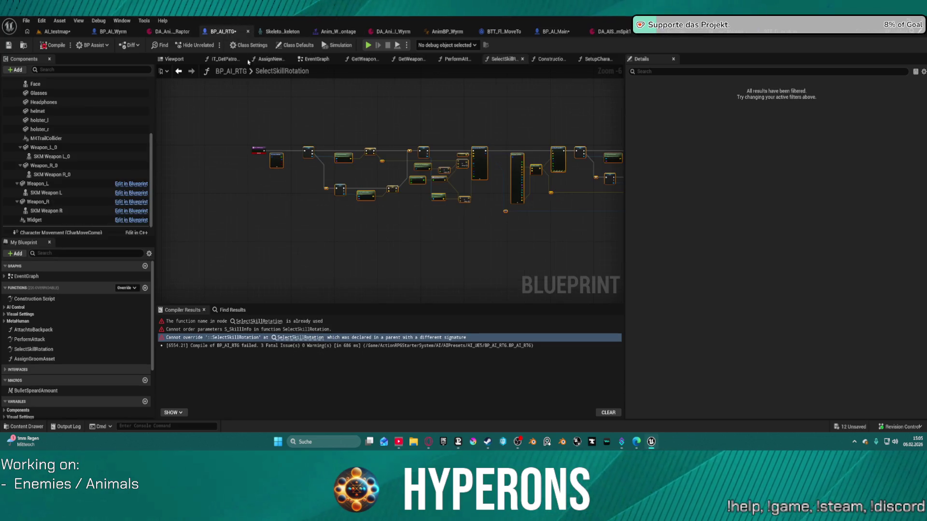
# Recompile BP_AI_RTG with the SelectSkillRotation nodes in view.
pyautogui.scroll(4, 219, 137)
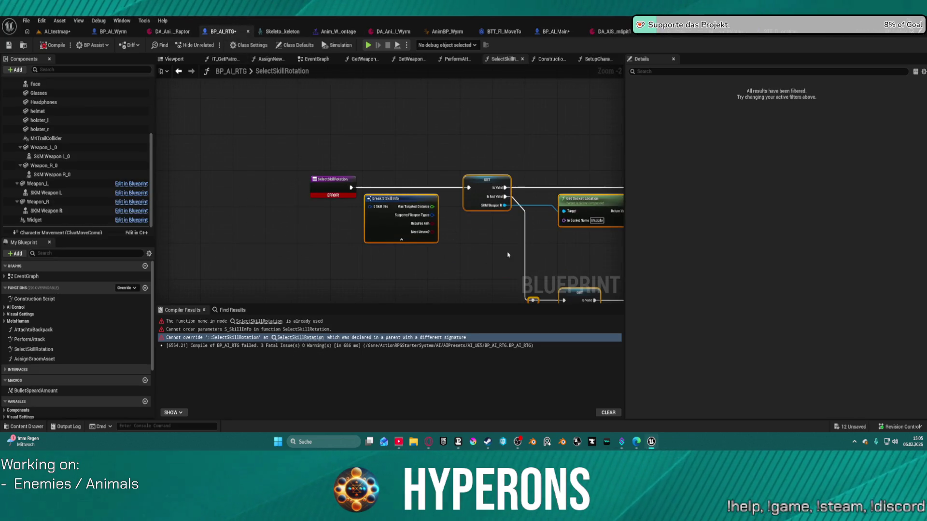
pyautogui.scroll(-3, 203, 200)
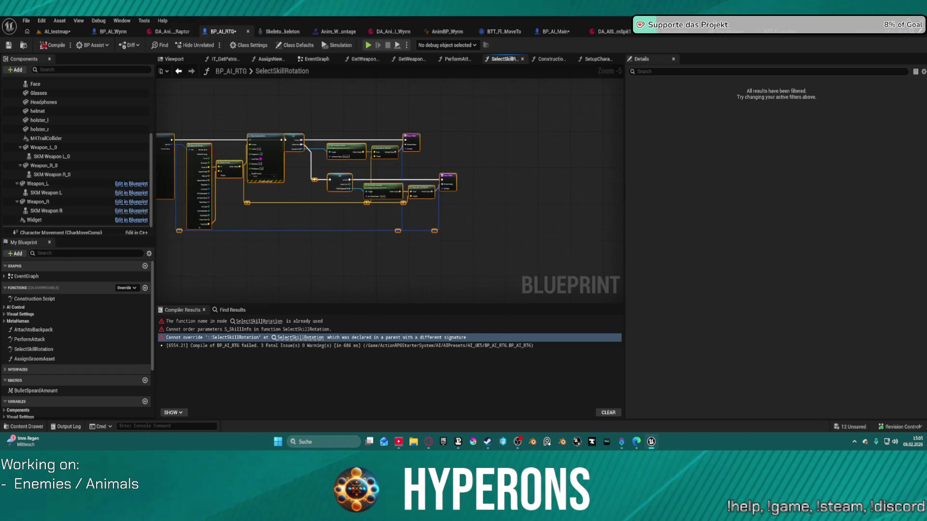
pyautogui.moveTo(290, 251); pyautogui.dragTo(471, 251)
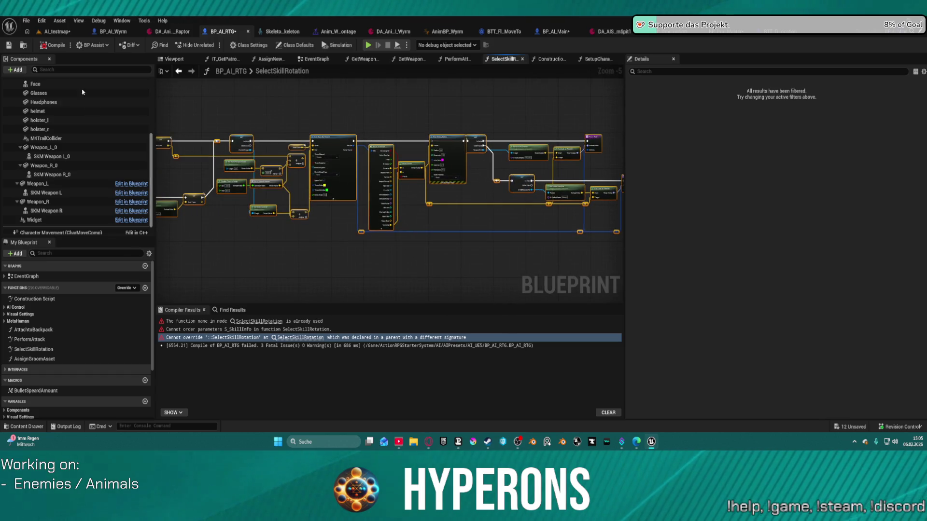
pyautogui.click(53, 45)
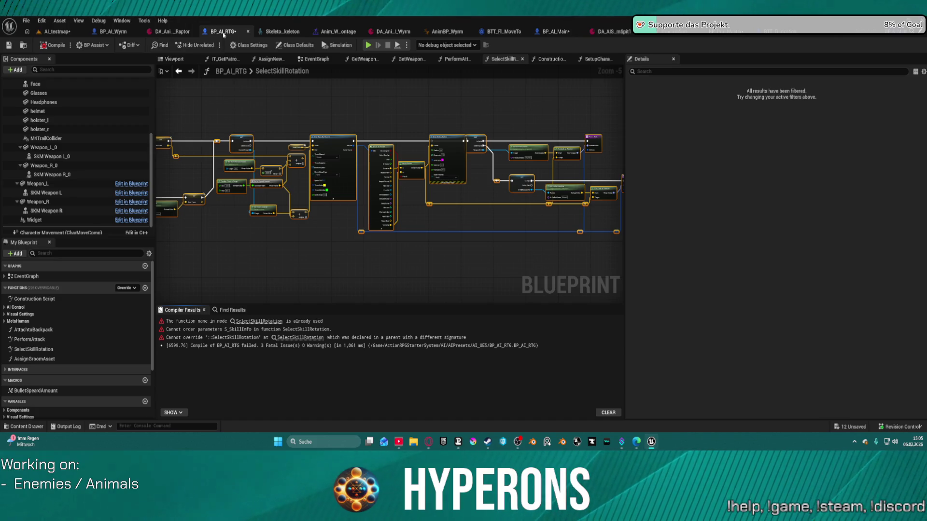
# Select the SelectSkillRotation entry node and look over its context actions.
pyautogui.moveTo(242, 97)
pyautogui.mouseDown()
pyautogui.moveTo(407, 132)
pyautogui.moveTo(410, 181)
pyautogui.mouseUp()
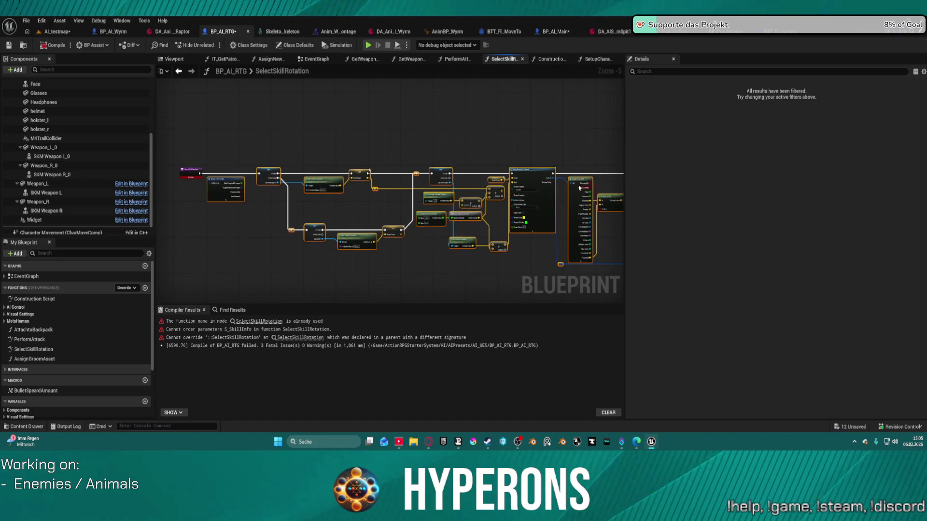
pyautogui.scroll(4, 464, 213)
pyautogui.moveTo(408, 251); pyautogui.dragTo(440, 233)
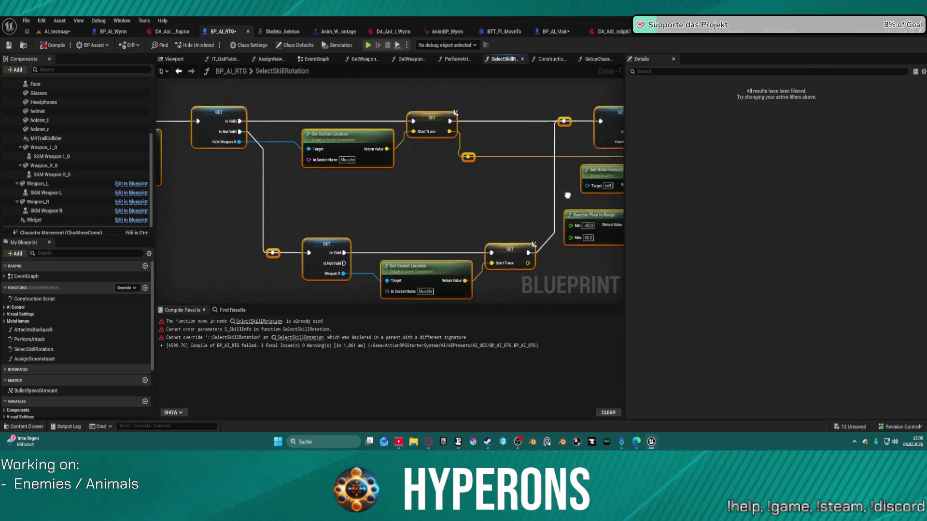
pyautogui.scroll(-4, 459, 203)
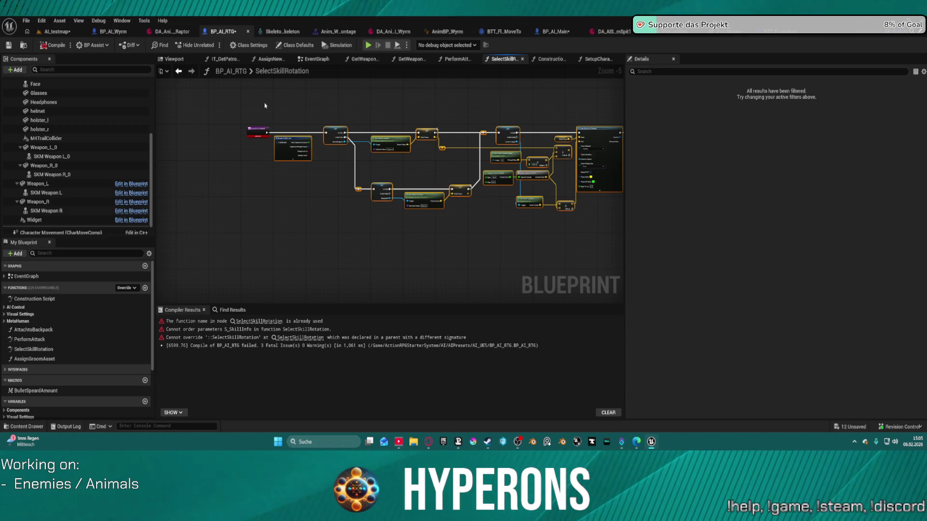
pyautogui.click(280, 135)
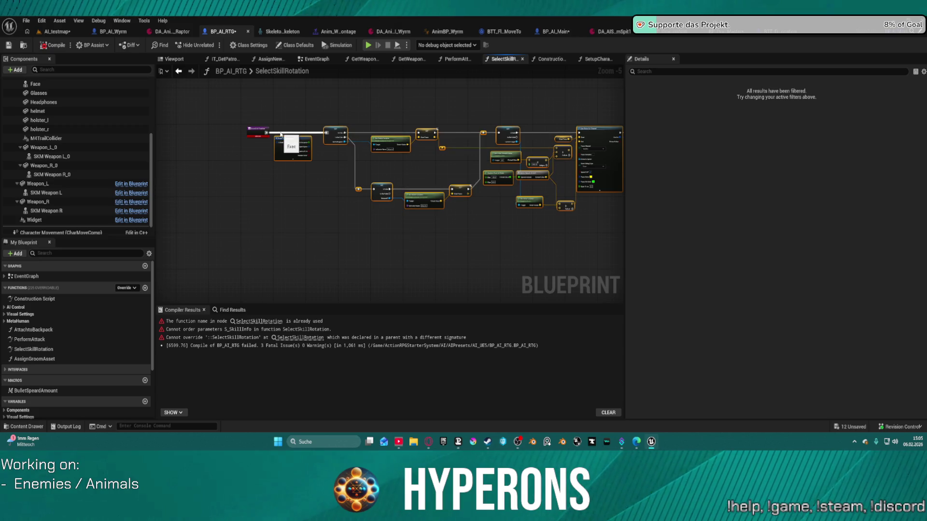
pyautogui.click(277, 138)
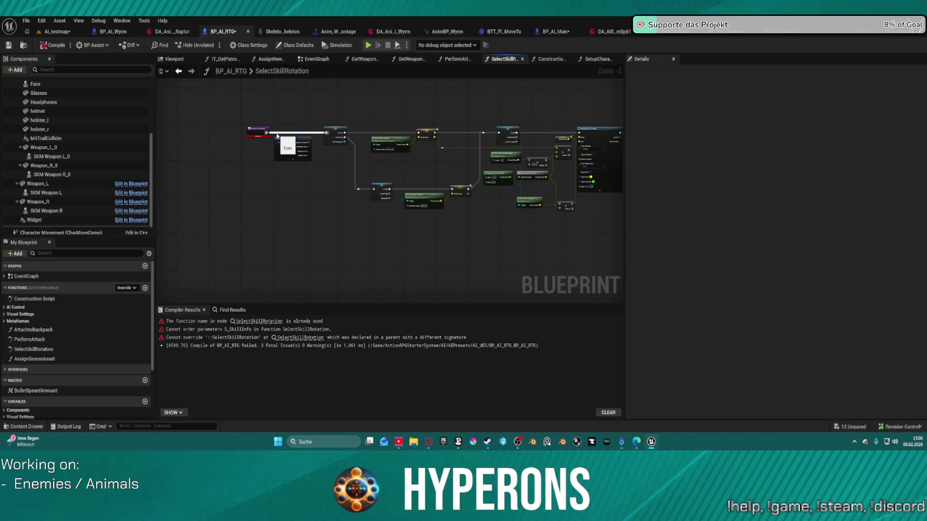
pyautogui.press('super')
pyautogui.click(258, 130)
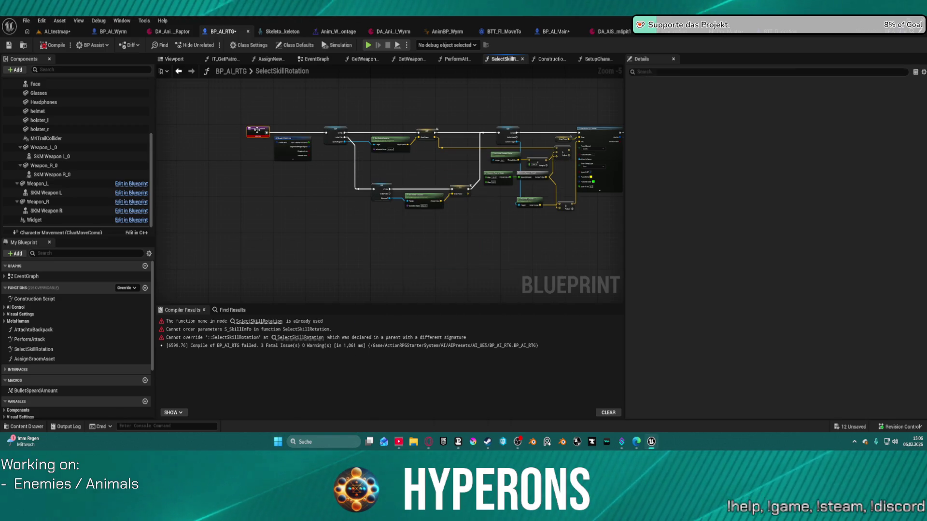
pyautogui.rightClick(257, 129)
pyautogui.moveTo(307, 215)
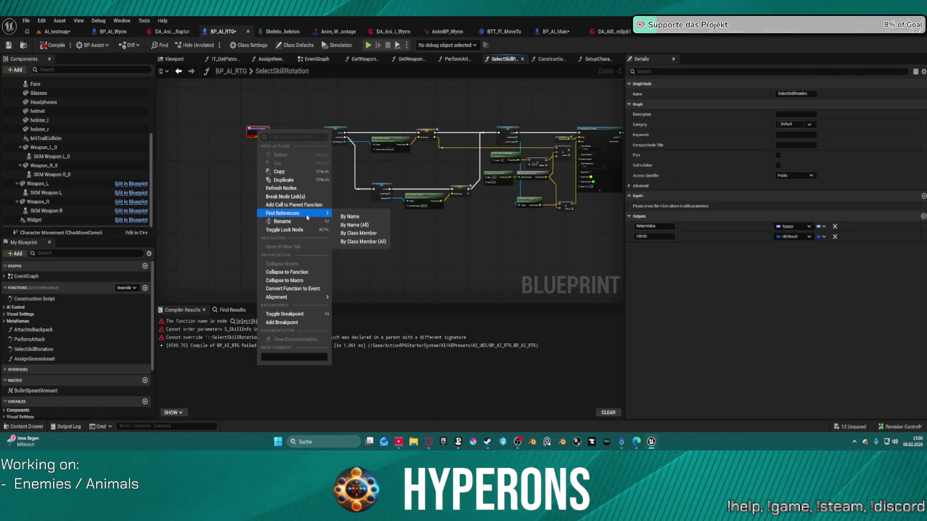
pyautogui.click(360, 232)
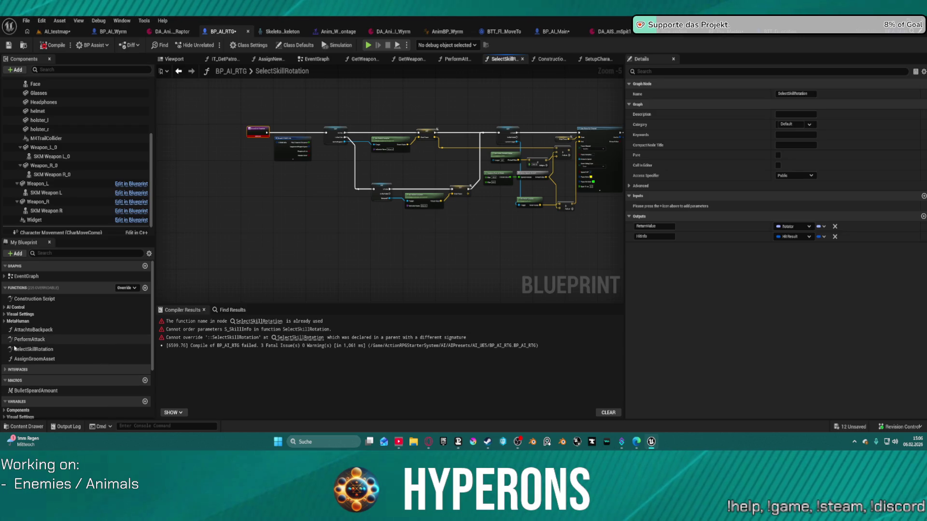
# Go to BP_AI_RTG's PerformAttack function graph by way of the EventGraph.
pyautogui.doubleClick(304, 71)
pyautogui.click(311, 60)
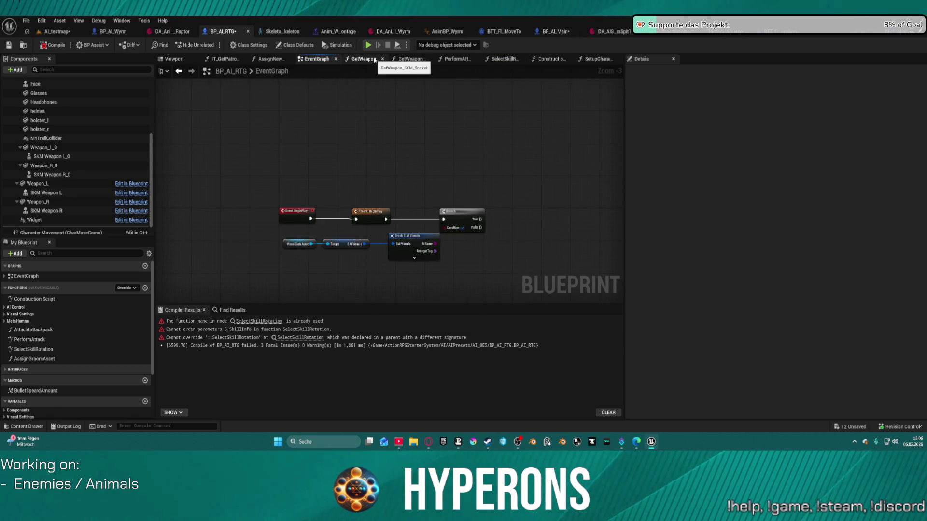
pyautogui.click(466, 59)
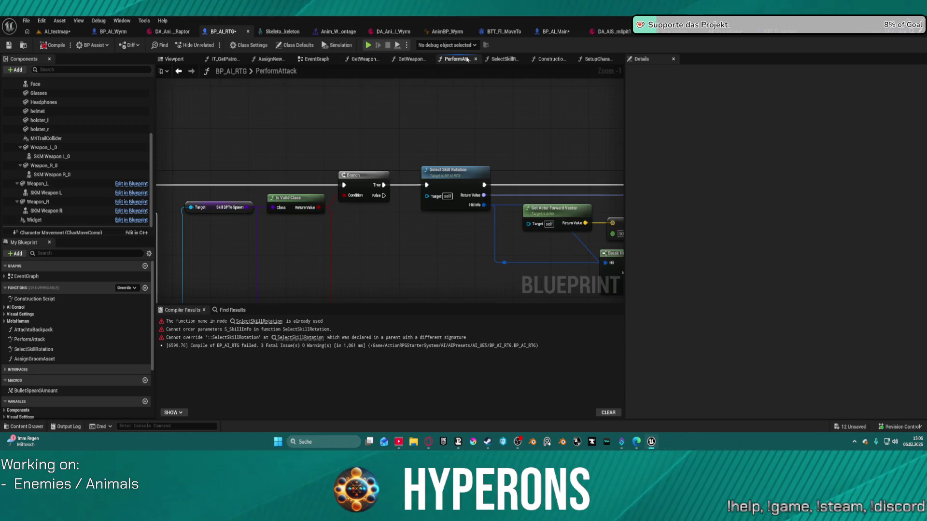
pyautogui.scroll(-6, 357, 158)
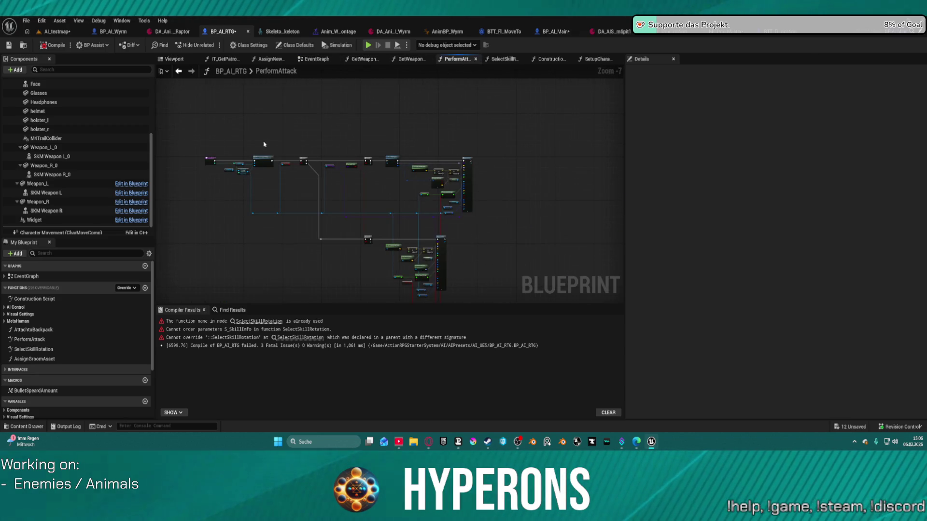
# Review PerformAttack's hit result and spawn nodes, leaving its name unchanged.
pyautogui.doubleClick(274, 73)
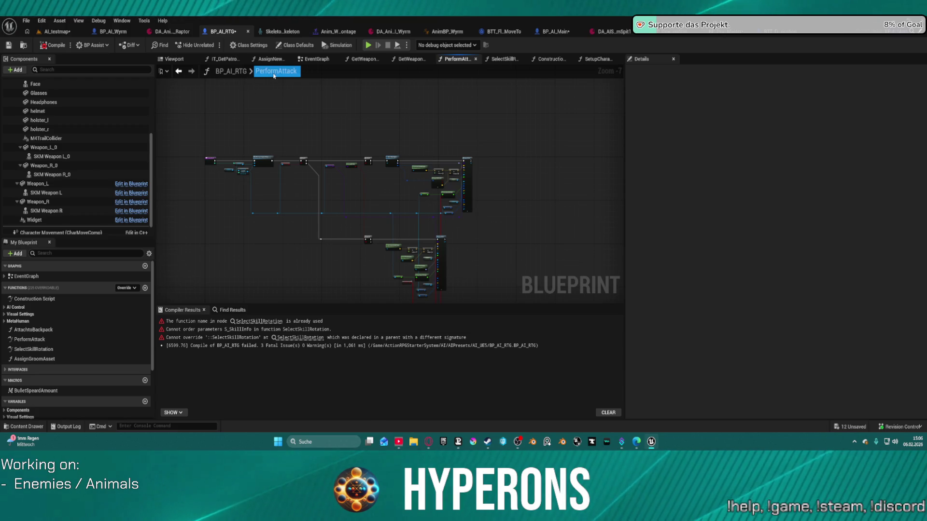
pyautogui.press('Escape')
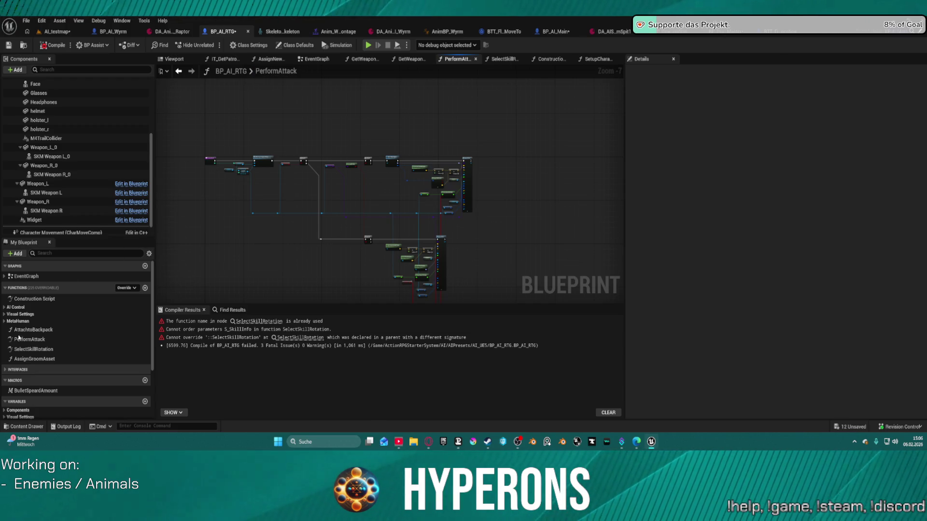
pyautogui.scroll(6, 385, 208)
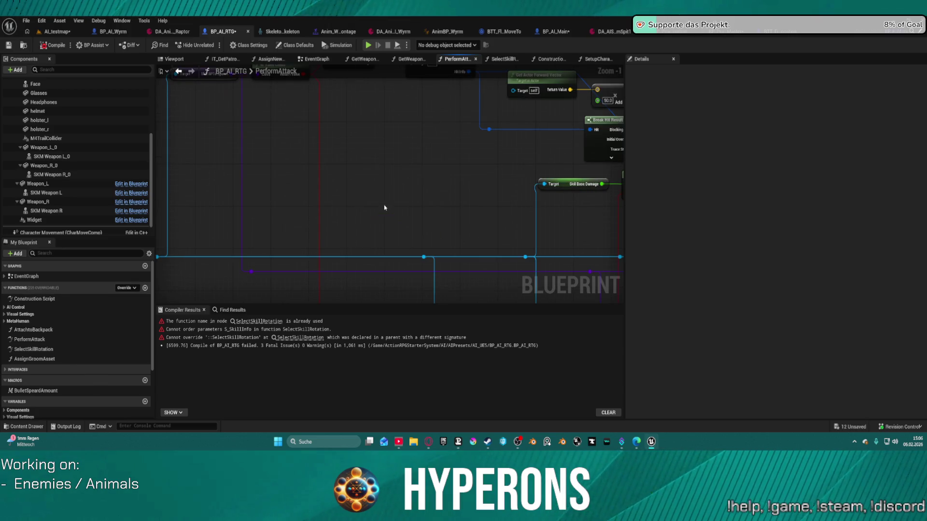
pyautogui.moveTo(405, 209)
pyautogui.mouseDown()
pyautogui.moveTo(235, 189)
pyautogui.moveTo(352, 260)
pyautogui.mouseUp()
pyautogui.scroll(-1, 352, 259)
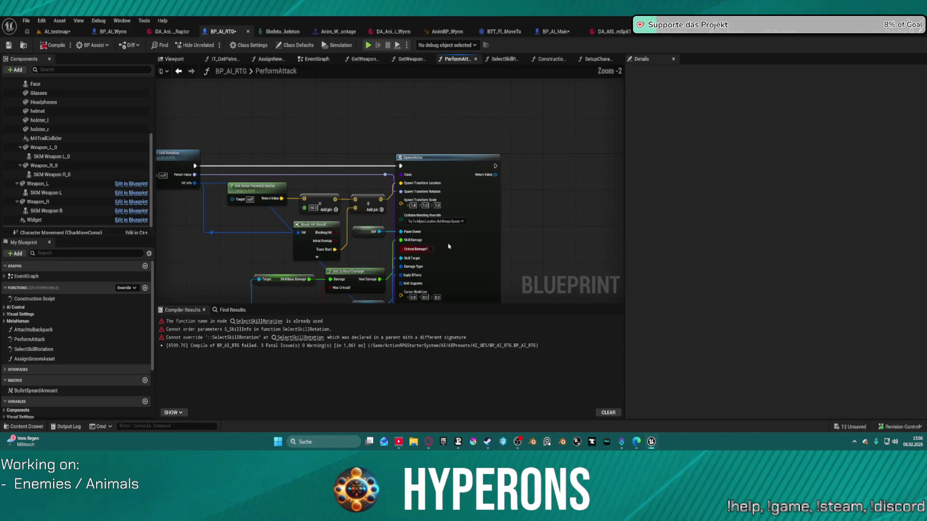
pyautogui.scroll(-1, 288, 225)
pyautogui.scroll(-1, 225, 197)
pyautogui.moveTo(254, 162)
pyautogui.mouseDown()
pyautogui.moveTo(225, 197)
pyautogui.moveTo(388, 268)
pyautogui.mouseUp()
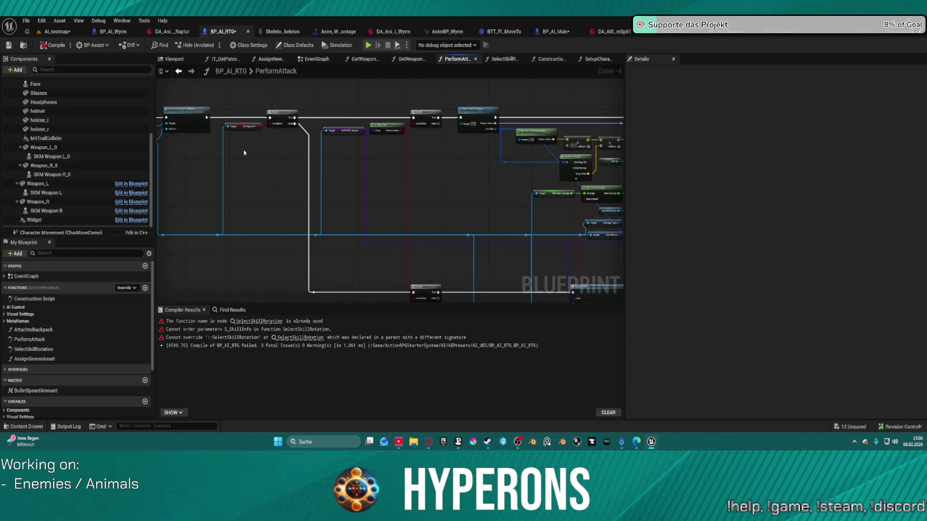
# Check PerformAttack's entry, Branch and Is Valid Class nodes, then move on to BP_AI_Main.
pyautogui.scroll(4, 256, 115)
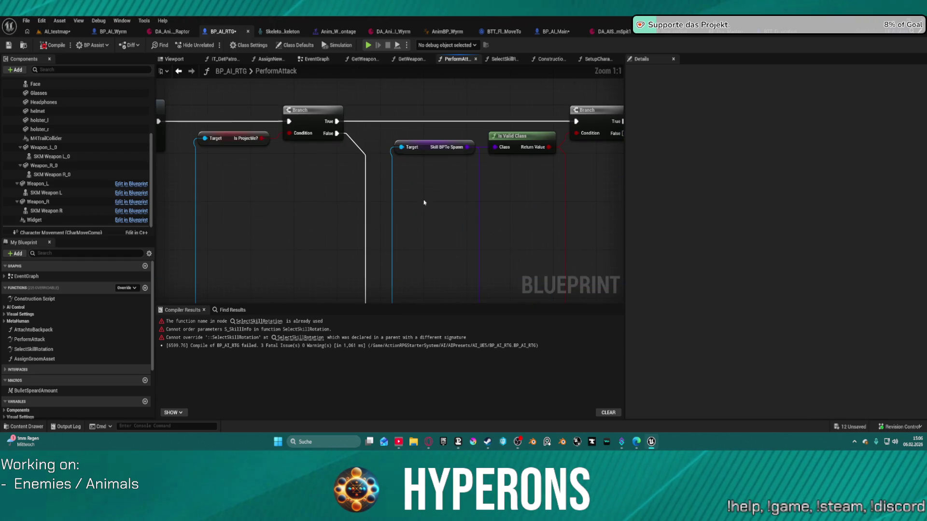
pyautogui.moveTo(424, 202)
pyautogui.mouseDown()
pyautogui.moveTo(681, 220)
pyautogui.moveTo(160, 158)
pyautogui.mouseUp()
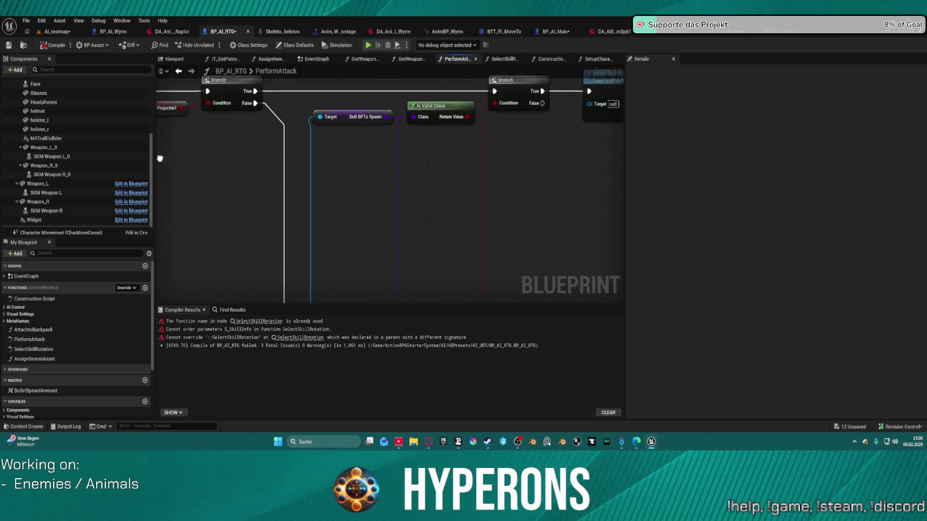
pyautogui.scroll(-3, 160, 158)
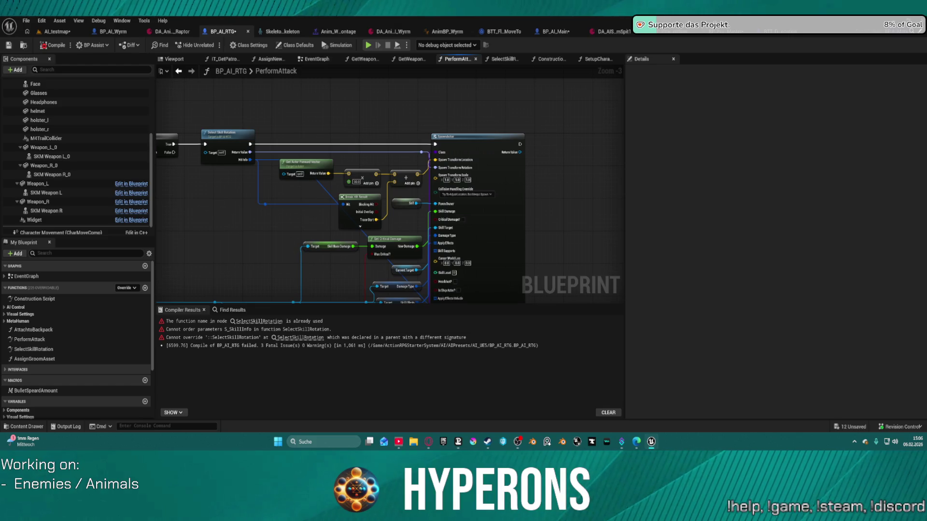
pyautogui.moveTo(160, 159); pyautogui.dragTo(415, 154)
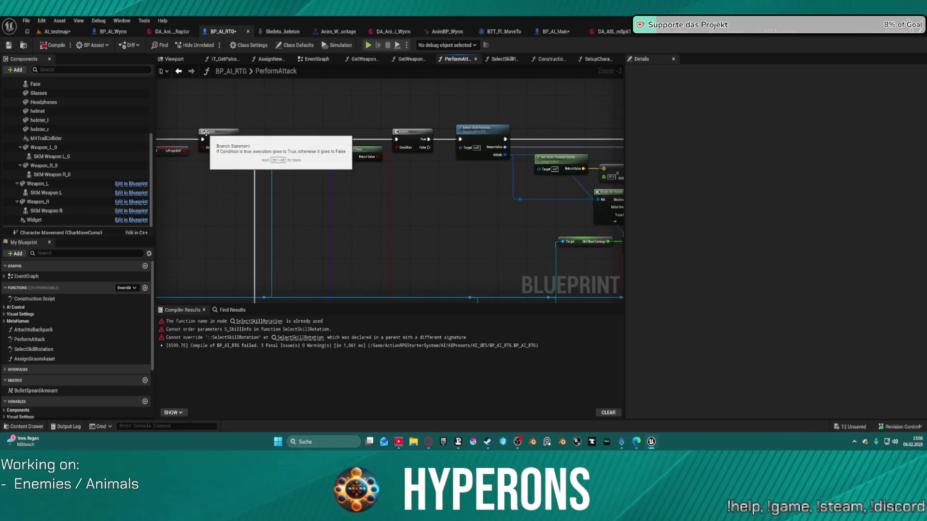
pyautogui.click(116, 33)
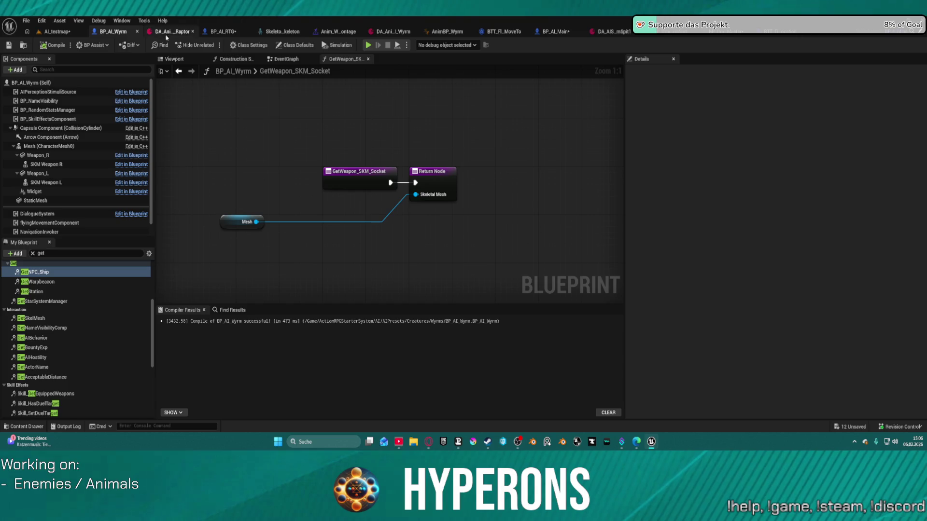
pyautogui.click(220, 32)
# Delete the Draw Debug Sphere node from BP_AI_Main's SelectSkillRotation.
pyautogui.click(555, 31)
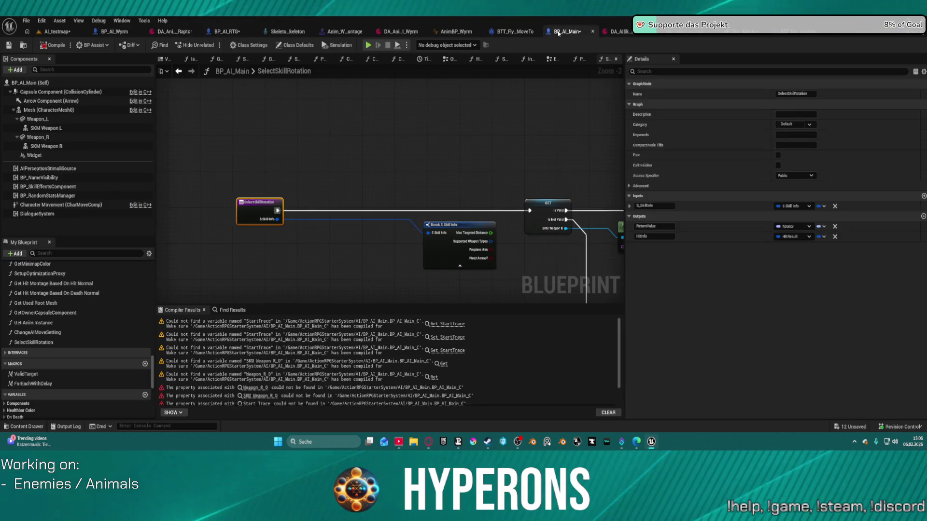
pyautogui.scroll(-5, 508, 225)
pyautogui.moveTo(261, 207)
pyautogui.mouseDown()
pyautogui.moveTo(305, 158)
pyautogui.moveTo(239, 171)
pyautogui.moveTo(247, 132)
pyautogui.mouseUp()
pyautogui.scroll(3, 206, 114)
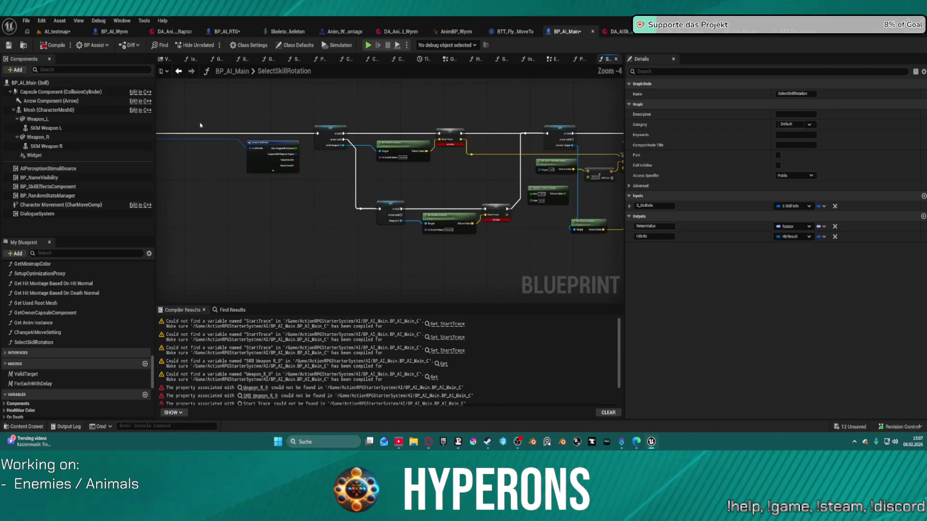
pyautogui.moveTo(306, 141)
pyautogui.mouseDown()
pyautogui.moveTo(345, 143)
pyautogui.moveTo(273, 142)
pyautogui.mouseUp()
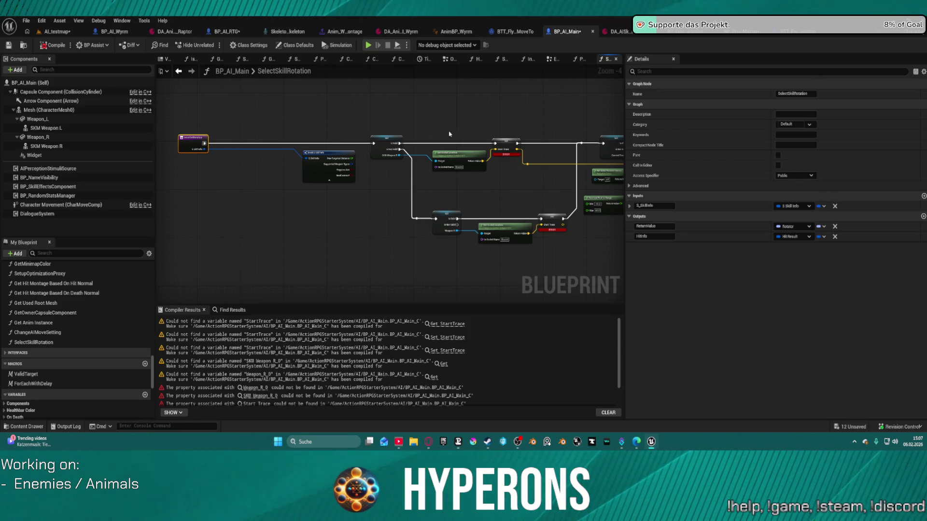
pyautogui.moveTo(451, 137); pyautogui.dragTo(267, 112)
pyautogui.moveTo(270, 159)
pyautogui.mouseDown()
pyautogui.moveTo(237, 162)
pyautogui.moveTo(609, 179)
pyautogui.mouseUp()
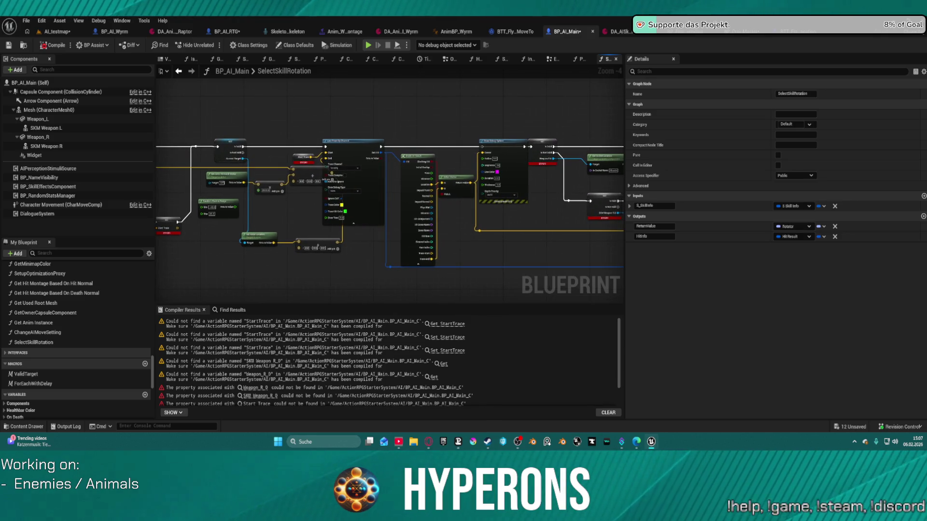
pyautogui.moveTo(511, 93); pyautogui.dragTo(478, 209)
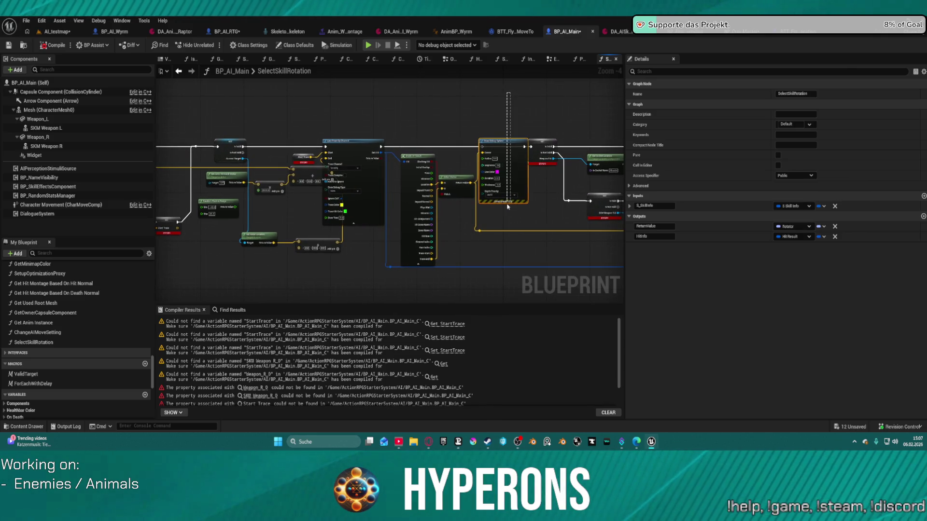
pyautogui.press('Delete')
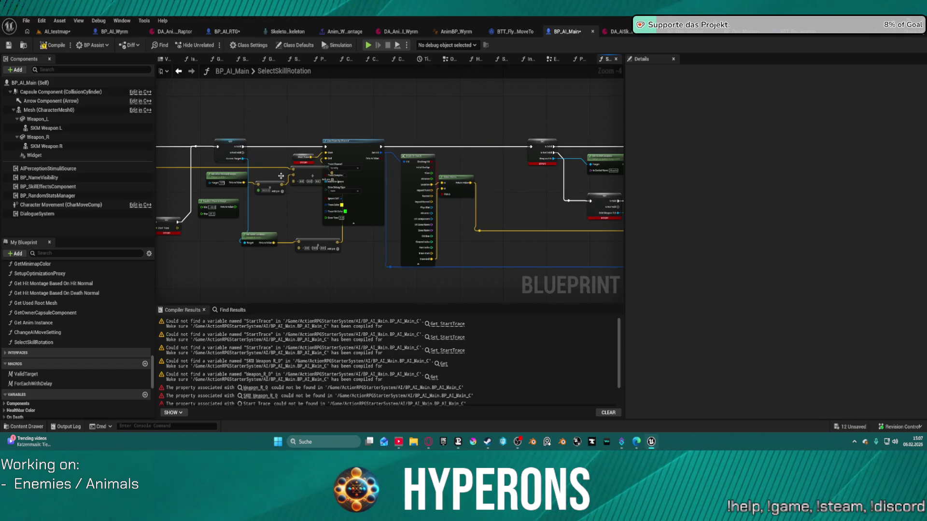
# Create the missing StartTrace variable from the Start Trace setter and recompile.
pyautogui.moveTo(283, 195)
pyautogui.mouseDown()
pyautogui.moveTo(567, 203)
pyautogui.moveTo(355, 201)
pyautogui.mouseUp()
pyautogui.scroll(4, 414, 179)
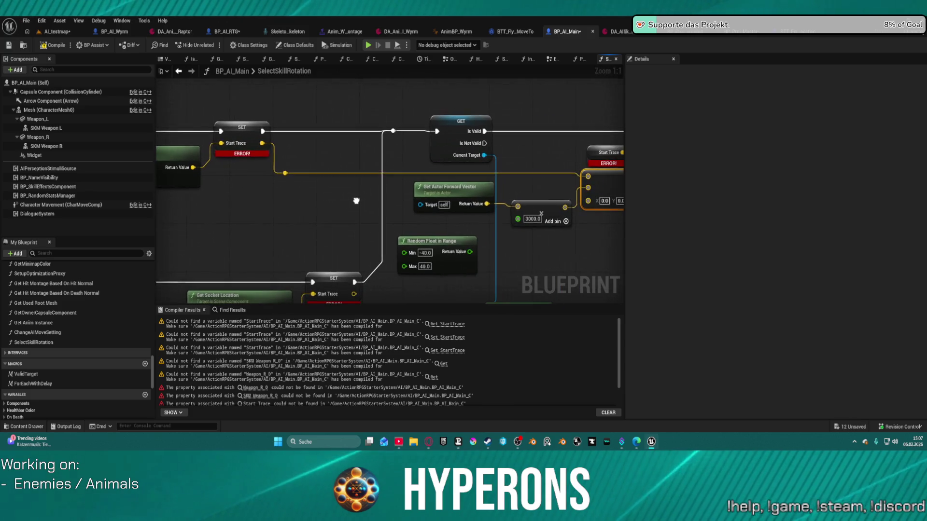
pyautogui.rightClick(245, 127)
pyautogui.press('Escape')
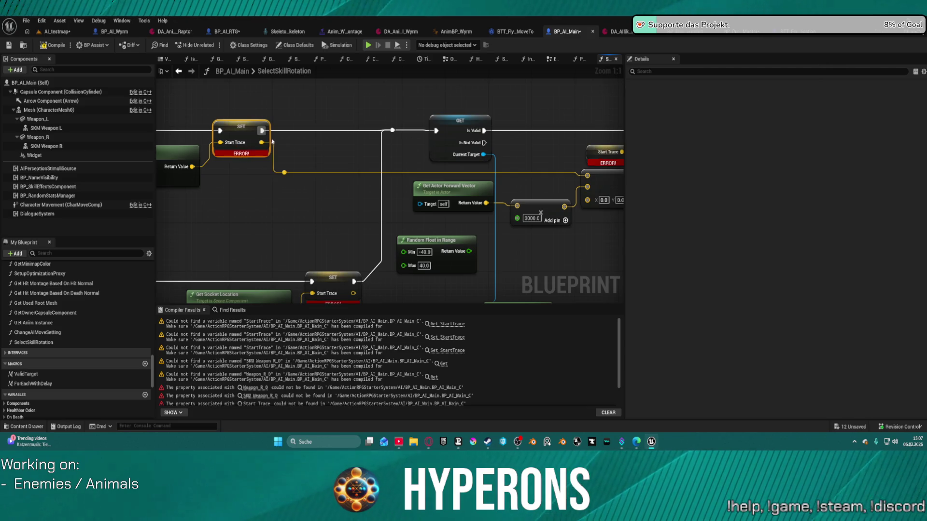
pyautogui.rightClick(383, 107)
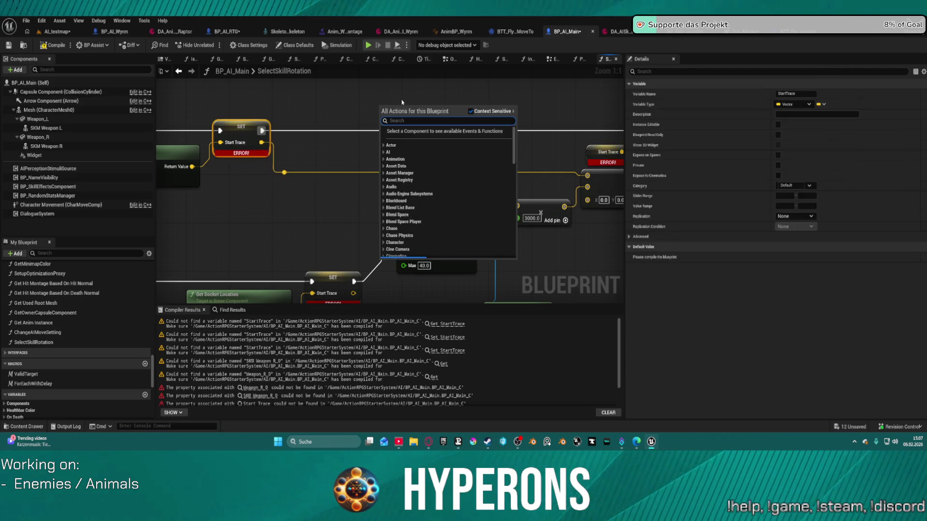
pyautogui.click(569, 92)
pyautogui.moveTo(502, 109); pyautogui.dragTo(219, 99)
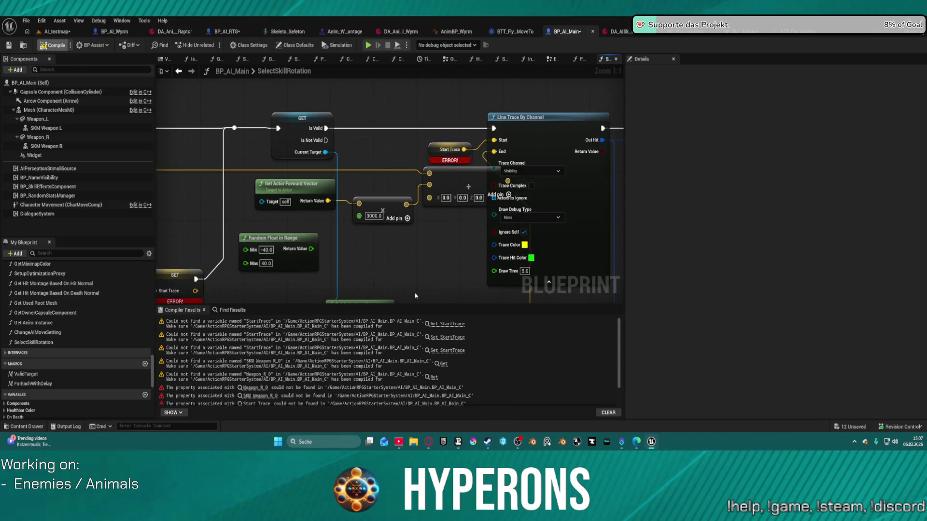
pyautogui.press('F7')
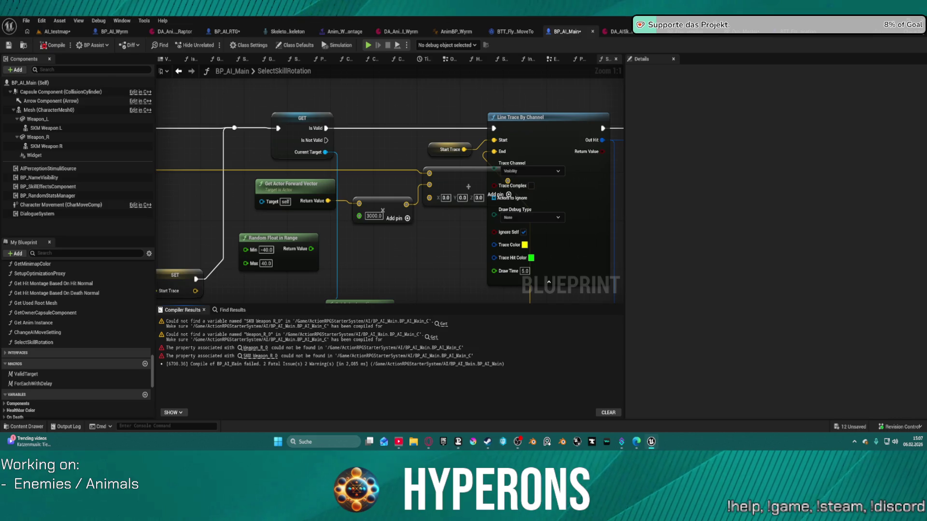
# Point SelectSkillRotation's upper validity check at Weapon_R and the lower one at SKM Weapon R.
pyautogui.scroll(-4, 438, 126)
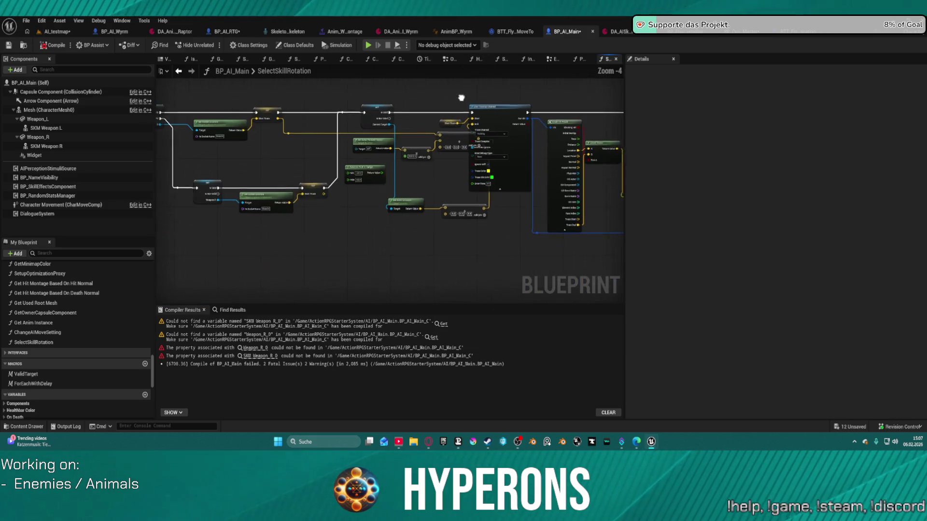
pyautogui.scroll(4, 414, 130)
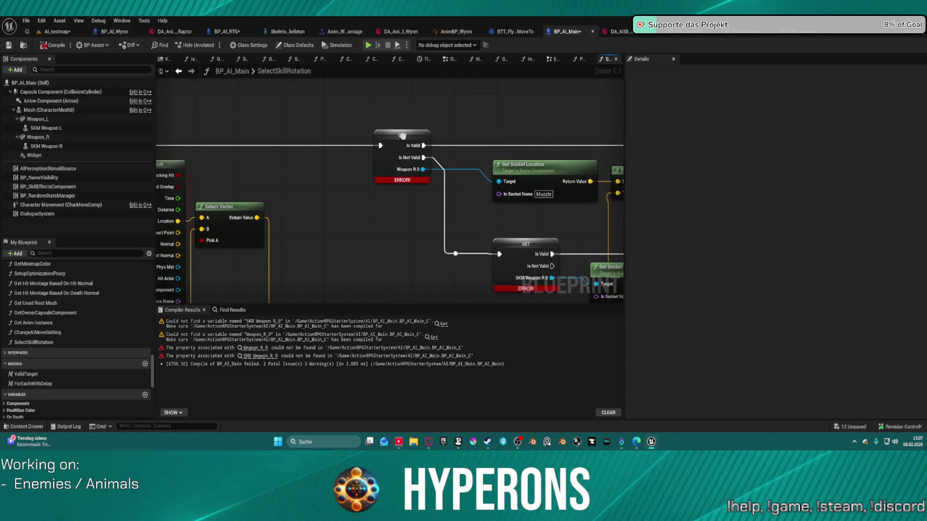
pyautogui.rightClick(405, 138)
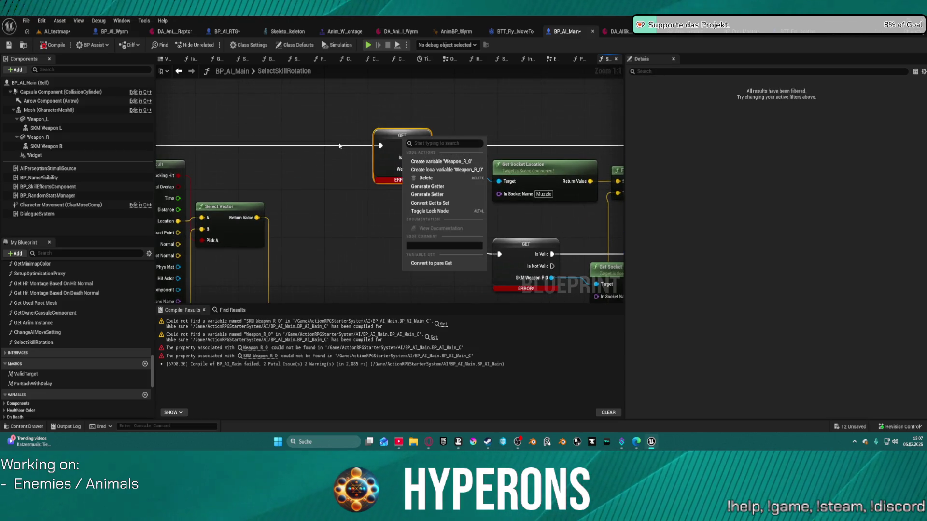
pyautogui.click(261, 126)
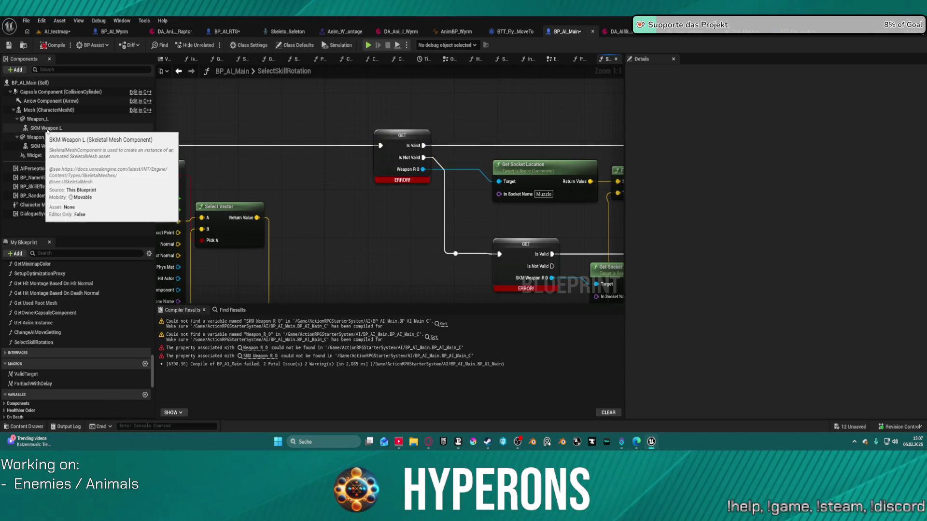
pyautogui.click(45, 146)
pyautogui.moveTo(45, 146)
pyautogui.mouseDown()
pyautogui.moveTo(262, 148)
pyautogui.moveTo(423, 170)
pyautogui.mouseUp()
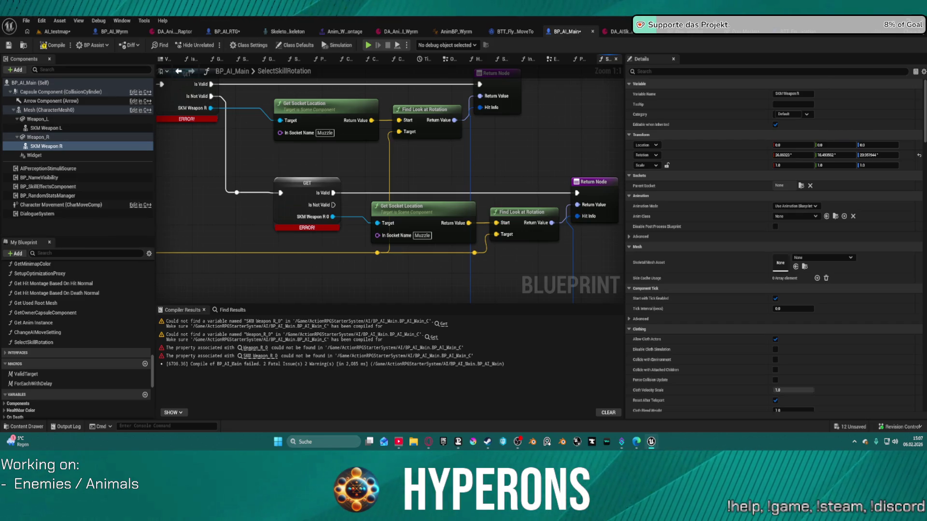
pyautogui.click(39, 138)
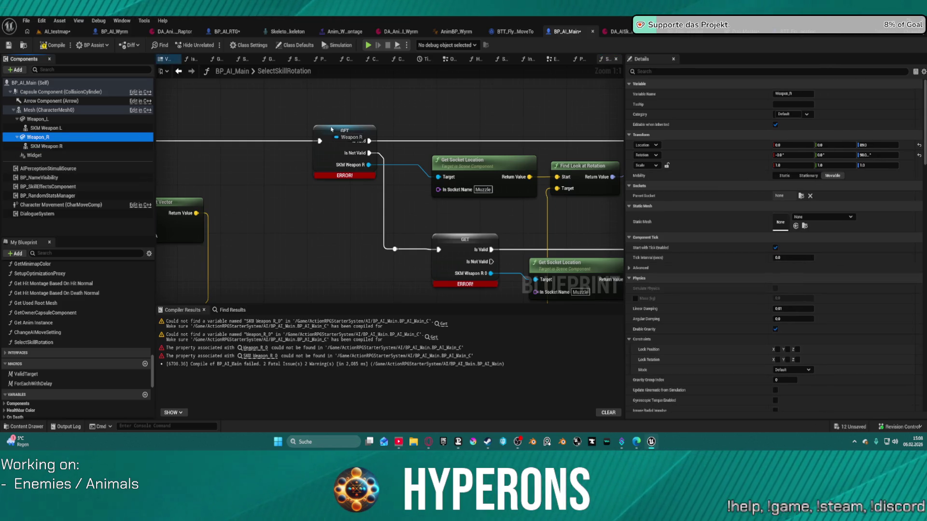
pyautogui.click(43, 146)
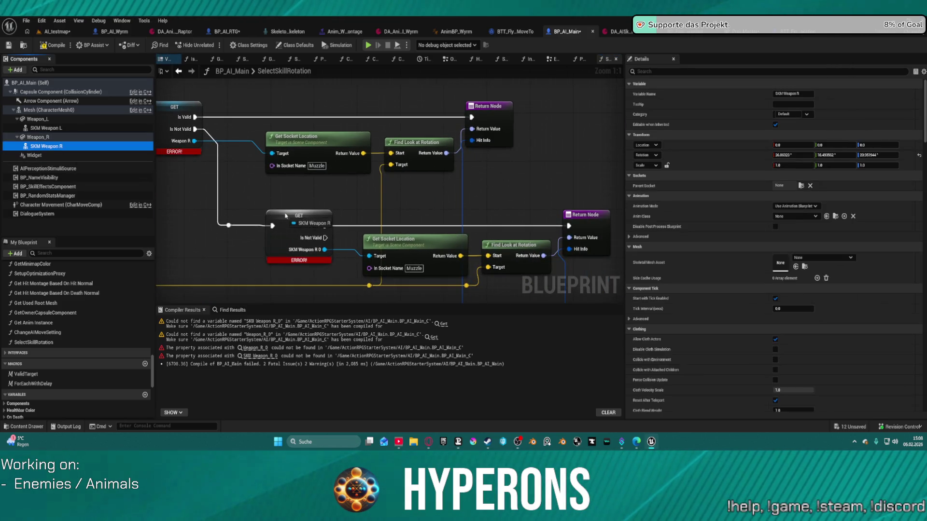
pyautogui.click(272, 303)
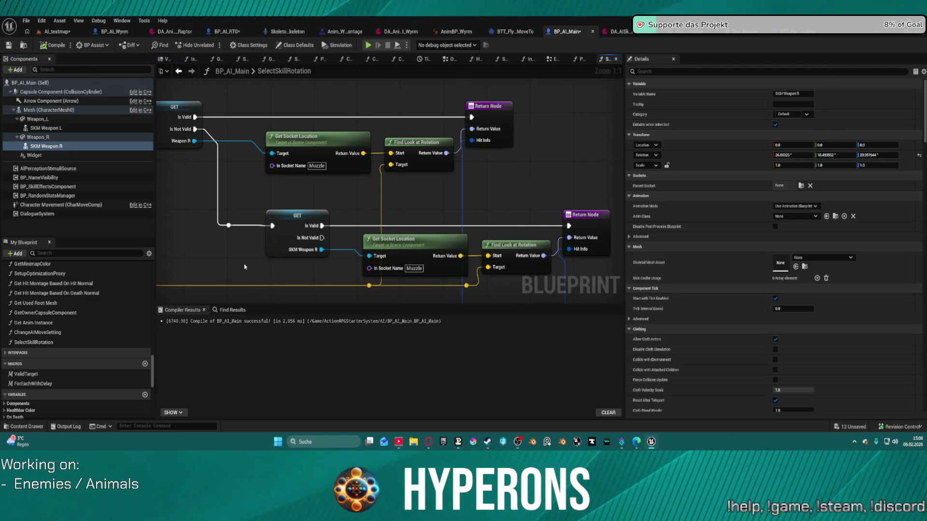
pyautogui.click(240, 32)
# Close the BP_AI_RTG blueprint and return to BP_AI_Main.
pyautogui.scroll(-3, 417, 225)
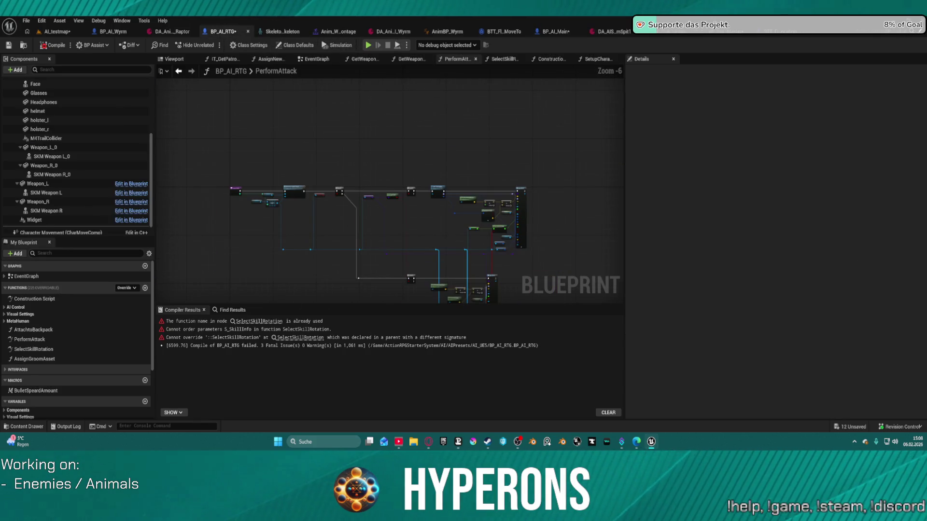
pyautogui.moveTo(398, 225)
pyautogui.mouseDown()
pyautogui.moveTo(403, 182)
pyautogui.moveTo(386, 149)
pyautogui.moveTo(407, 171)
pyautogui.mouseUp()
pyautogui.scroll(2, 407, 172)
pyautogui.scroll(2, 298, 139)
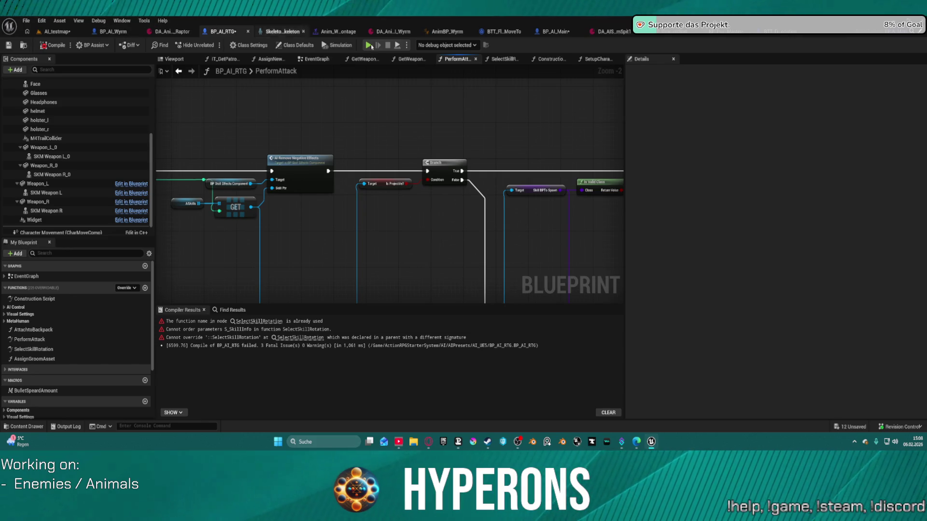
pyautogui.click(563, 32)
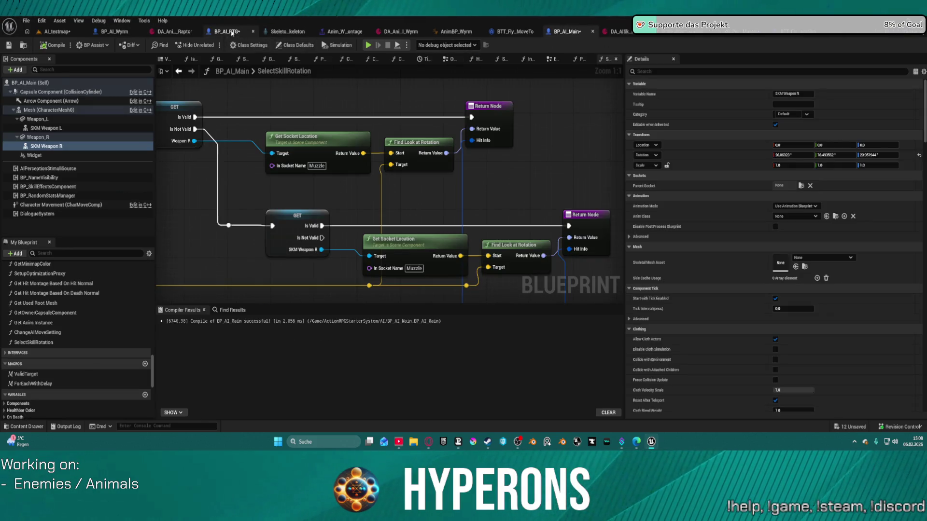
pyautogui.middleClick(232, 33)
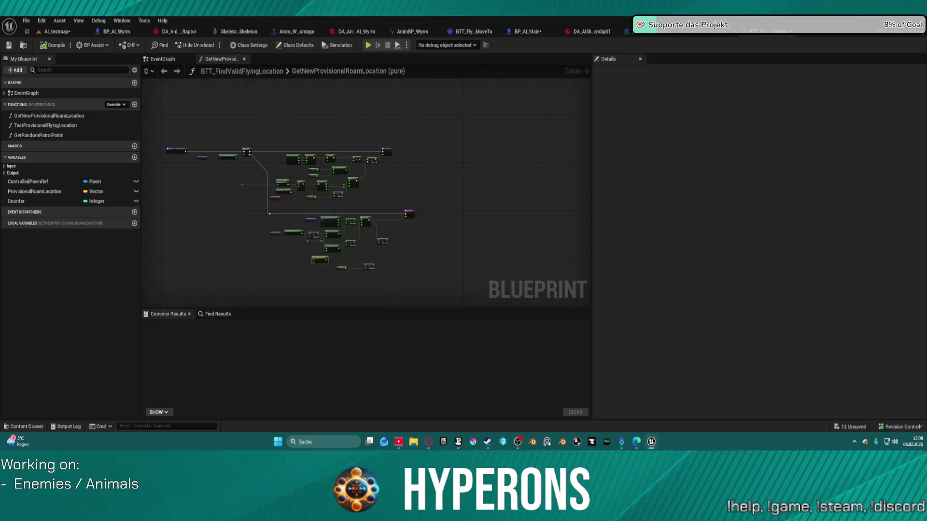
pyautogui.click(531, 34)
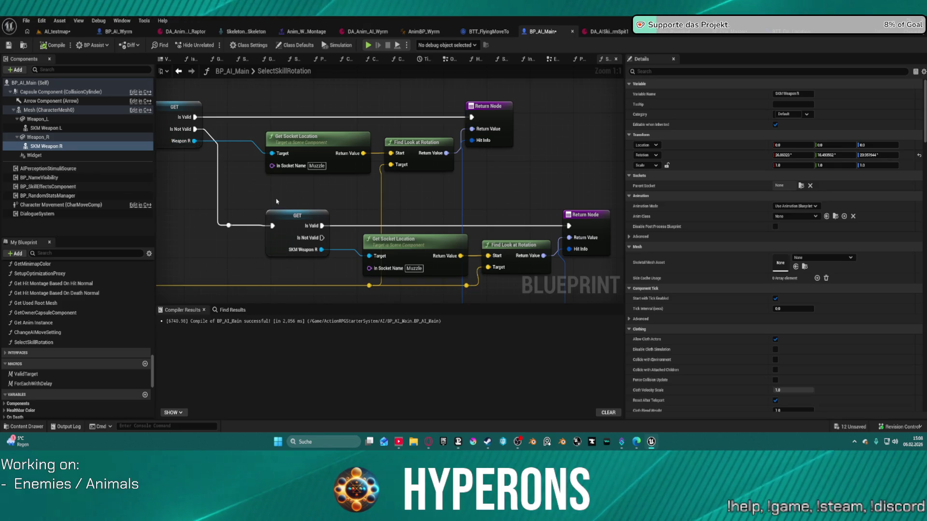
# In BP_AI_Main's PerformAttack graph, move a block of nodes lower.
pyautogui.click(583, 61)
pyautogui.scroll(2, 414, 172)
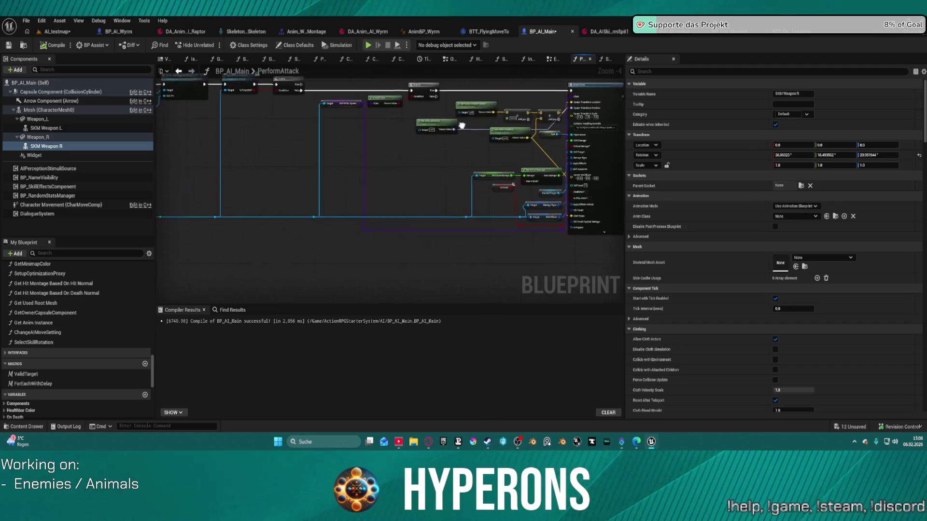
pyautogui.scroll(2, 414, 172)
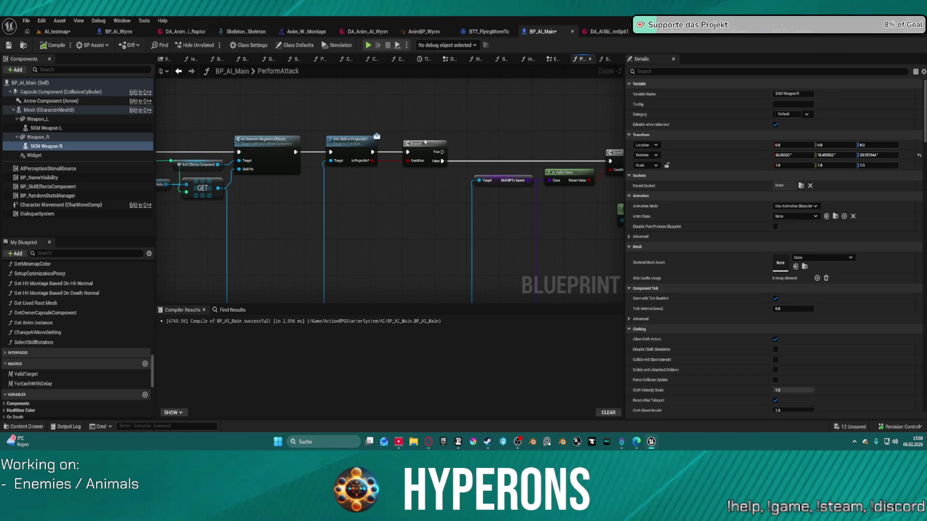
pyautogui.scroll(2, 523, 159)
pyautogui.moveTo(441, 209); pyautogui.dragTo(317, 188)
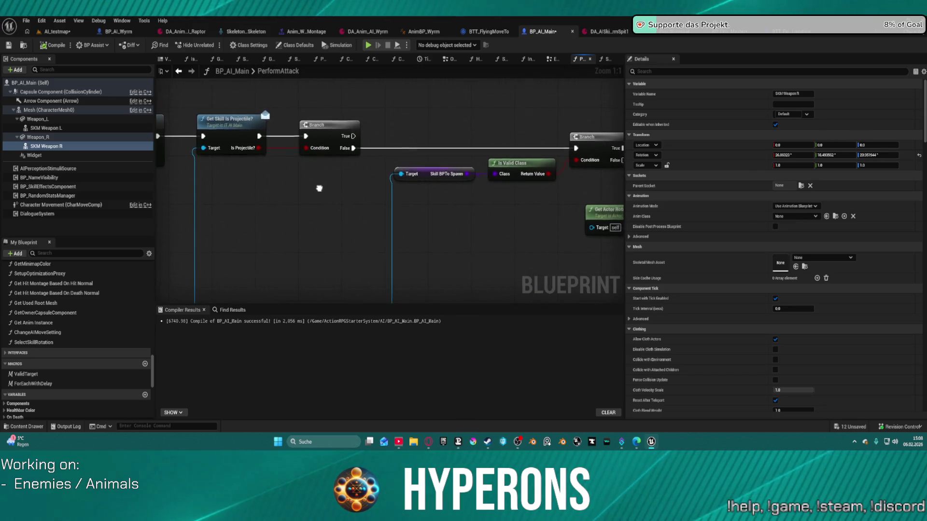
pyautogui.scroll(-7, 263, 139)
pyautogui.moveTo(254, 125); pyautogui.dragTo(401, 198)
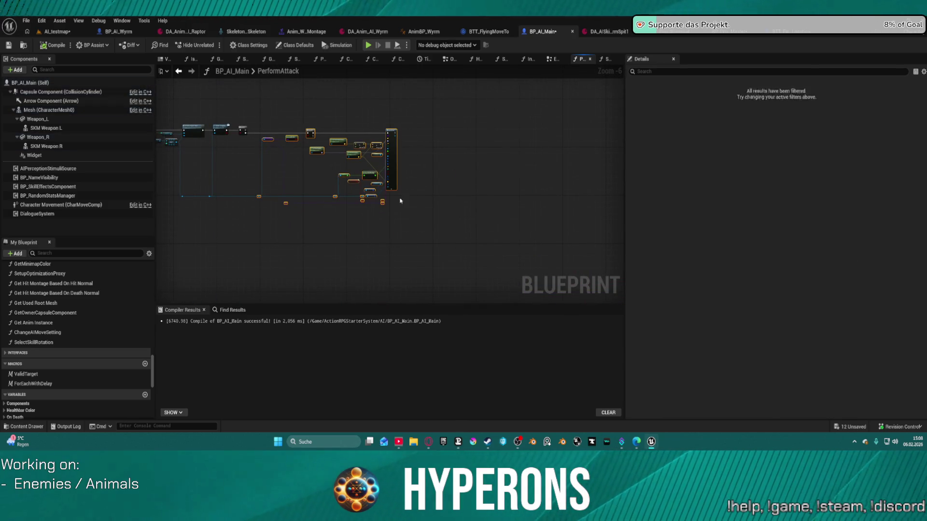
pyautogui.moveTo(338, 141); pyautogui.dragTo(332, 237)
pyautogui.click(364, 157)
pyautogui.scroll(5, 298, 126)
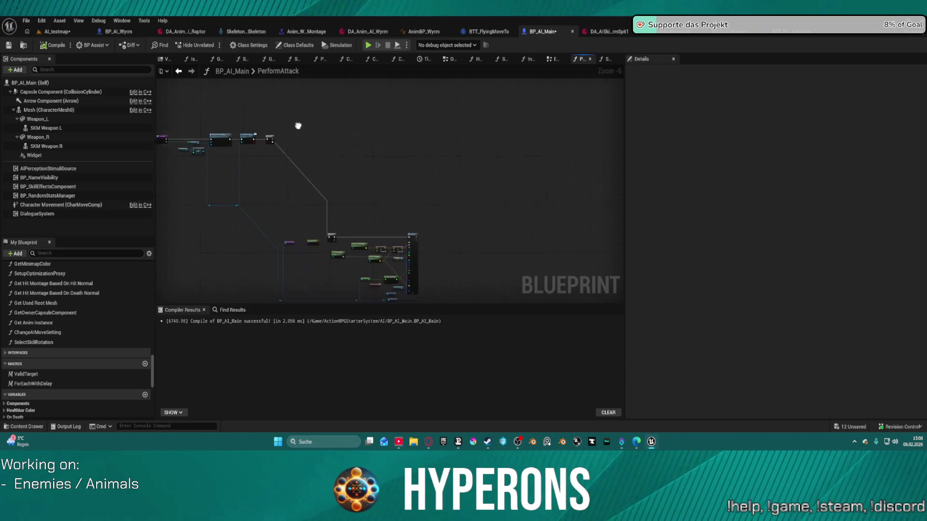
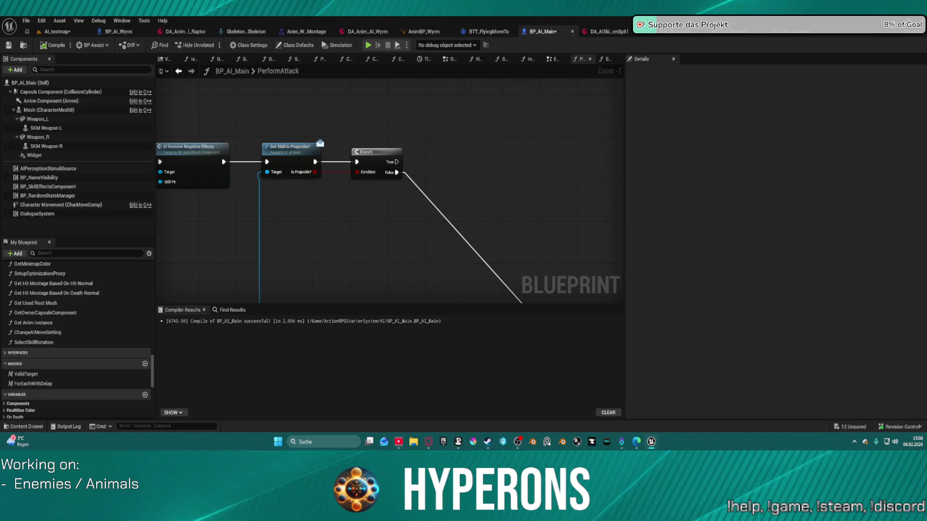
# Select all PerformAttack nodes and auto-format them with Blueprint Assist, nudging the Branch node into place.
pyautogui.scroll(-3, 442, 121)
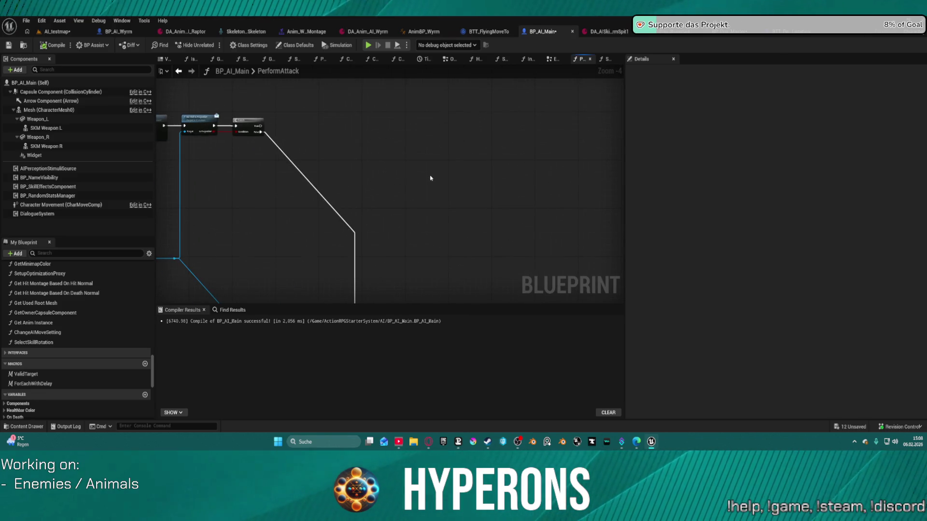
pyautogui.hotkey('ctrl', 'a')
pyautogui.press('f')
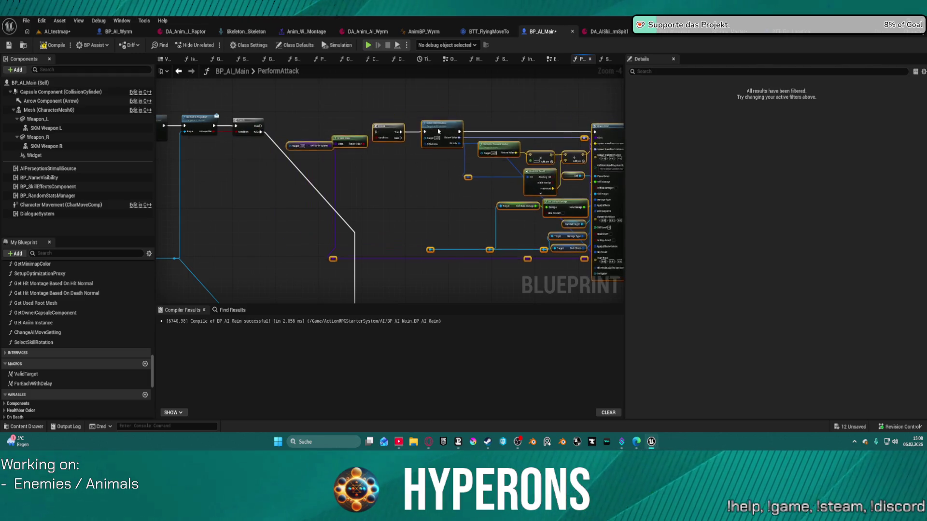
pyautogui.moveTo(175, 260)
pyautogui.mouseDown()
pyautogui.moveTo(279, 182)
pyautogui.moveTo(285, 152)
pyautogui.mouseUp()
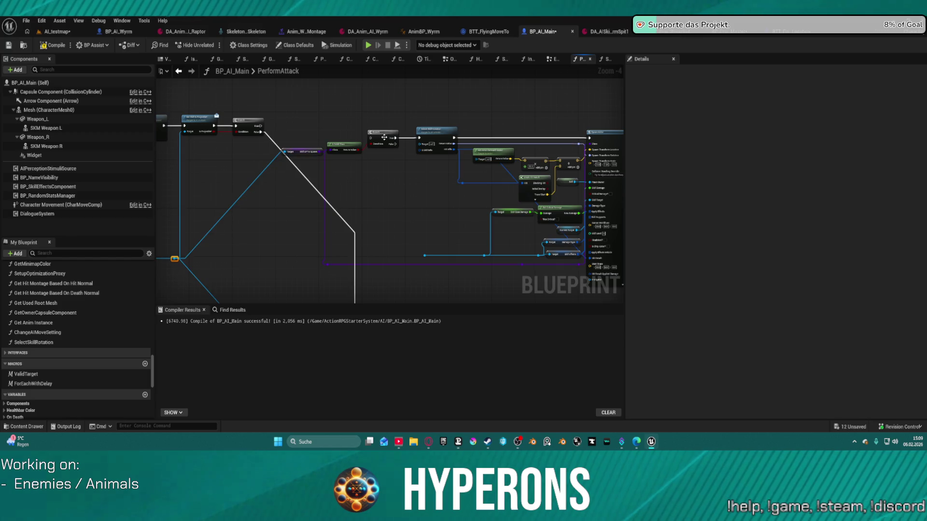
pyautogui.moveTo(370, 141); pyautogui.dragTo(356, 129)
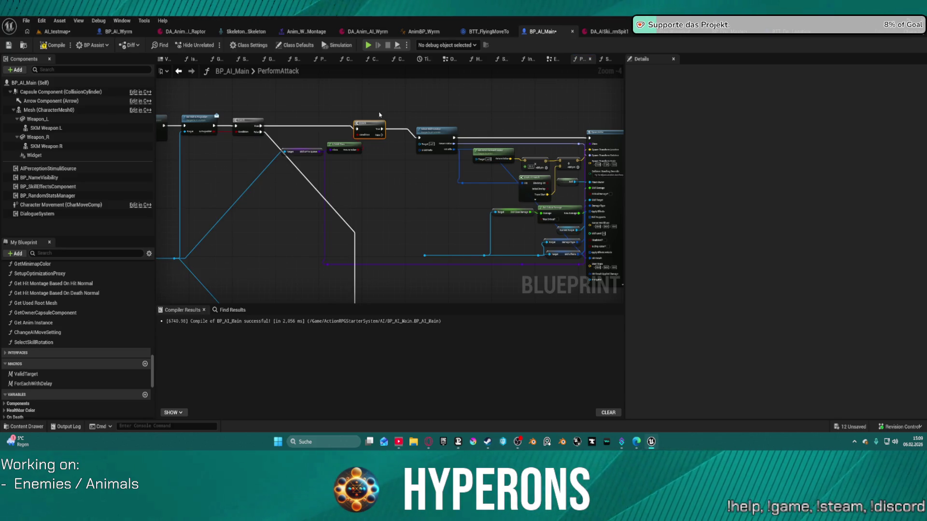
pyautogui.press('f')
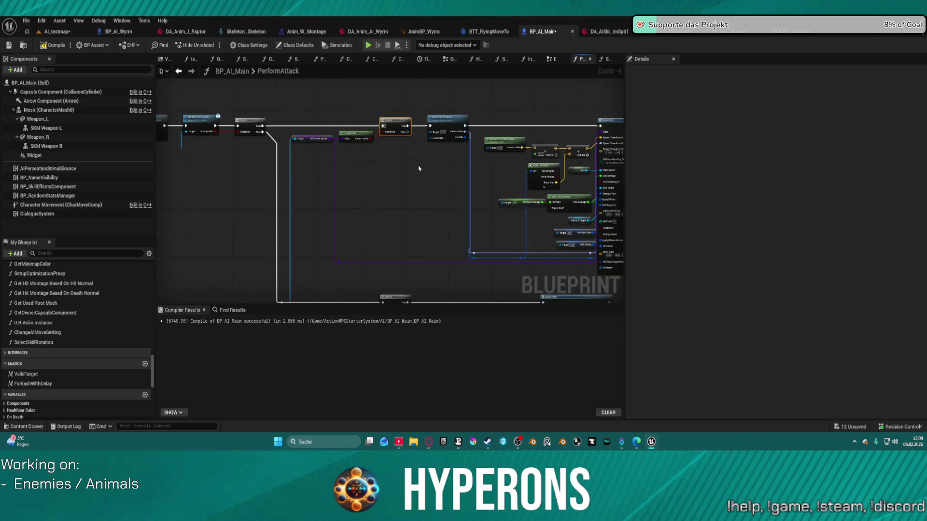
pyautogui.moveTo(454, 200); pyautogui.dragTo(312, 183)
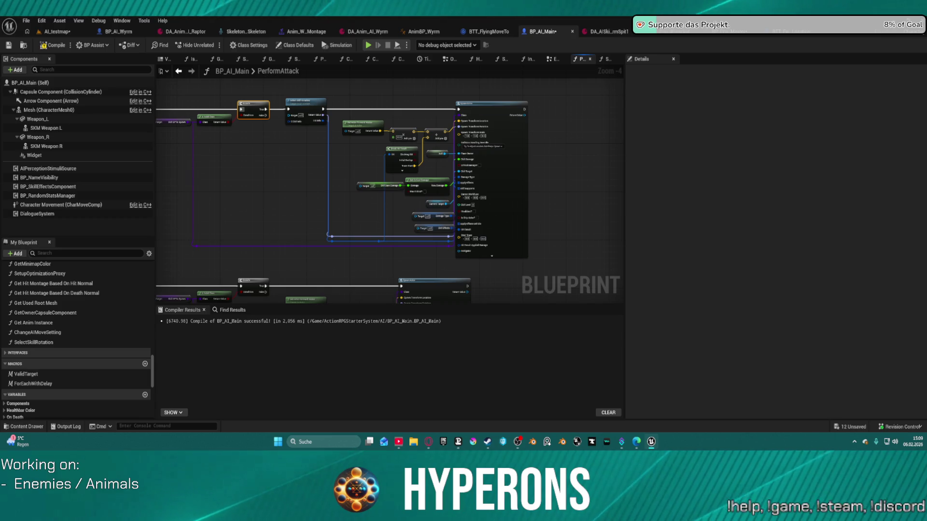
pyautogui.moveTo(367, 227); pyautogui.dragTo(528, 225)
pyautogui.scroll(1, 527, 225)
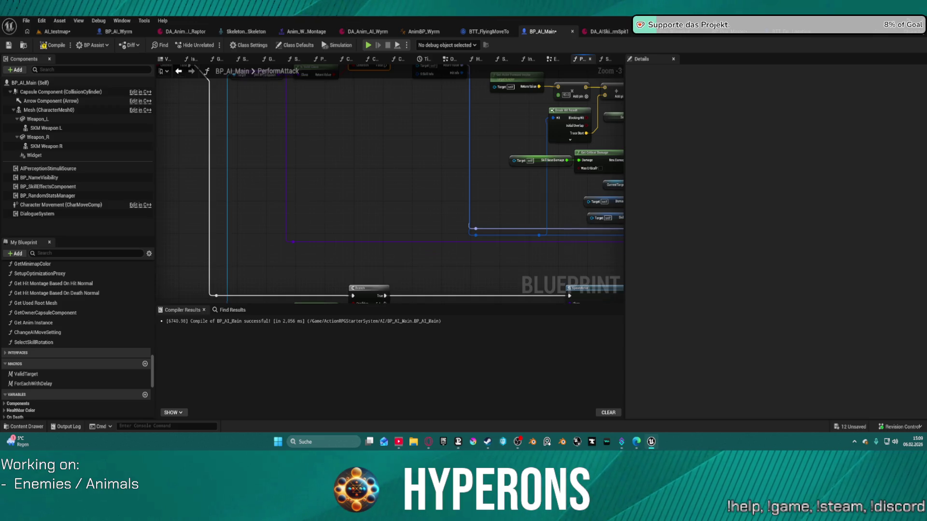
pyautogui.moveTo(250, 170); pyautogui.dragTo(260, 246)
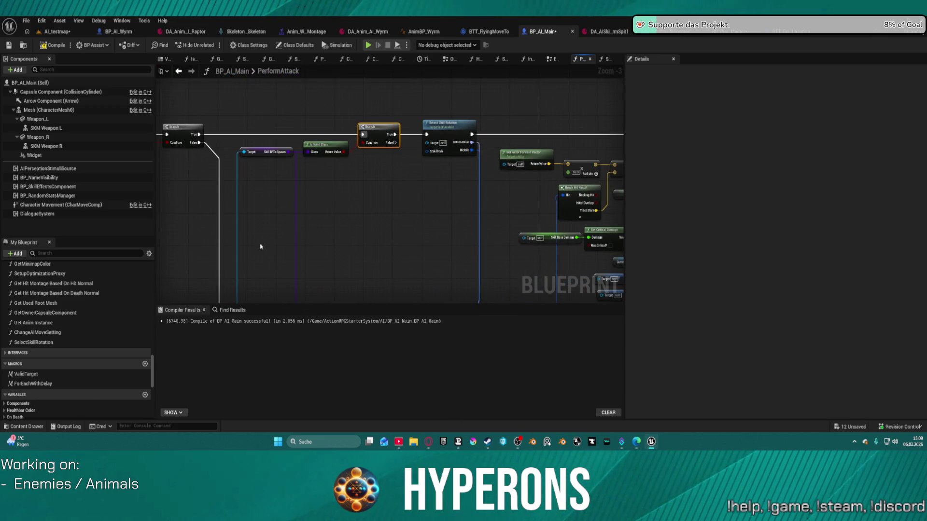
# Add a reroute point on the blue target wire and connect it to the Damage Type node's Target pin.
pyautogui.doubleClick(236, 258)
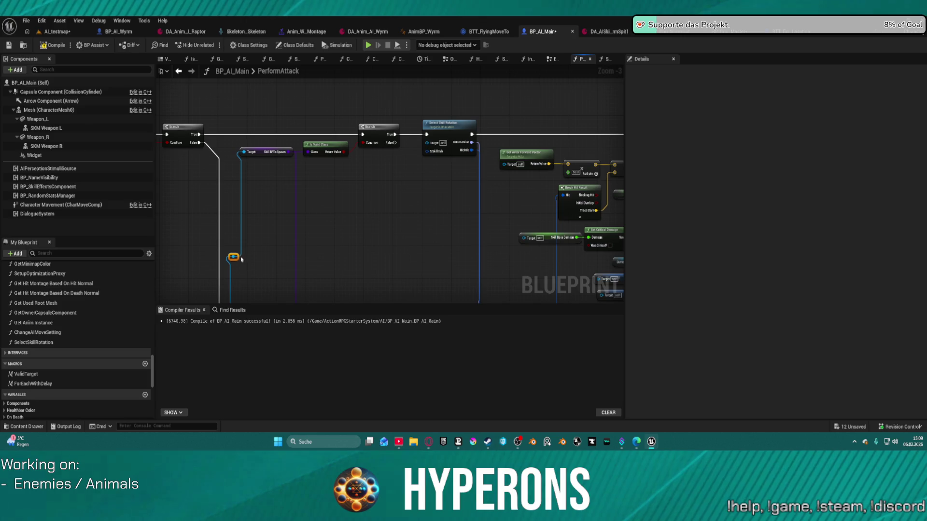
pyautogui.moveTo(235, 257)
pyautogui.mouseDown()
pyautogui.moveTo(332, 265)
pyautogui.moveTo(369, 240)
pyautogui.moveTo(358, 299)
pyautogui.moveTo(347, 289)
pyautogui.moveTo(404, 200)
pyautogui.moveTo(419, 197)
pyautogui.moveTo(297, 183)
pyautogui.mouseUp()
pyautogui.click(291, 148)
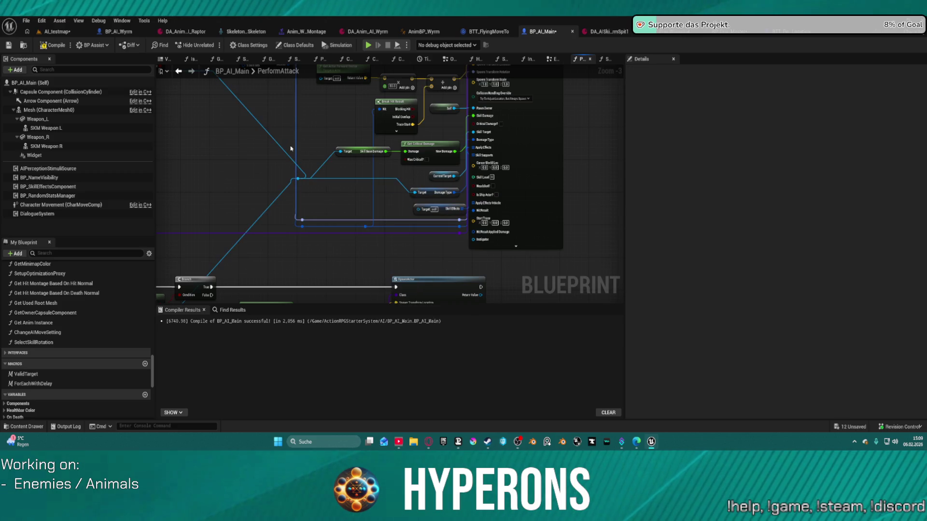
pyautogui.click(299, 179)
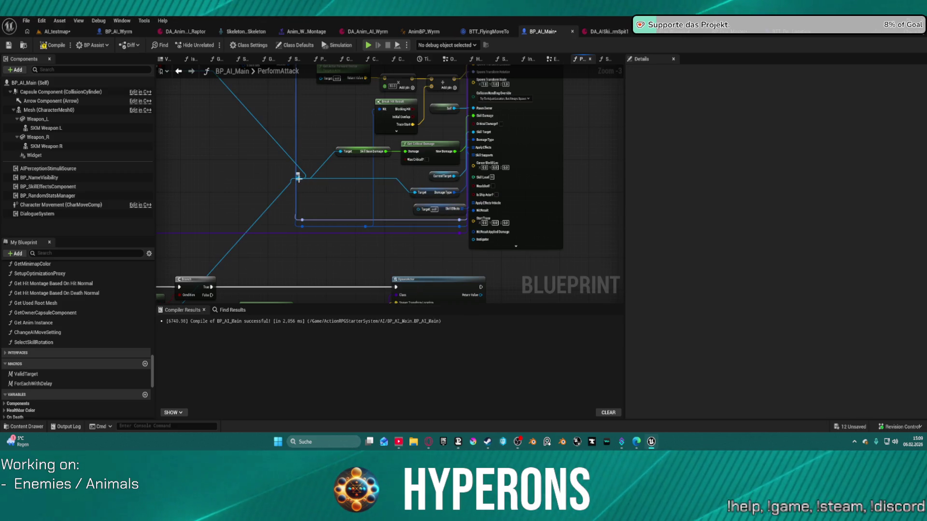
pyautogui.moveTo(298, 179)
pyautogui.mouseDown()
pyautogui.moveTo(427, 200)
pyautogui.moveTo(414, 193)
pyautogui.mouseUp()
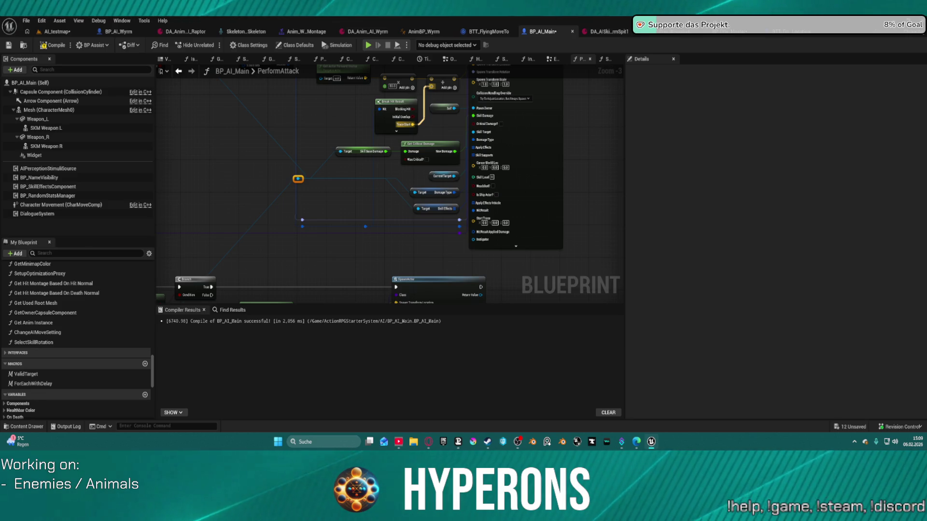
pyautogui.scroll(4, 434, 255)
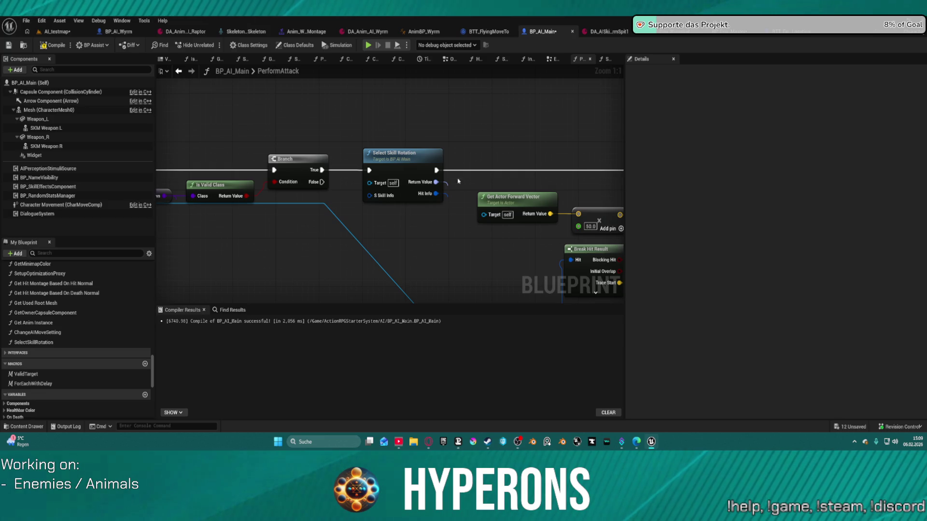
pyautogui.click(402, 154)
# In SelectSkillRotation, move the Line Trace By Channel node up and left, then clear Compiler Results.
pyautogui.doubleClick(402, 153)
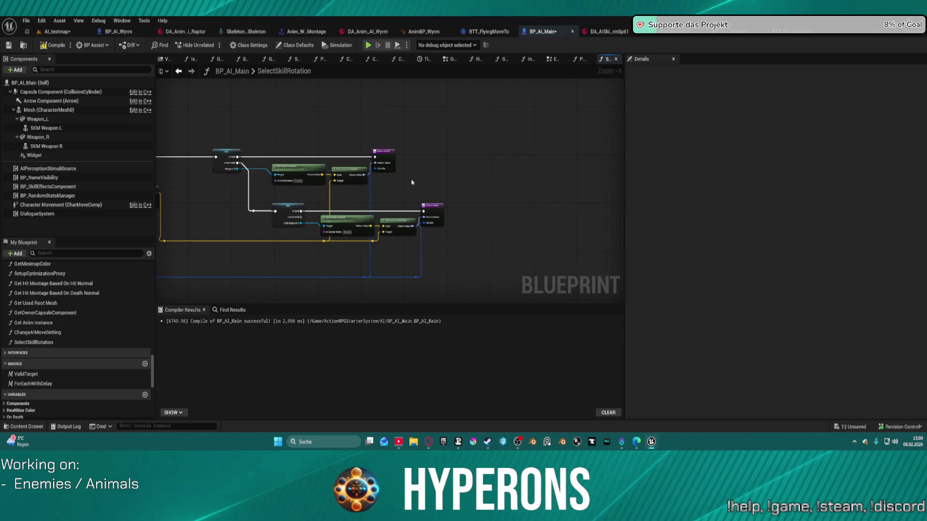
pyautogui.moveTo(496, 196)
pyautogui.mouseDown()
pyautogui.moveTo(490, 182)
pyautogui.moveTo(536, 172)
pyautogui.moveTo(778, 150)
pyautogui.mouseUp()
pyautogui.click(498, 115)
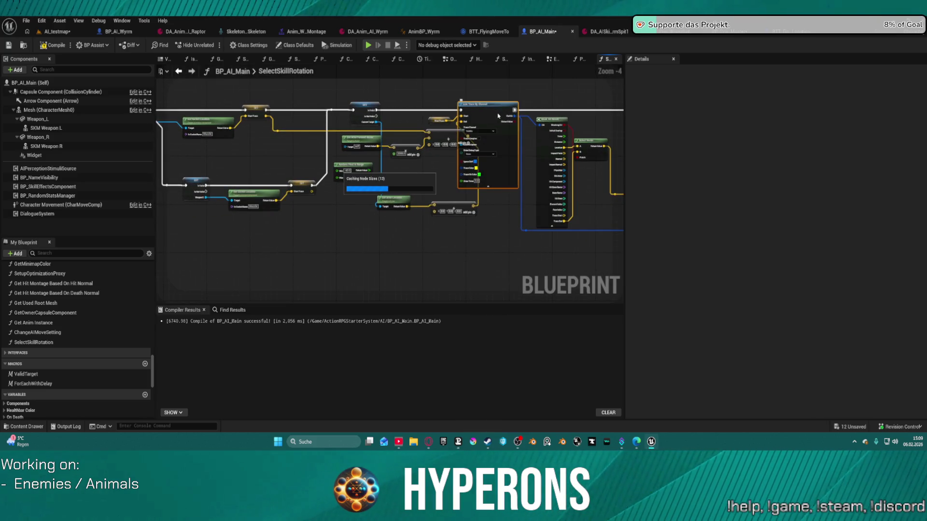
pyautogui.moveTo(502, 118)
pyautogui.mouseDown()
pyautogui.moveTo(139, 234)
pyautogui.moveTo(300, 154)
pyautogui.mouseUp()
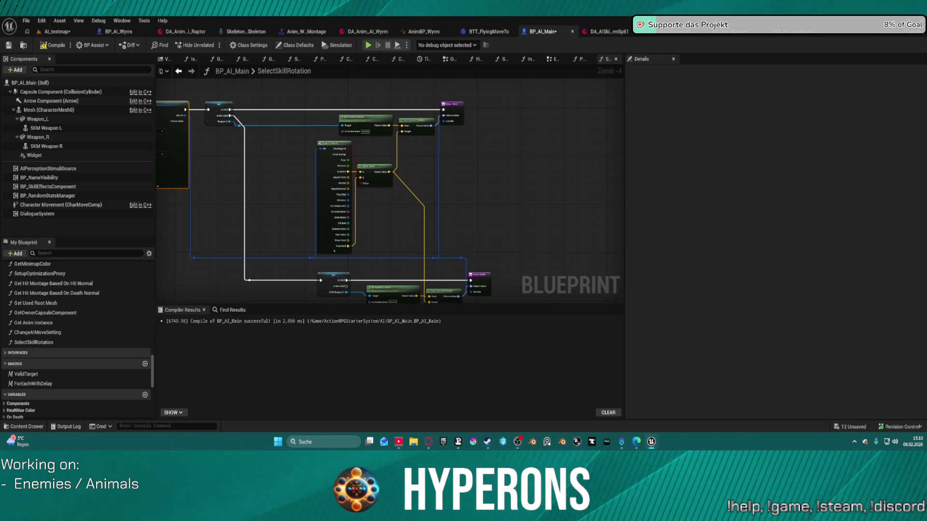
pyautogui.press('F7')
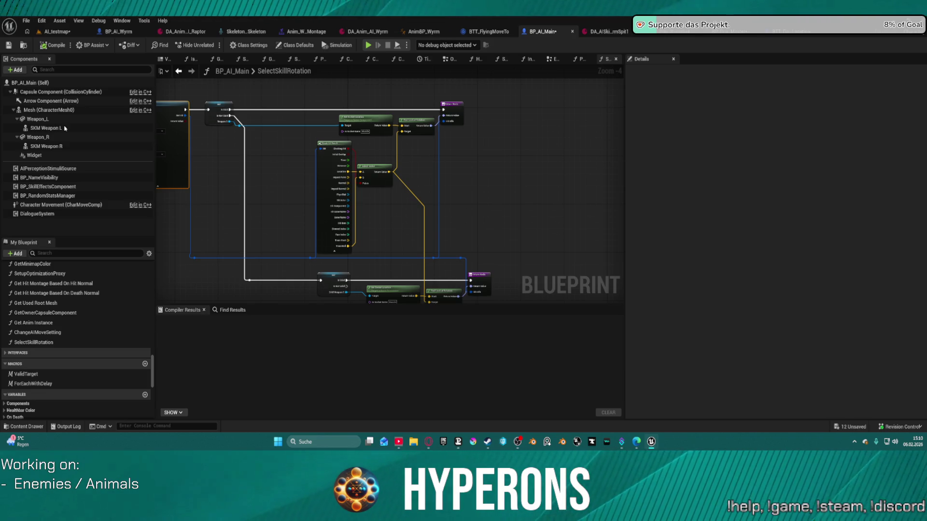
pyautogui.click(57, 32)
# Drop a BP_AI_RTG enemy from the Content Drawer onto the floor by the walls and start play.
pyautogui.moveTo(426, 247); pyautogui.dragTo(353, 177)
pyautogui.hotkey('ctrl', 'space')
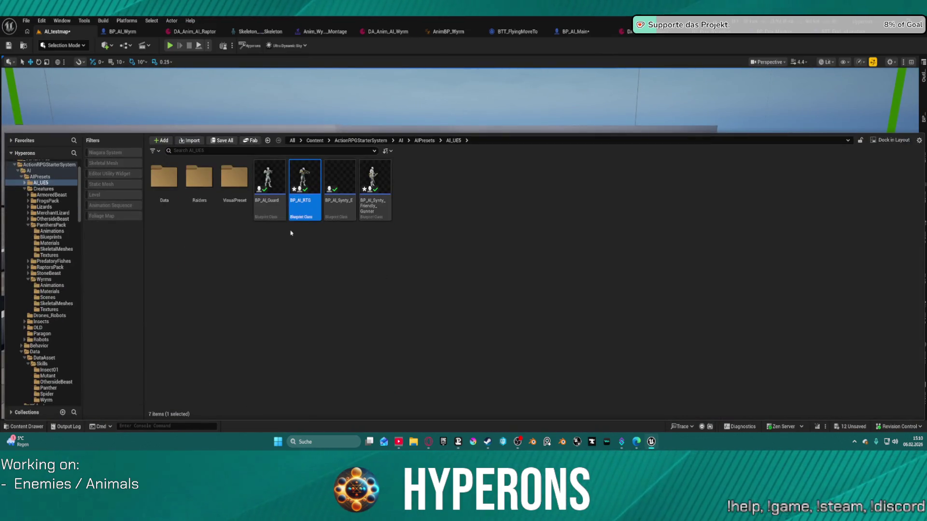
pyautogui.moveTo(264, 190)
pyautogui.mouseDown()
pyautogui.moveTo(350, 106)
pyautogui.moveTo(638, 226)
pyautogui.moveTo(564, 241)
pyautogui.mouseUp()
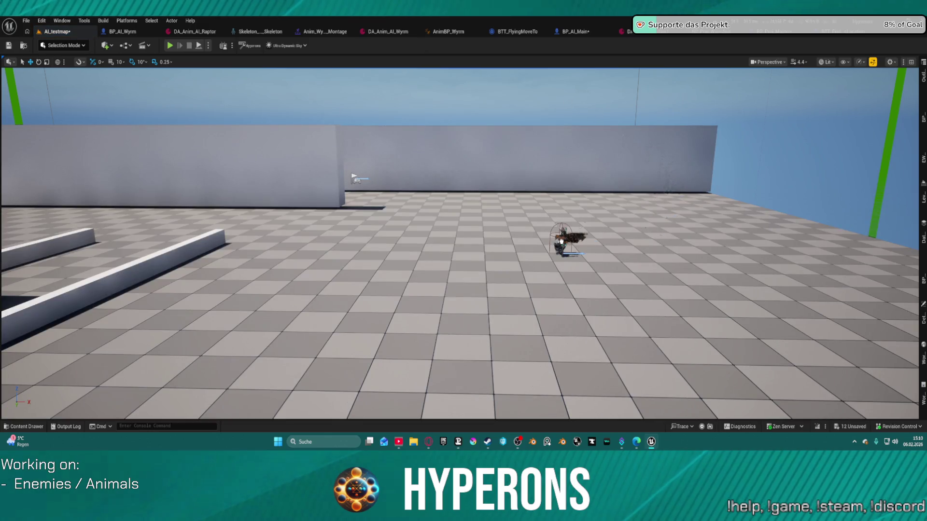
pyautogui.click(166, 47)
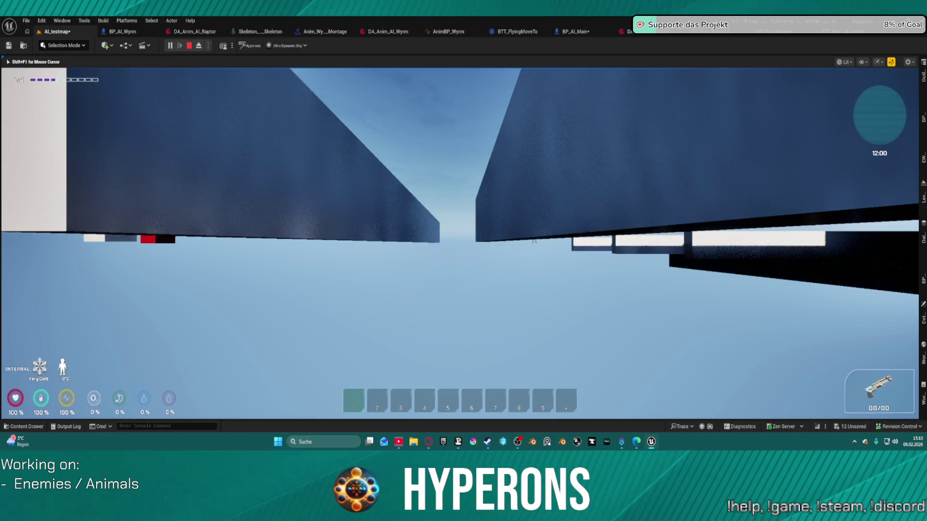
# Walk the character onto the open floor and fire aimed shots down the walled corridor.
pyautogui.press('w')
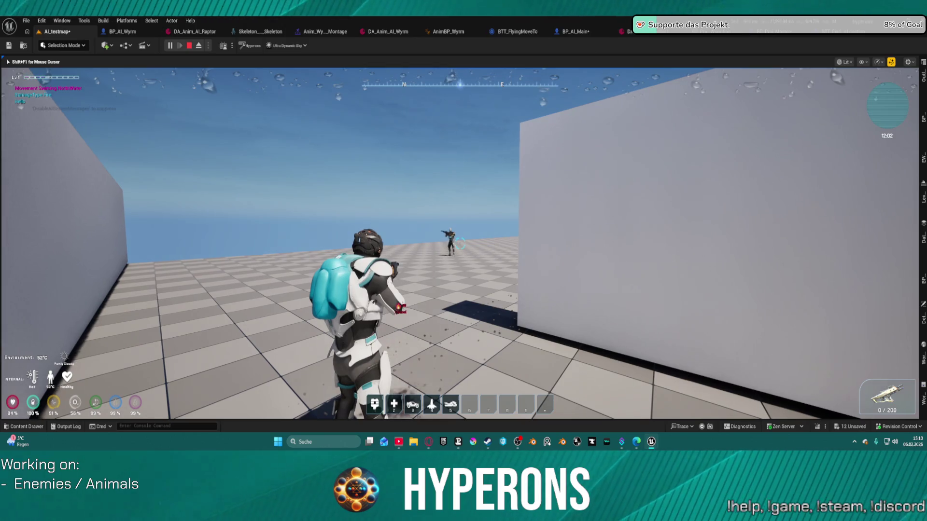
pyautogui.press('w')
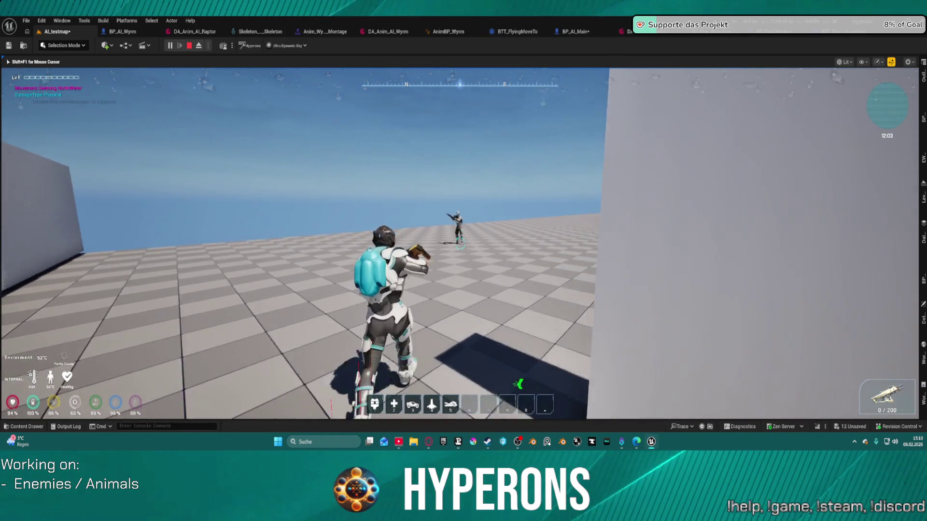
pyautogui.press('w')
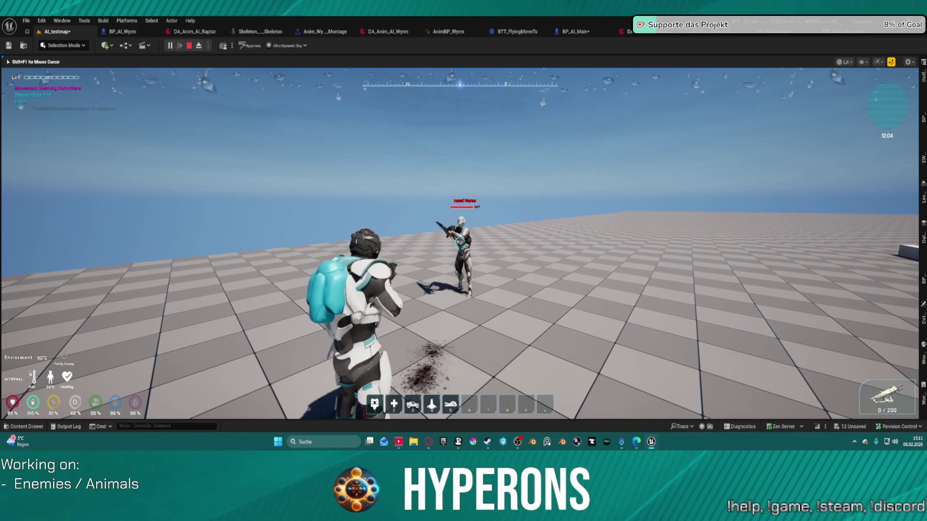
pyautogui.moveTo(459, 243)
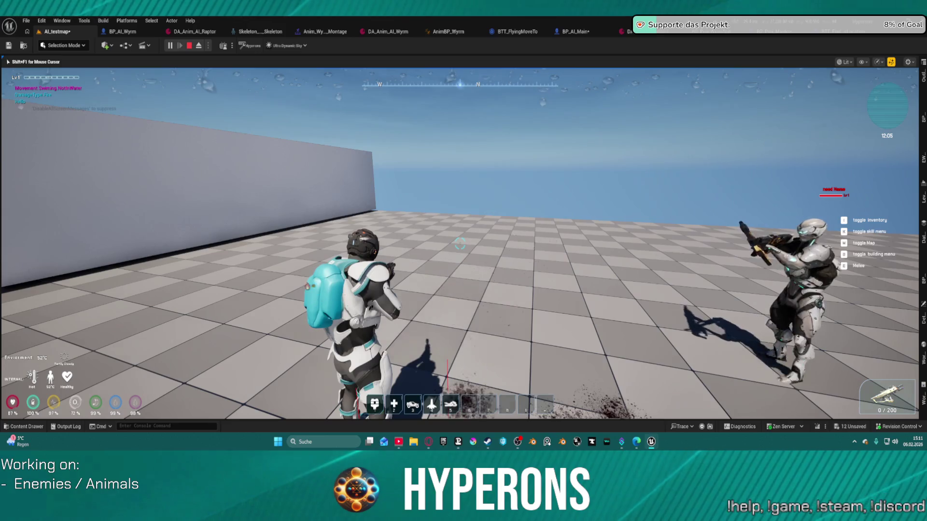
pyautogui.press('w')
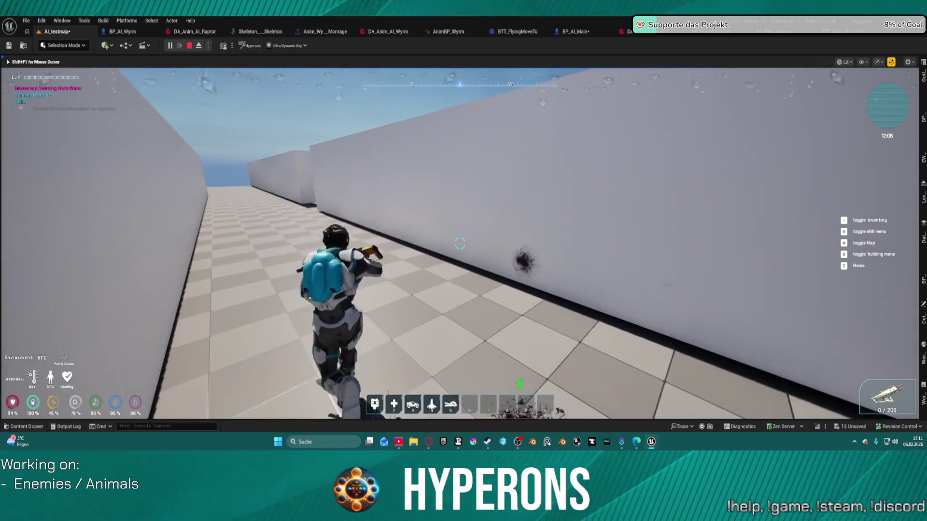
pyautogui.rightClick(459, 244)
pyautogui.press('w')
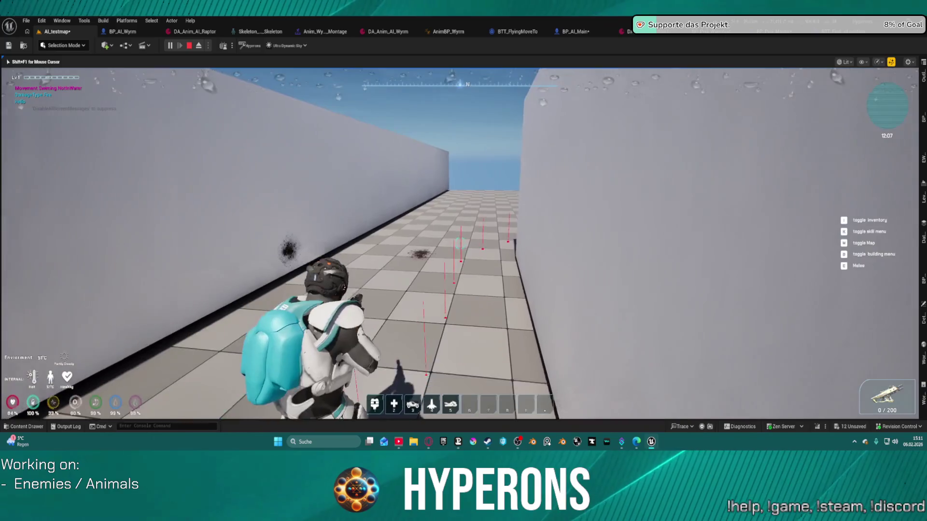
pyautogui.click(459, 244)
pyautogui.press('w')
pyautogui.click(460, 244)
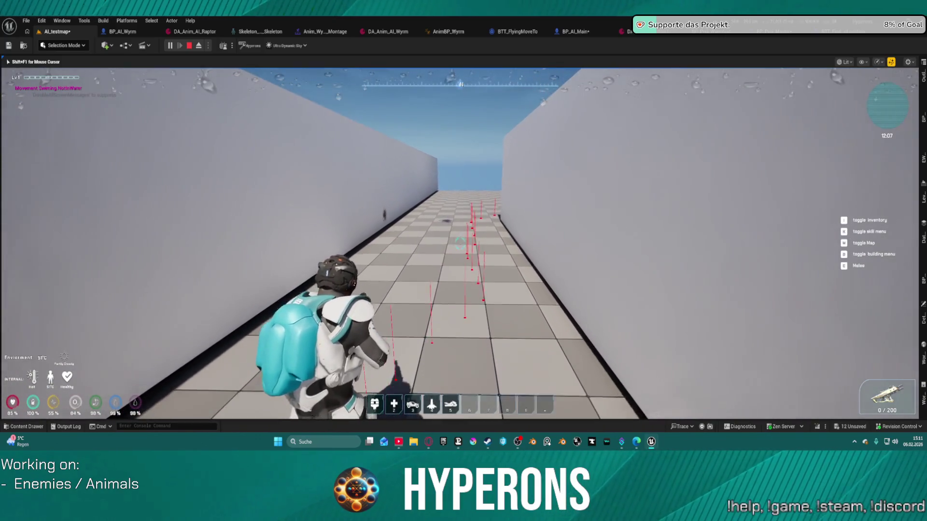
pyautogui.click(459, 243)
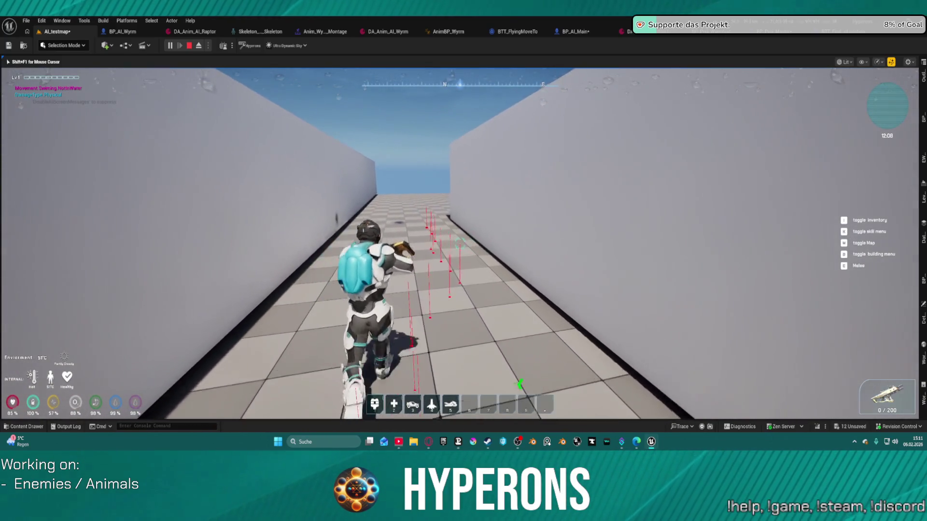
# Move along the wall, jump onto the box, approach the AI enemy and stop the session.
pyautogui.moveTo(460, 243)
pyautogui.press('w')
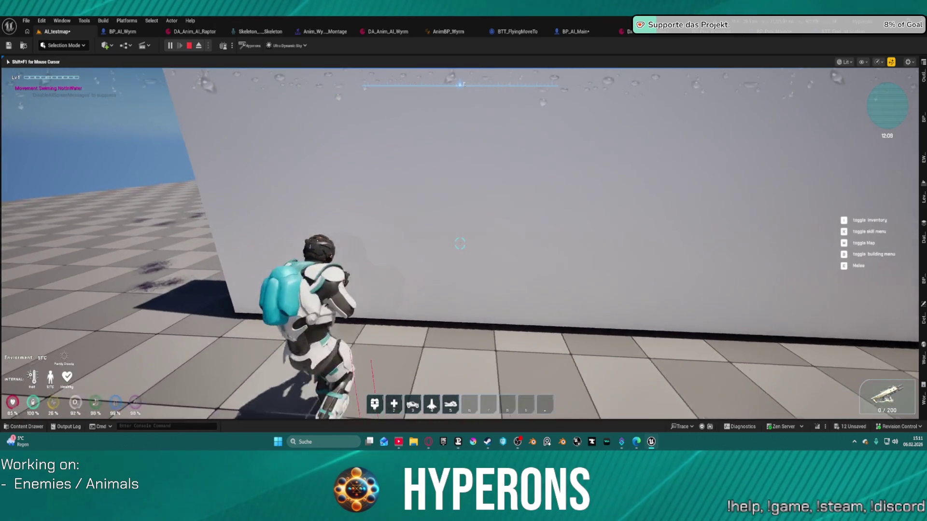
pyautogui.click(459, 244)
pyautogui.press('w')
pyautogui.click(459, 243)
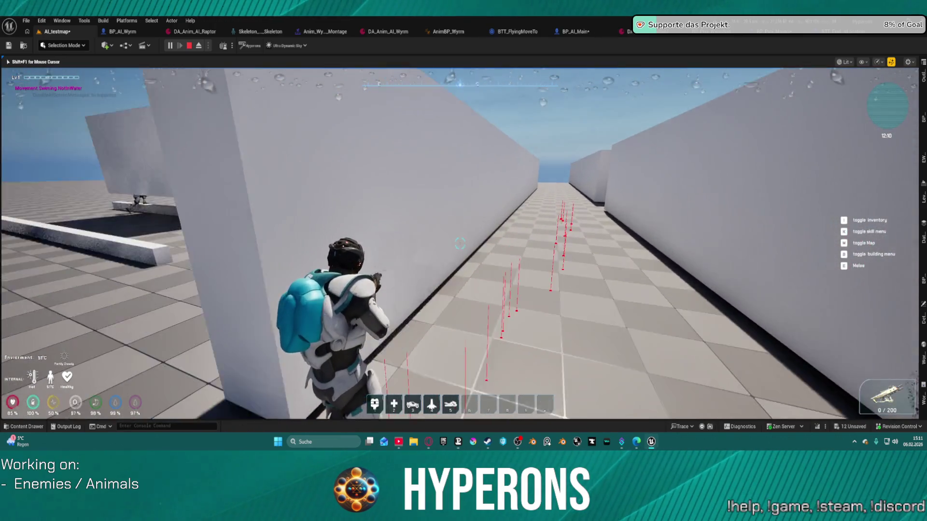
pyautogui.press('w')
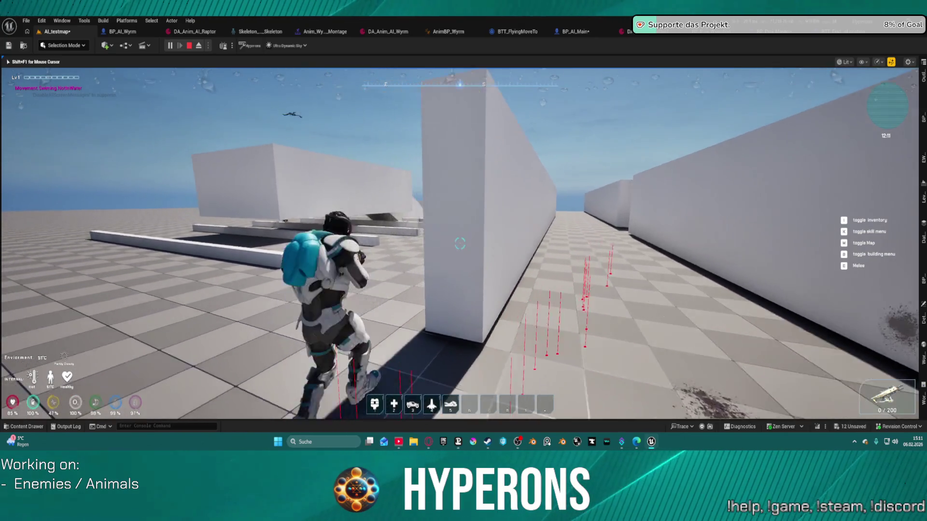
pyautogui.press('space')
pyautogui.press('w')
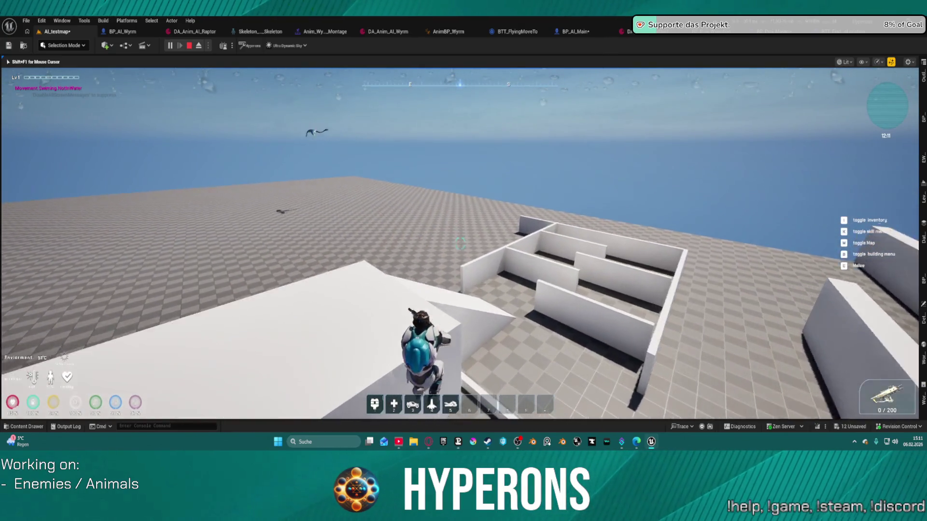
pyautogui.press('w')
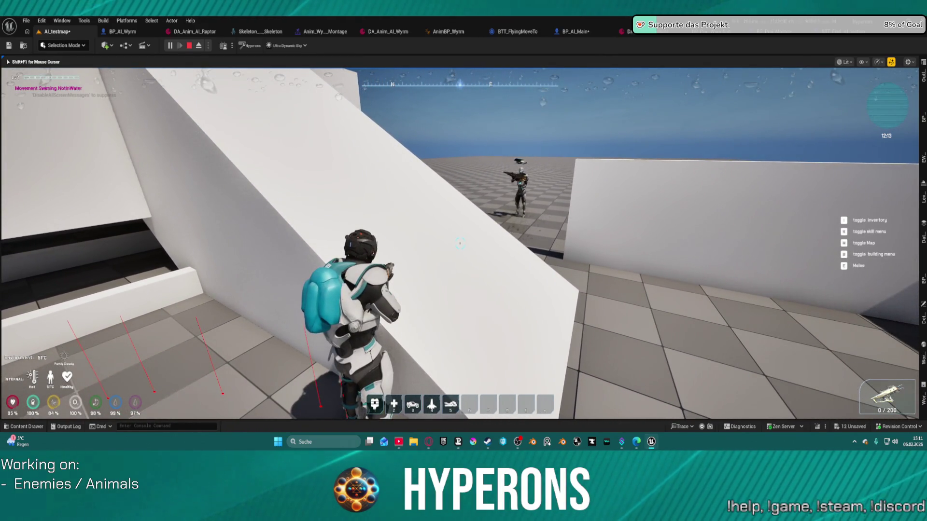
pyautogui.press('Escape')
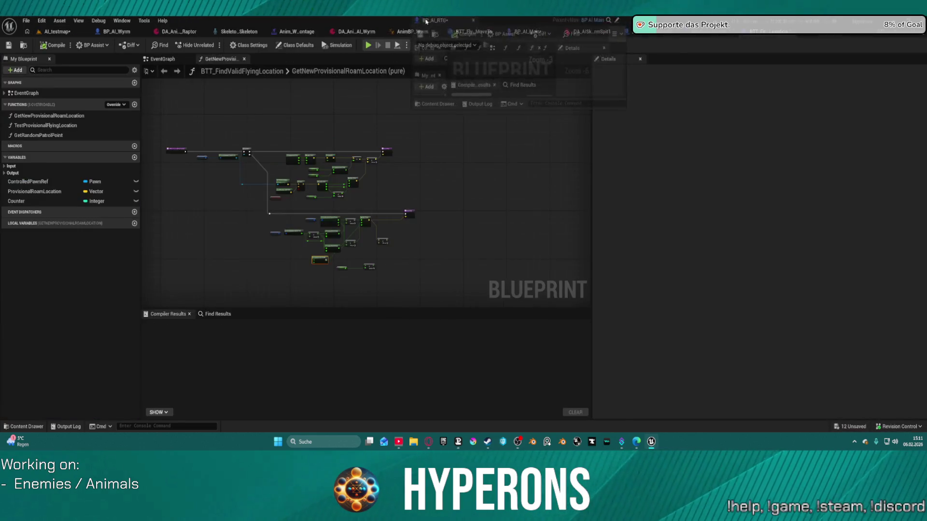
# Open the SetupCharacter graph and move the SKM Weapon L getter down and to the left.
pyautogui.scroll(-2, 385, 225)
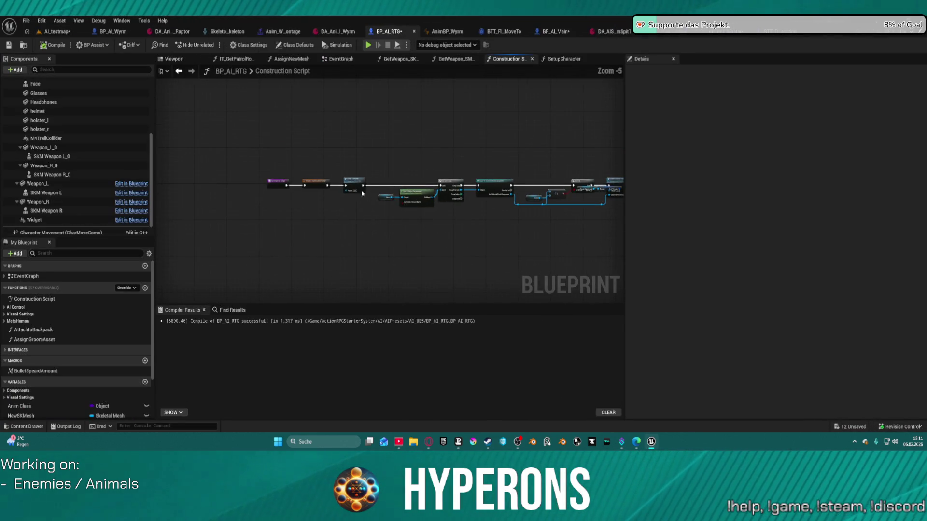
pyautogui.doubleClick(361, 183)
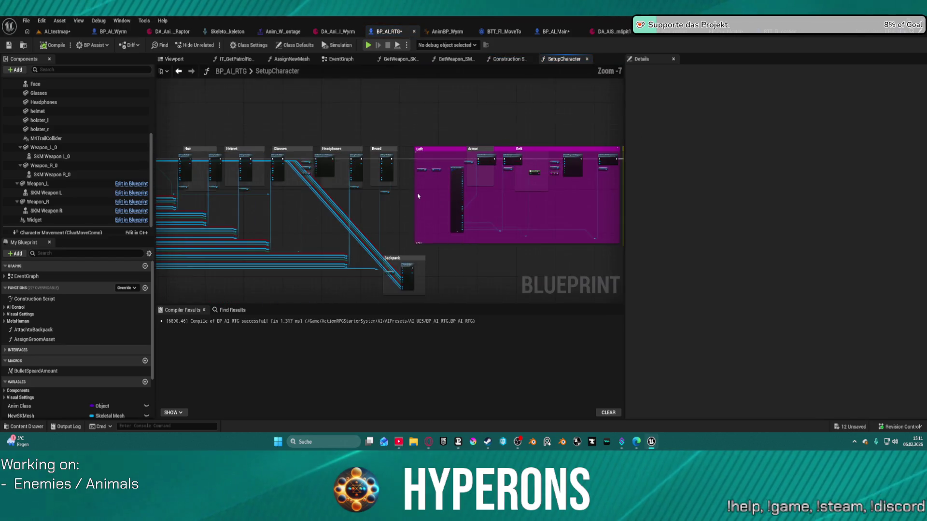
pyautogui.scroll(5, 377, 153)
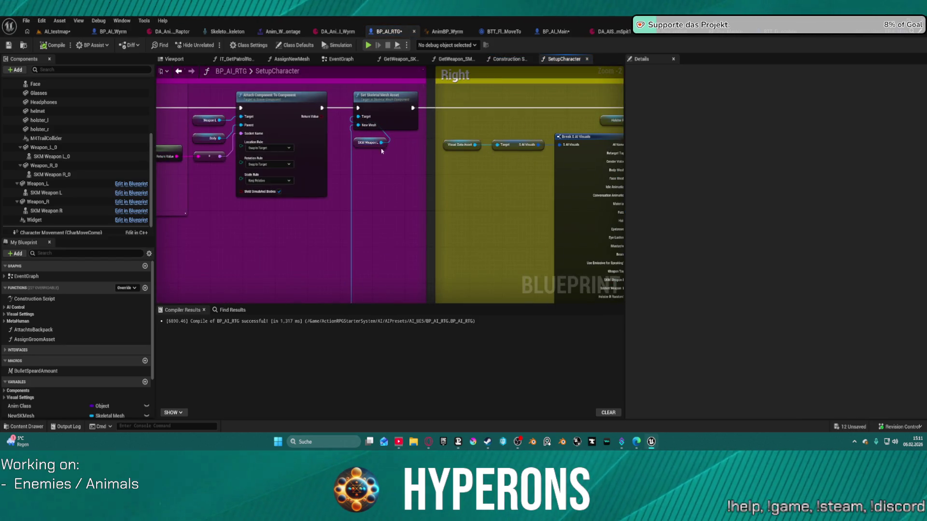
pyautogui.moveTo(366, 144); pyautogui.dragTo(307, 239)
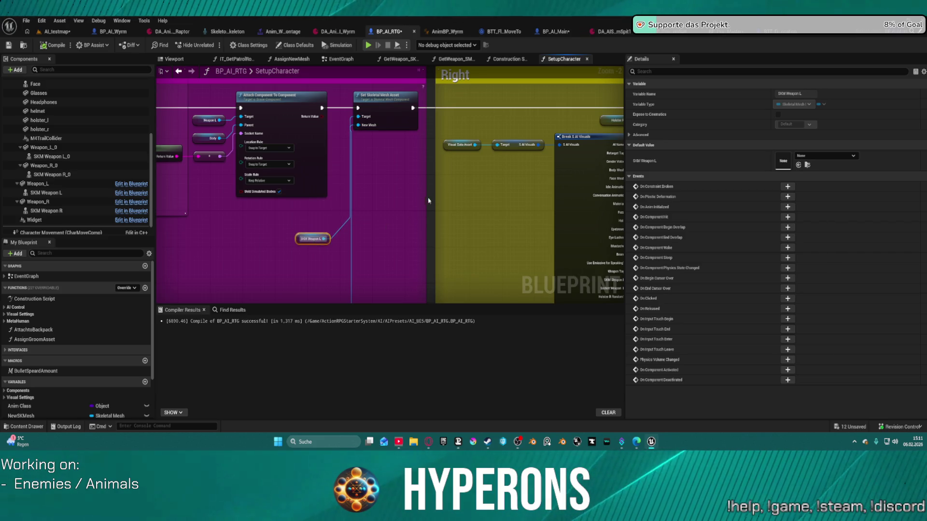
pyautogui.scroll(-2, 520, 225)
pyautogui.scroll(2, 534, 205)
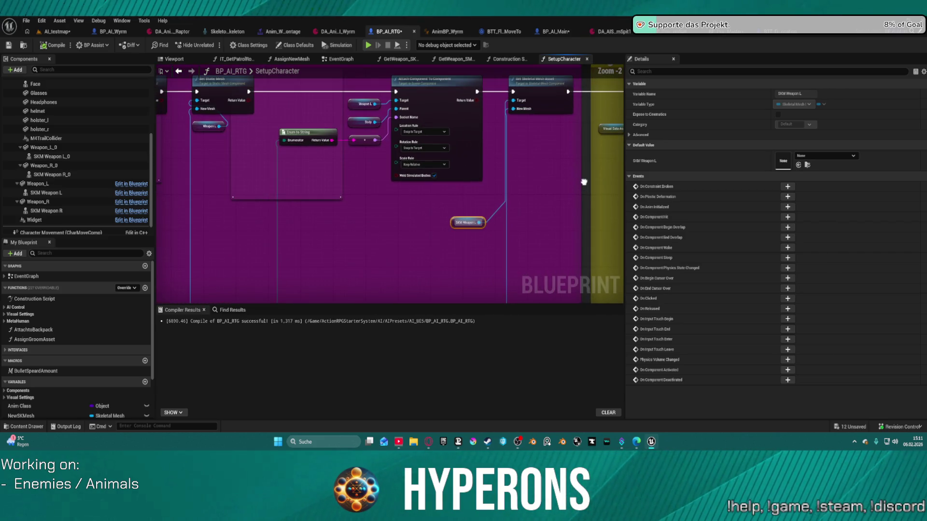
pyautogui.moveTo(584, 182); pyautogui.dragTo(587, 182)
pyautogui.scroll(-3, 579, 182)
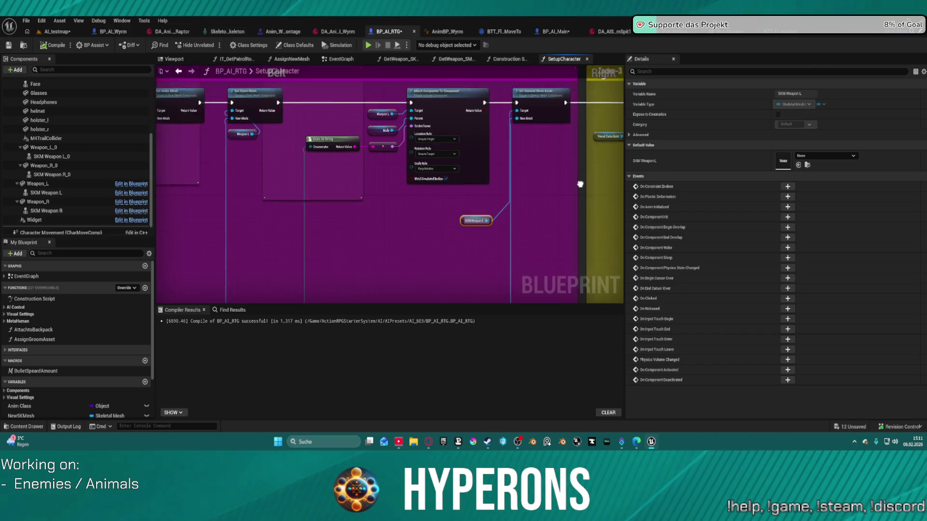
pyautogui.scroll(3, 340, 93)
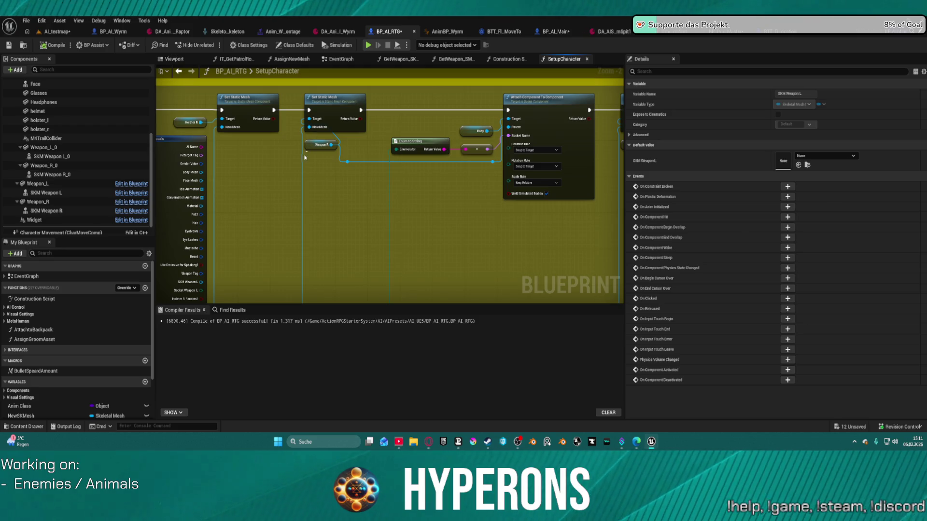
pyautogui.click(306, 157)
# Place the Weapon R and SKM Weapon R getters by Set Skeletal Mesh Asset, then show Class Defaults.
pyautogui.moveTo(313, 148); pyautogui.dragTo(263, 163)
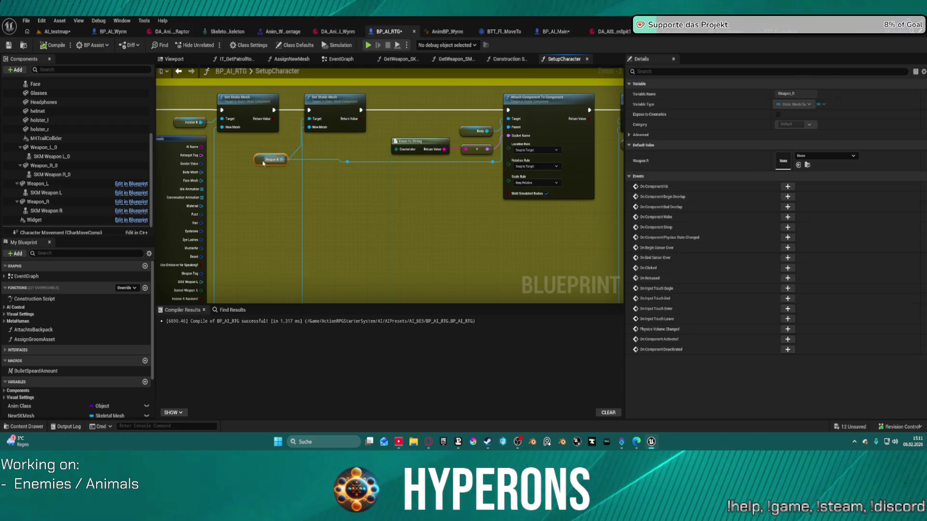
pyautogui.moveTo(390, 169); pyautogui.dragTo(251, 169)
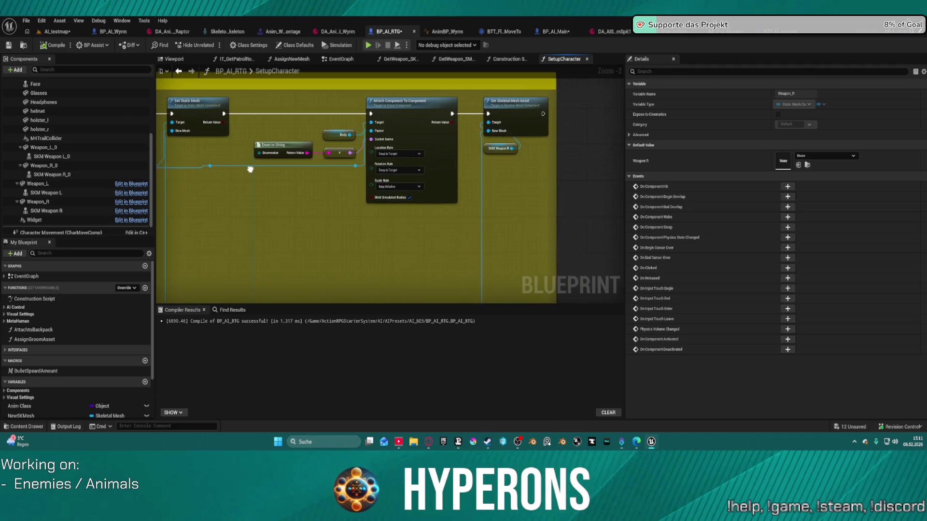
pyautogui.moveTo(497, 142)
pyautogui.mouseDown()
pyautogui.moveTo(475, 166)
pyautogui.moveTo(377, 212)
pyautogui.moveTo(284, 211)
pyautogui.moveTo(375, 201)
pyautogui.moveTo(583, 249)
pyautogui.moveTo(332, 128)
pyautogui.mouseUp()
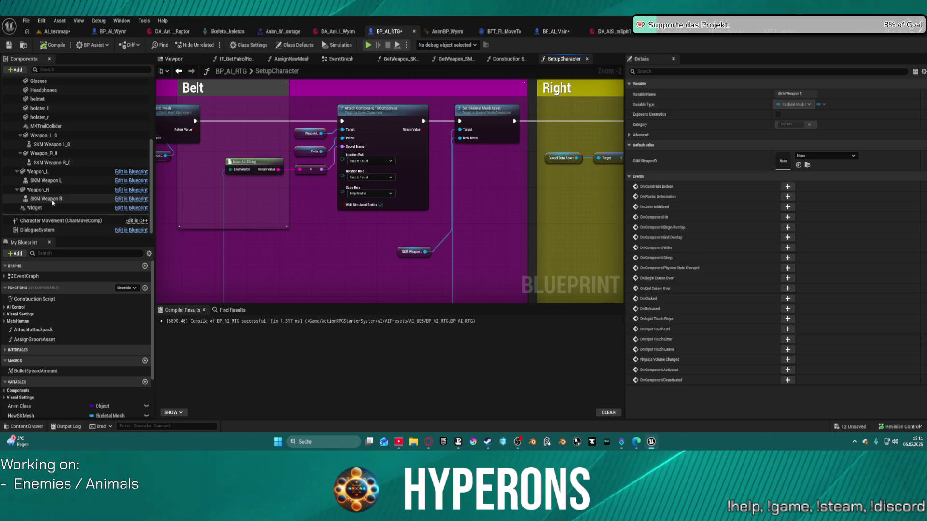
pyautogui.click(294, 46)
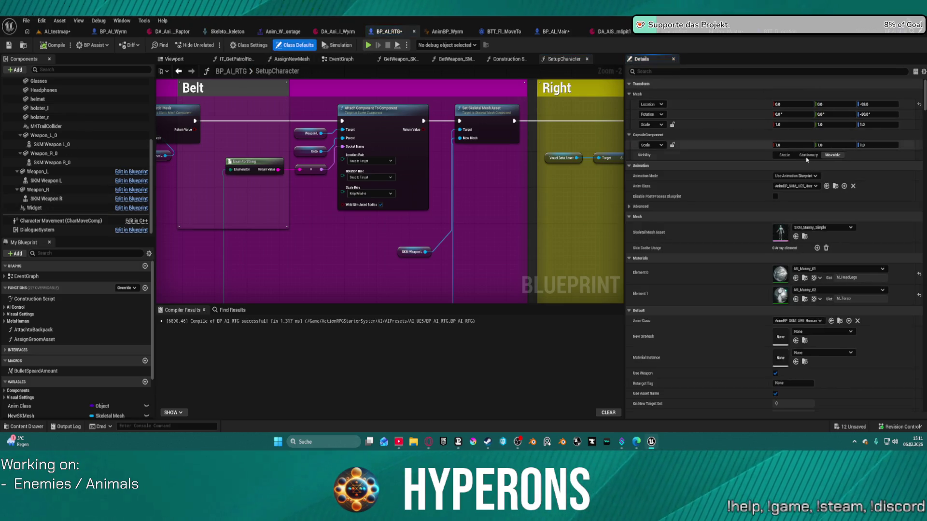
pyautogui.scroll(-5, 810, 315)
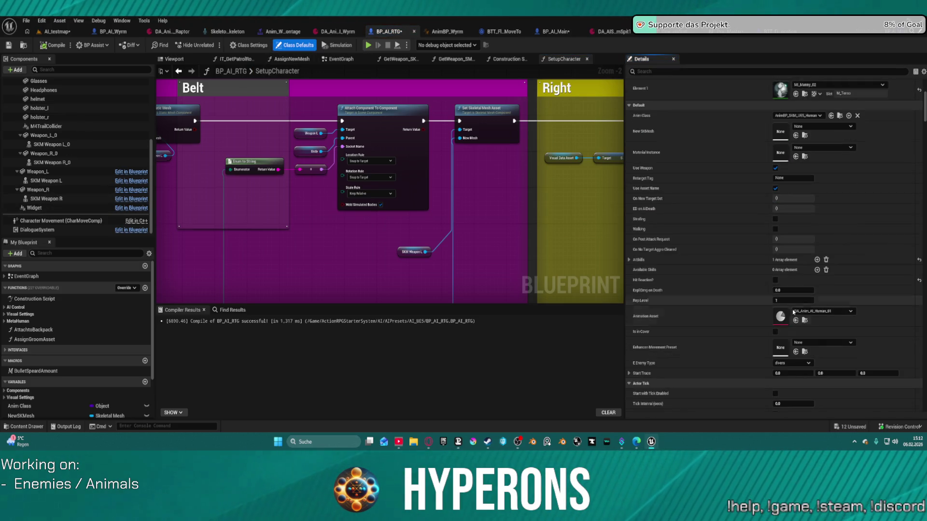
# Briefly open and close the animation data asset, then scroll through BP_AI_RTG's class defaults.
pyautogui.doubleClick(779, 316)
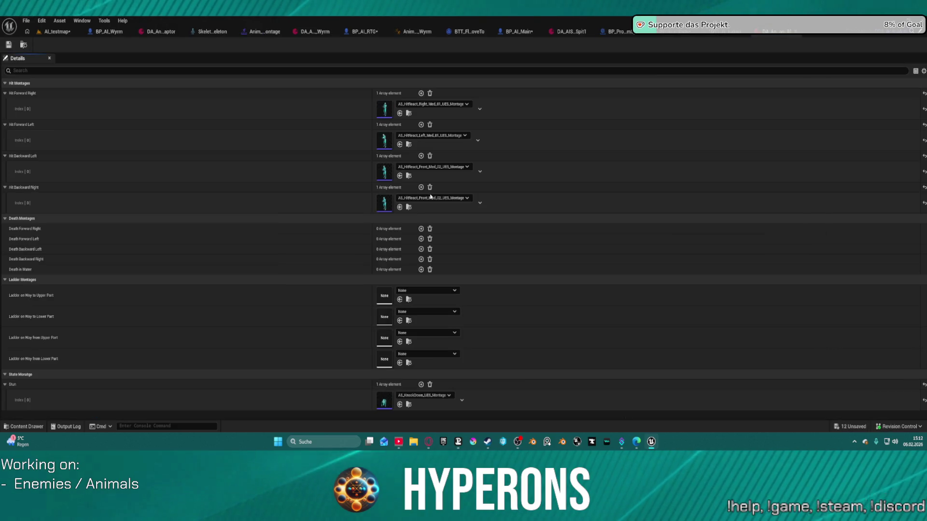
pyautogui.click(793, 32)
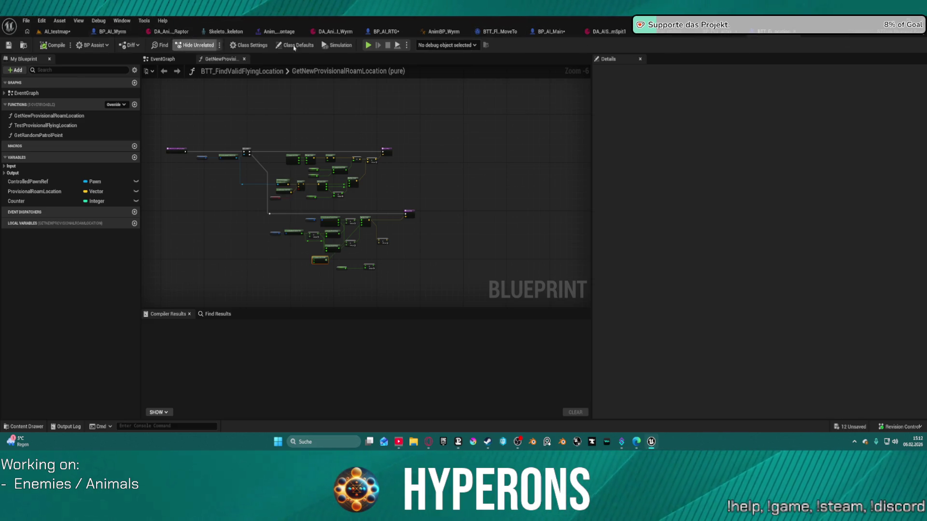
pyautogui.click(385, 32)
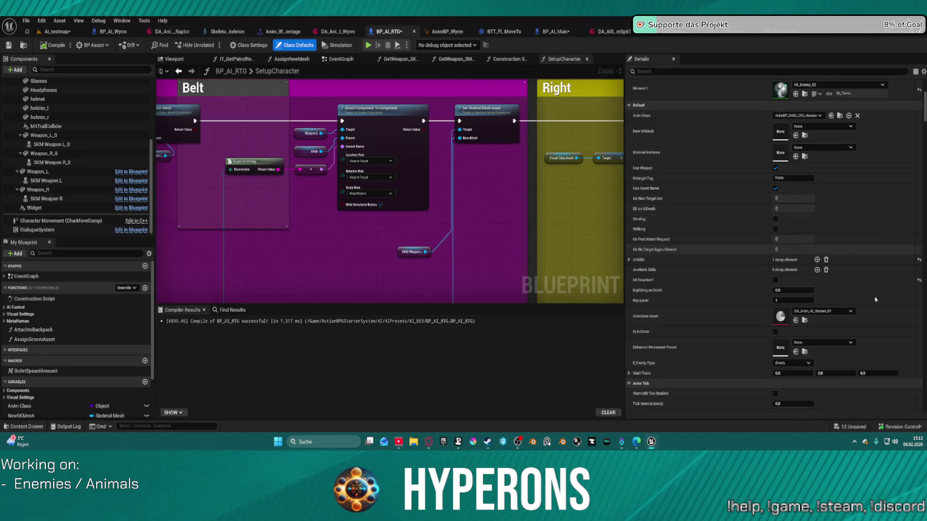
pyautogui.scroll(-15, 810, 294)
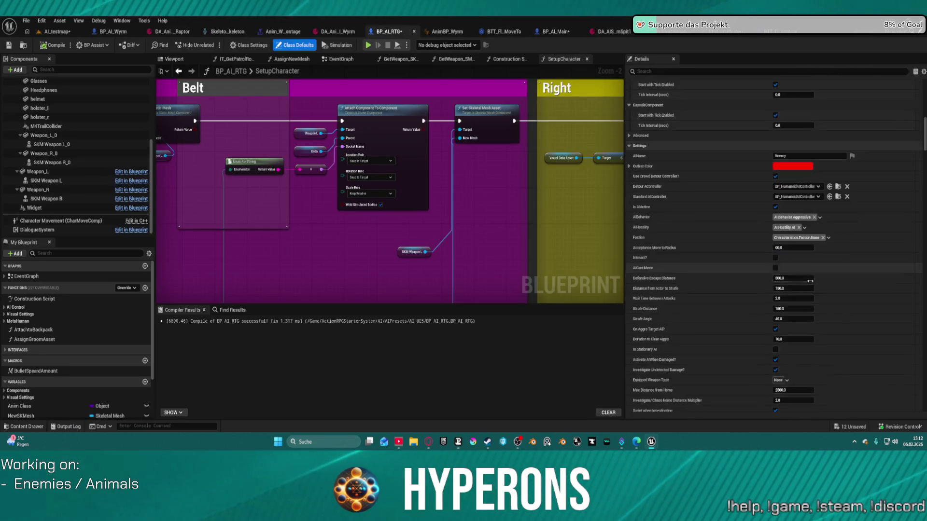
pyautogui.scroll(-10, 803, 284)
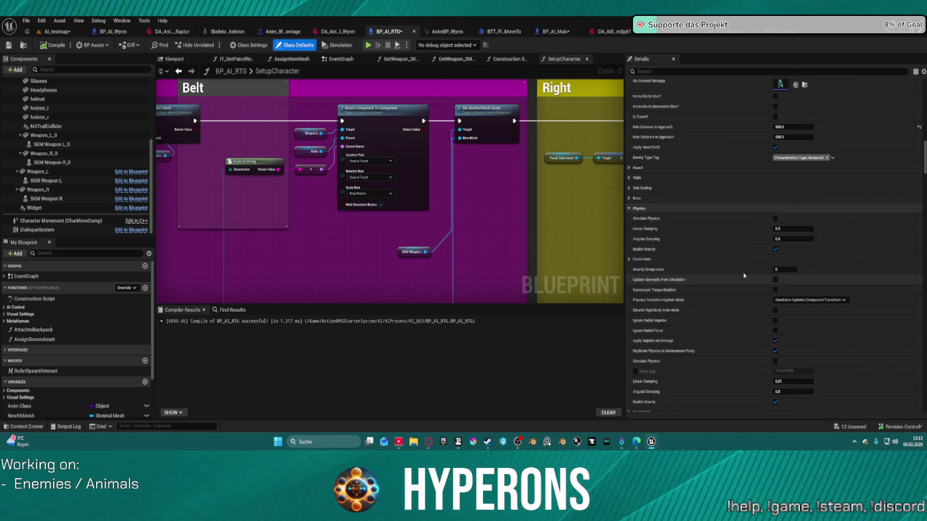
pyautogui.scroll(-15, 697, 189)
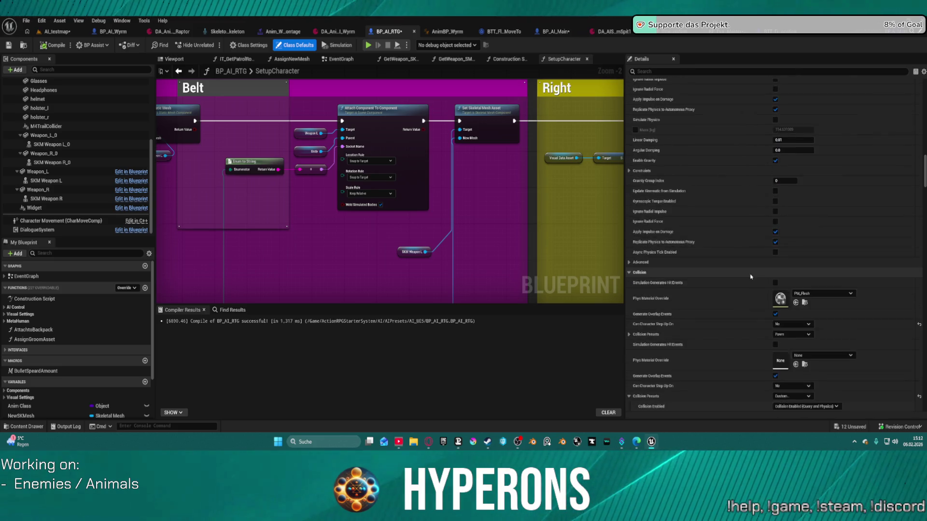
pyautogui.scroll(-3, 749, 299)
# Filter the defaults by 'vi' and review S AI Visuals weapon meshes in DA_AI_Wraith.
pyautogui.click(703, 71)
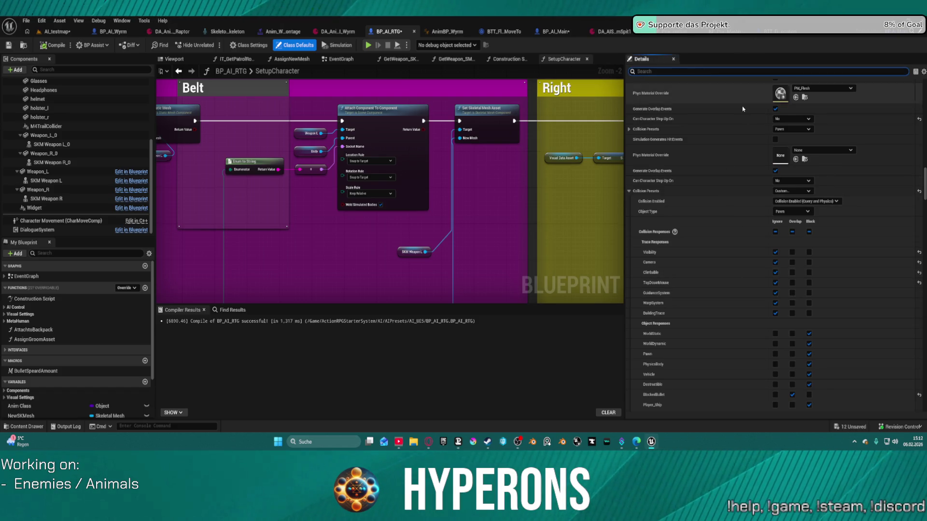
pyautogui.write('visu')
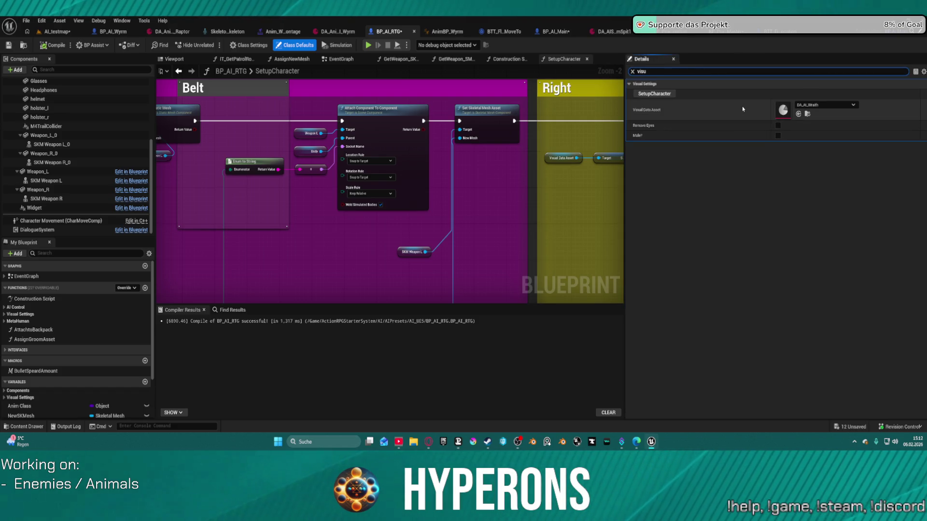
pyautogui.doubleClick(784, 110)
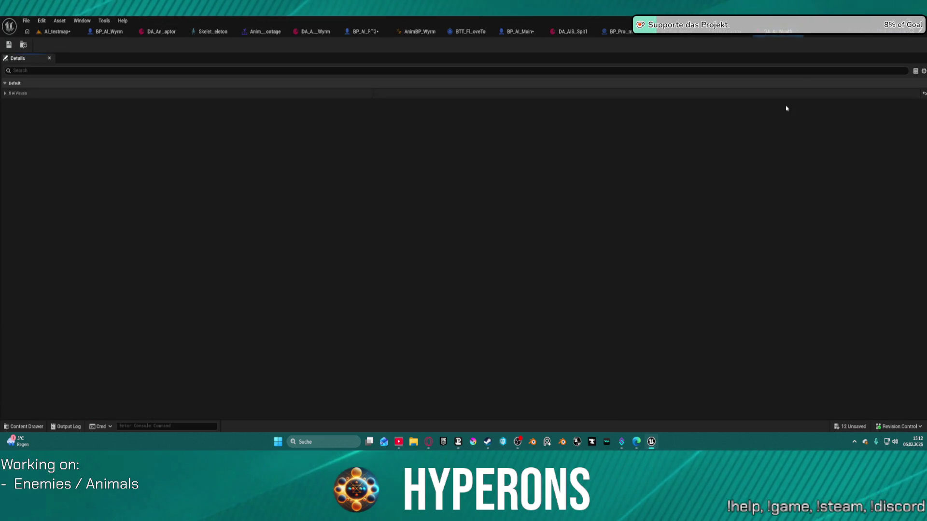
pyautogui.click(19, 93)
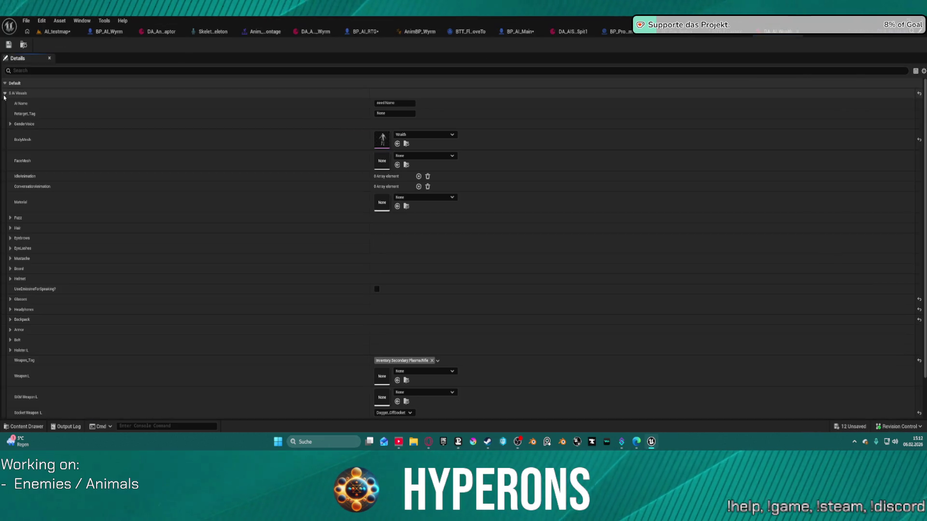
pyautogui.scroll(-2, 249, 277)
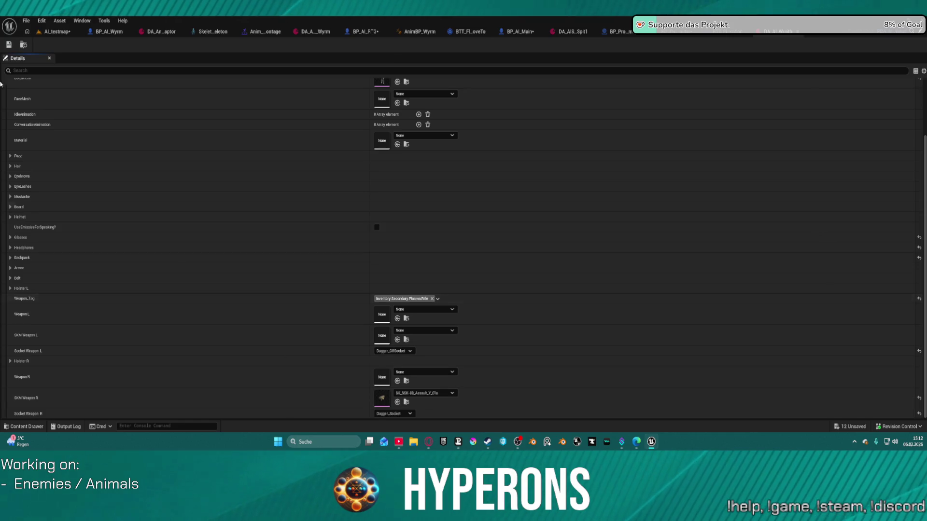
pyautogui.click(360, 30)
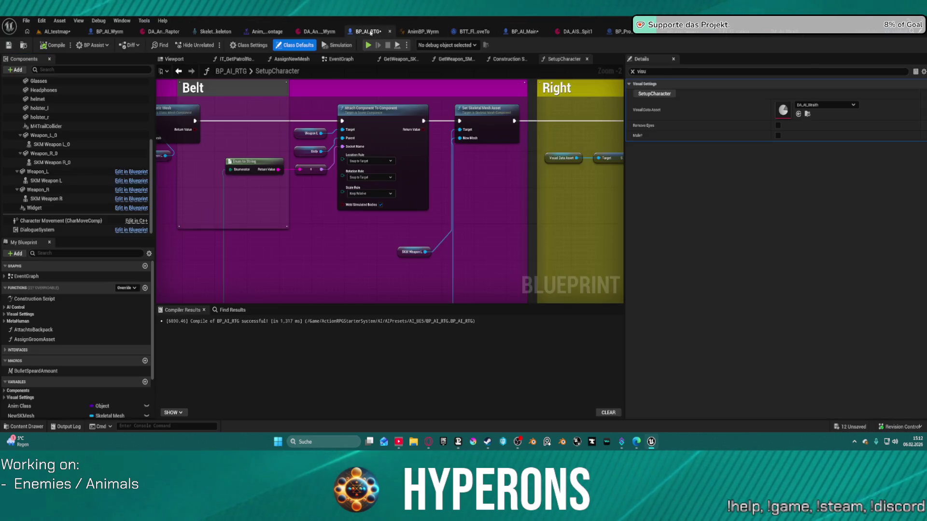
# Inspect the SKM Weapon L, Weapon_R and SKM Weapon R components with the property filter cleared.
pyautogui.click(56, 198)
pyautogui.click(48, 190)
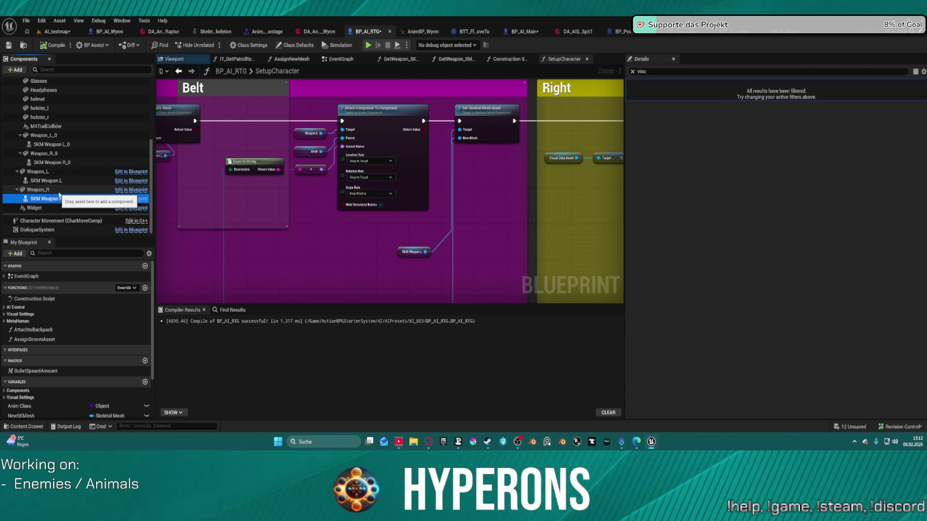
pyautogui.click(633, 72)
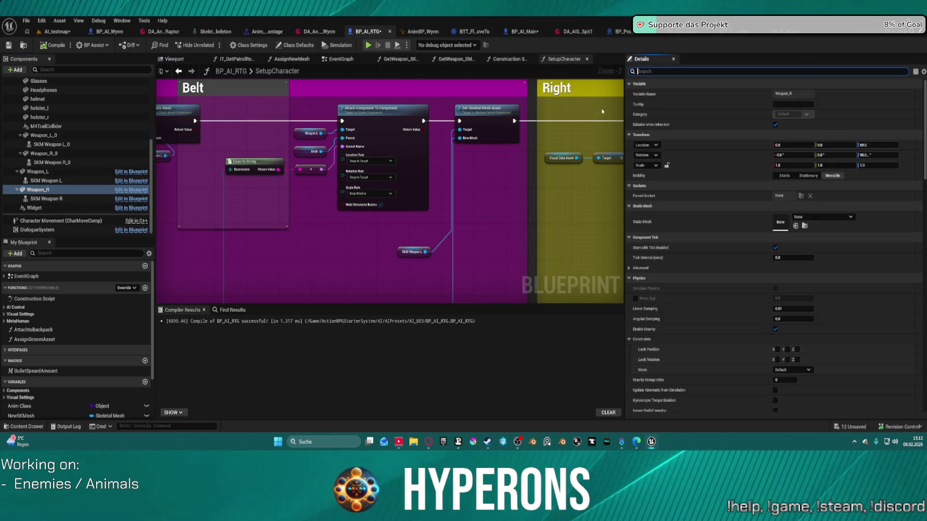
pyautogui.click(38, 171)
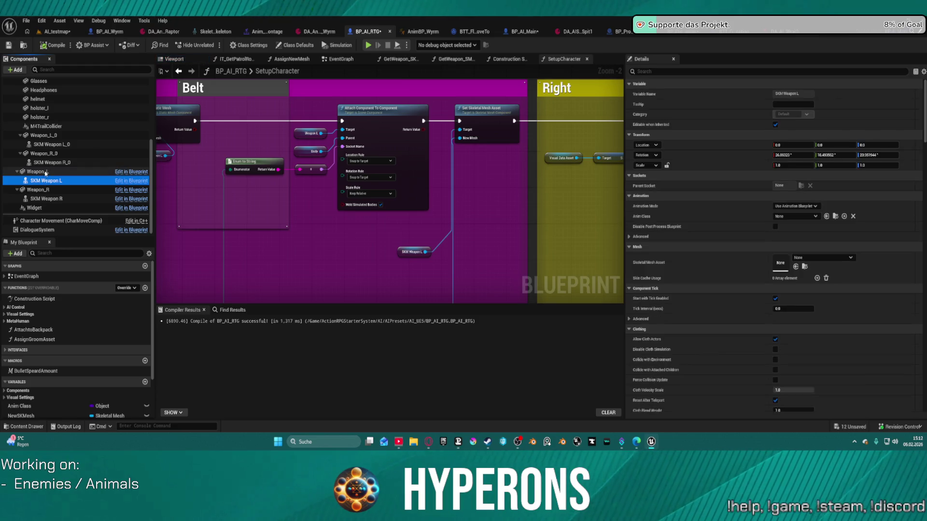
pyautogui.click(55, 198)
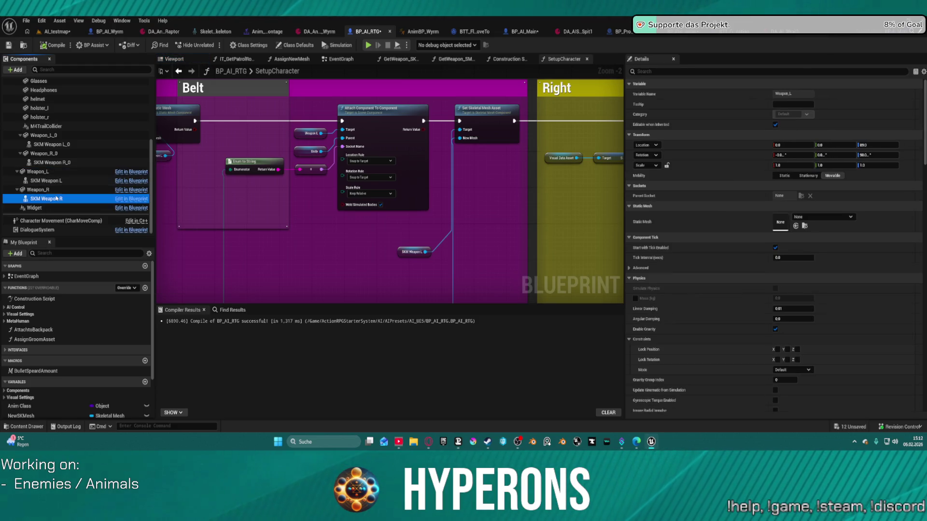
pyautogui.click(41, 190)
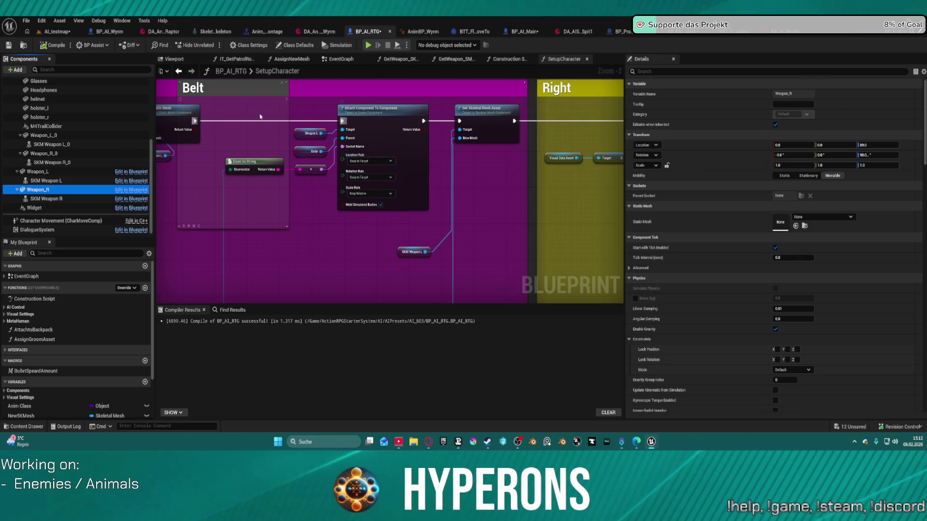
# Select Weapon_L_0 through SKM Weapon R_0 and delete all four duplicate components.
pyautogui.click(58, 162)
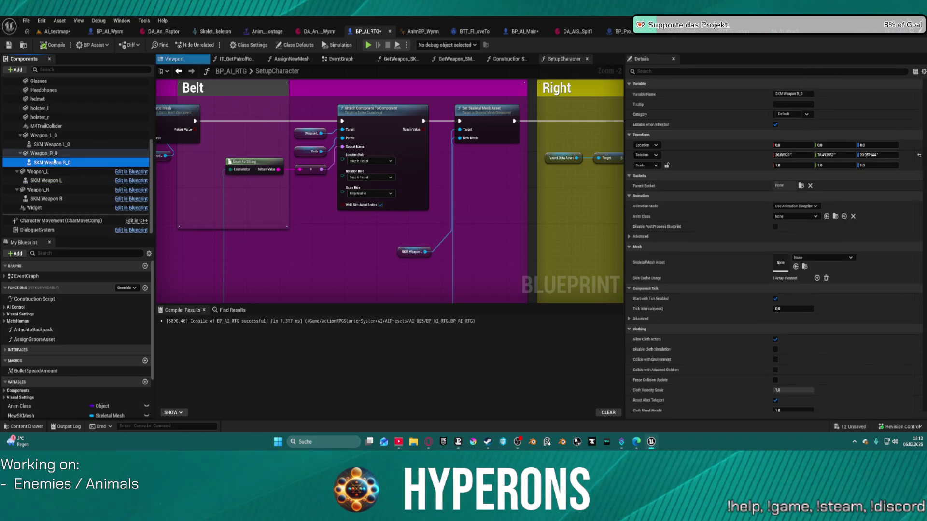
pyautogui.keyDown('shift'); pyautogui.click(87, 135); pyautogui.keyUp('shift')
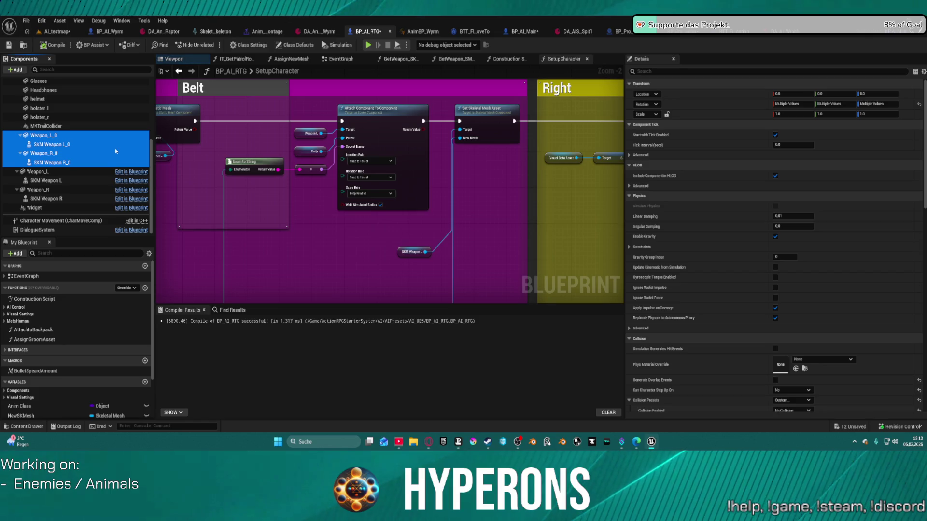
pyautogui.press('Delete')
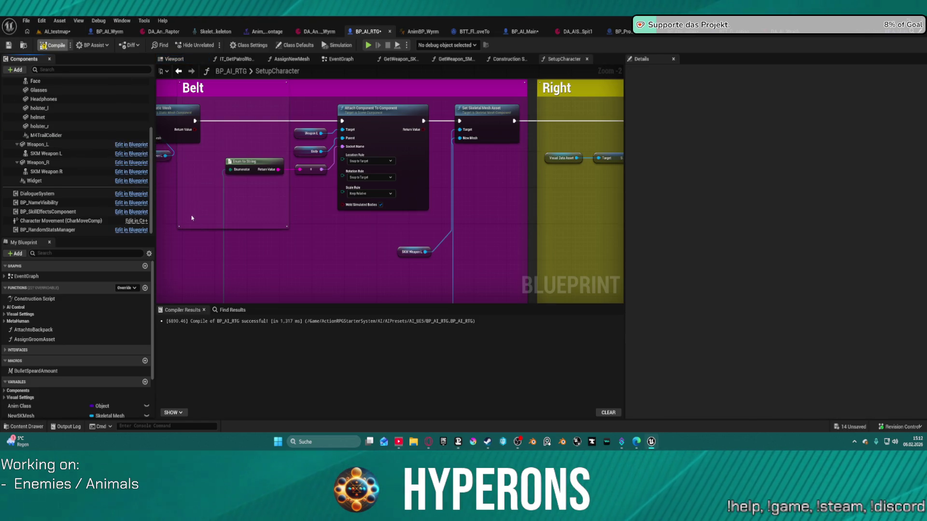
pyautogui.click(56, 31)
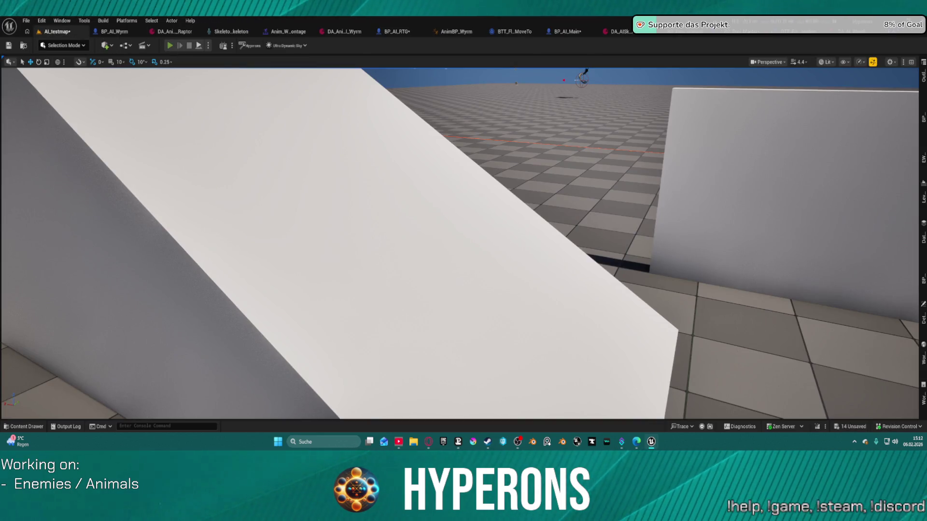
# Run a brief Alt+P play test of AI_testmap, then go back to BP_AI_RTG's SetupCharacter graph.
pyautogui.hotkey('alt', 'p')
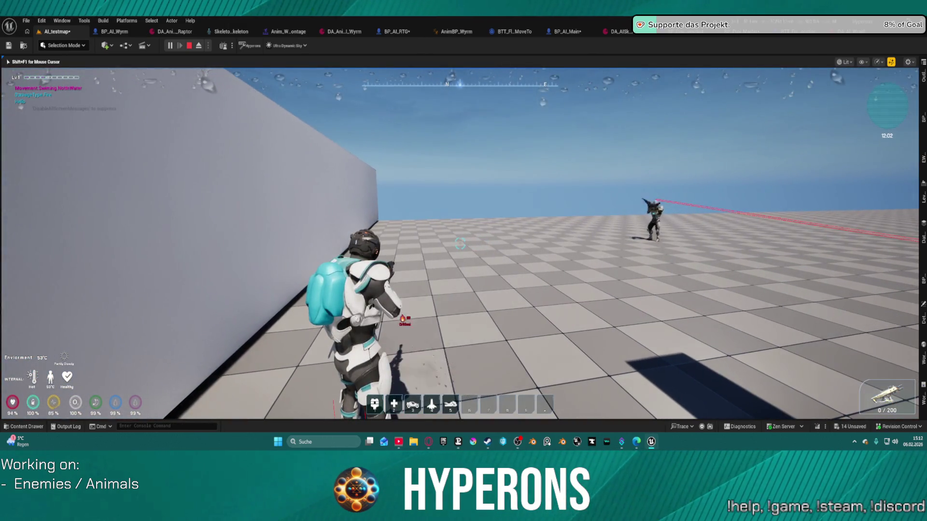
pyautogui.press('Escape')
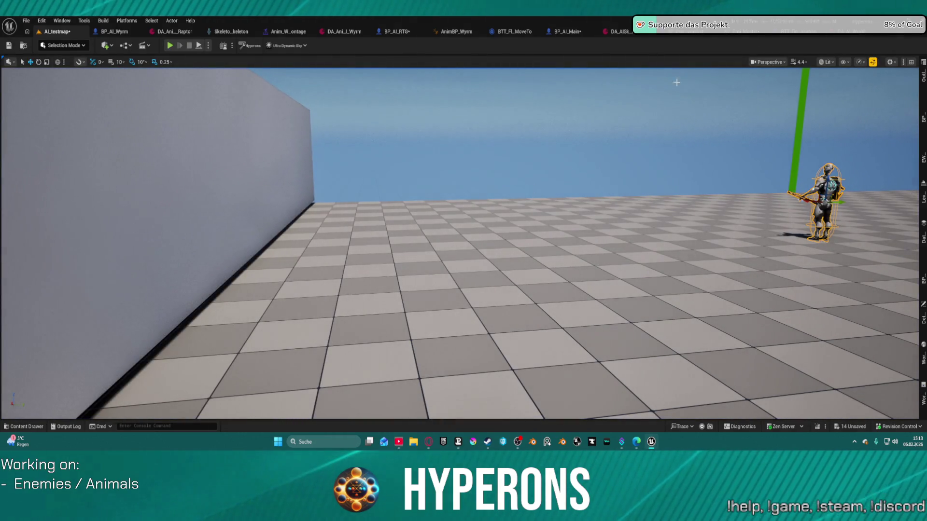
pyautogui.click(744, 35)
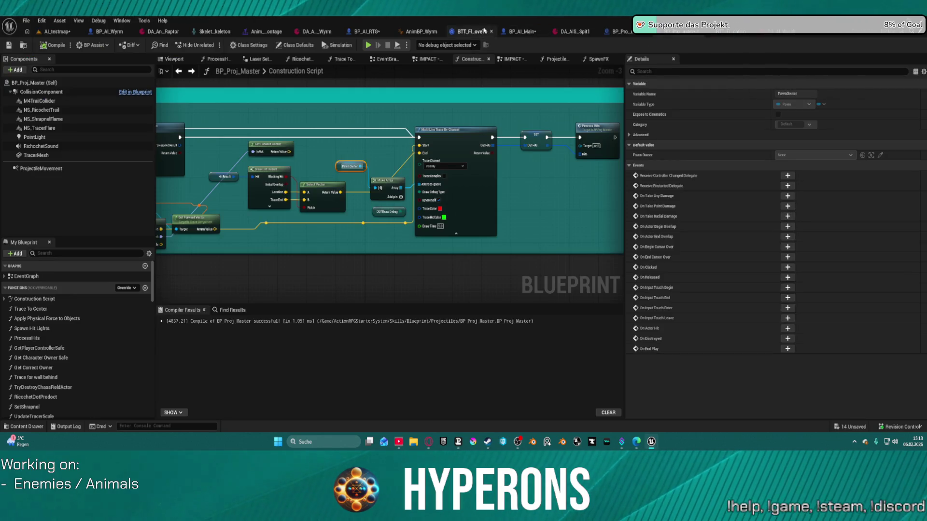
pyautogui.click(367, 31)
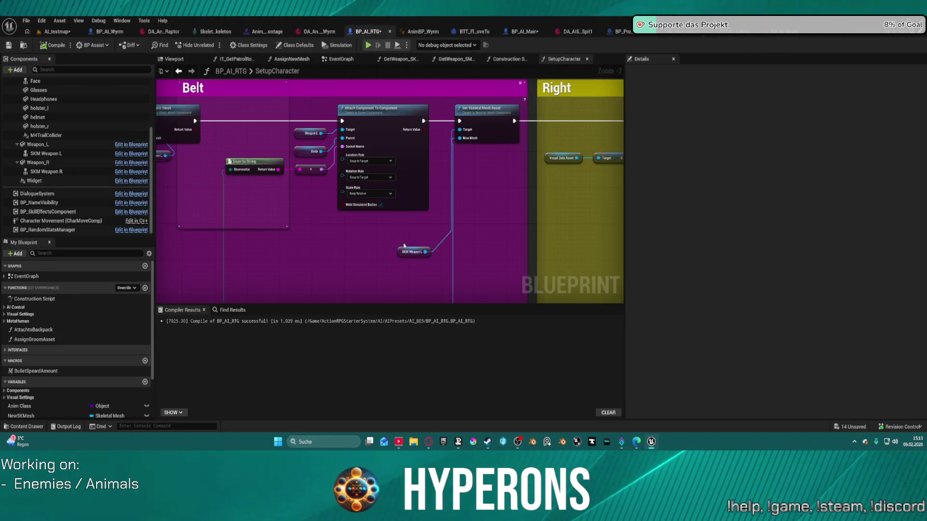
# Move the SKM Weapon L getter, then undo twice to restore the deleted weapon components.
pyautogui.moveTo(405, 255)
pyautogui.mouseDown()
pyautogui.moveTo(303, 236)
pyautogui.moveTo(369, 240)
pyautogui.moveTo(356, 253)
pyautogui.moveTo(365, 239)
pyautogui.mouseUp()
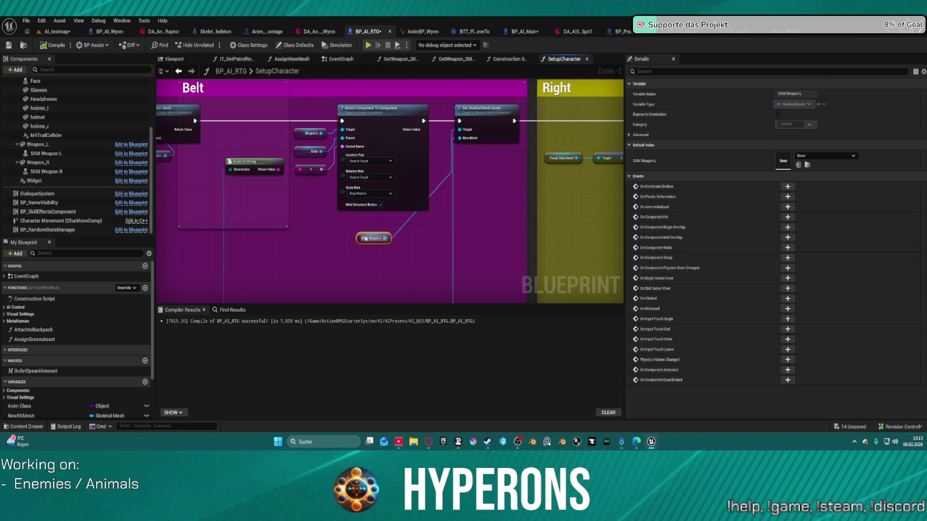
pyautogui.click(81, 172)
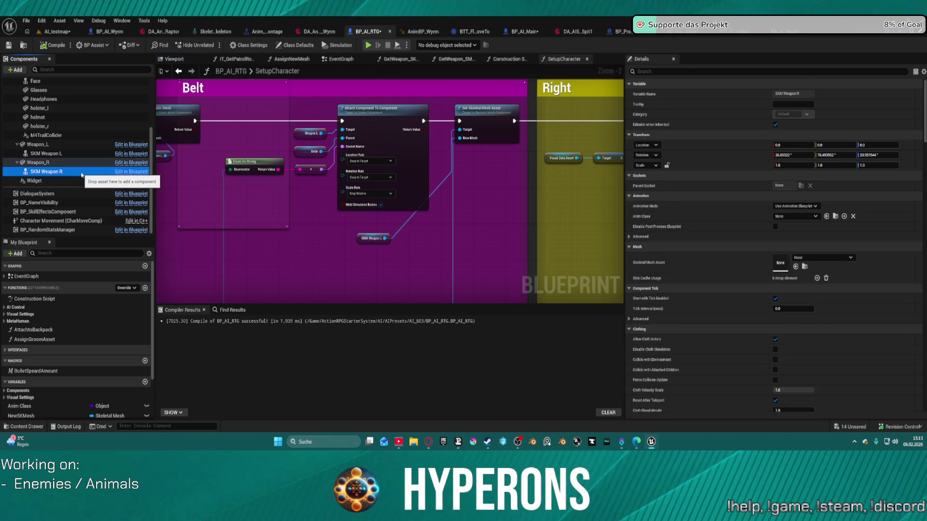
pyautogui.click(41, 163)
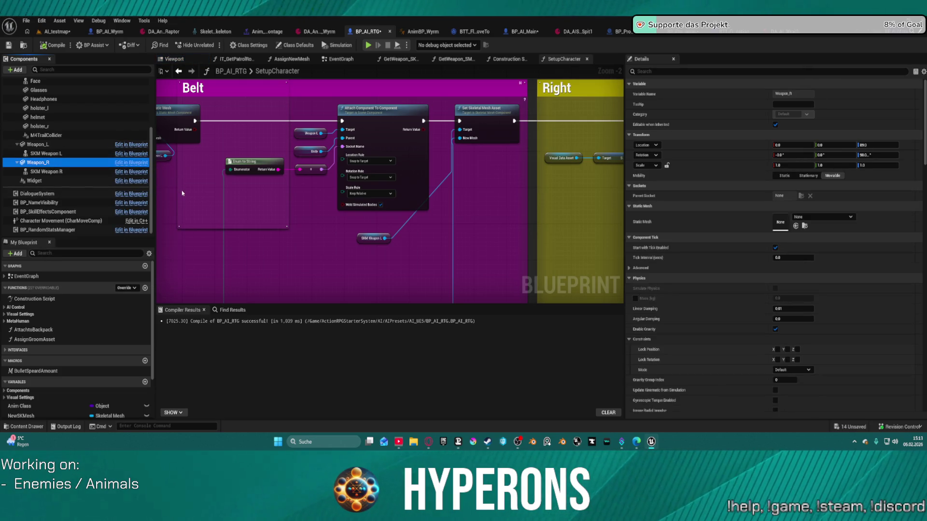
pyautogui.hotkey('ctrl', 'z')
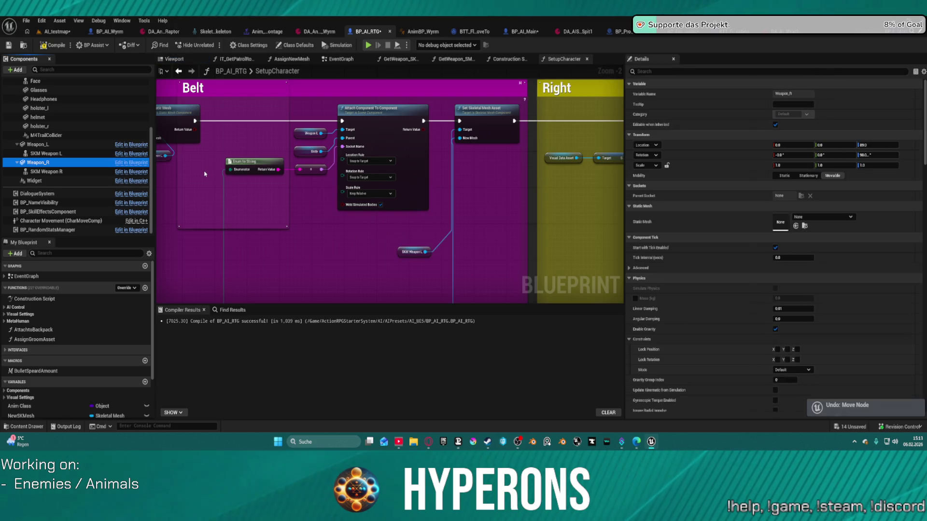
pyautogui.hotkey('ctrl', 'z')
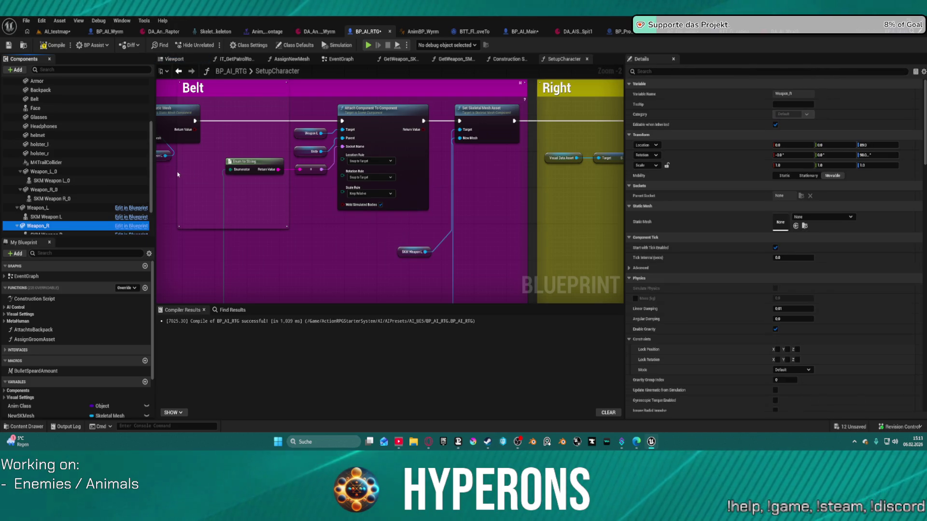
# Compare Weapon_R_0's Dagger_Socket attachment with Weapon_R and check the Body component's mesh and materials.
pyautogui.click(59, 154)
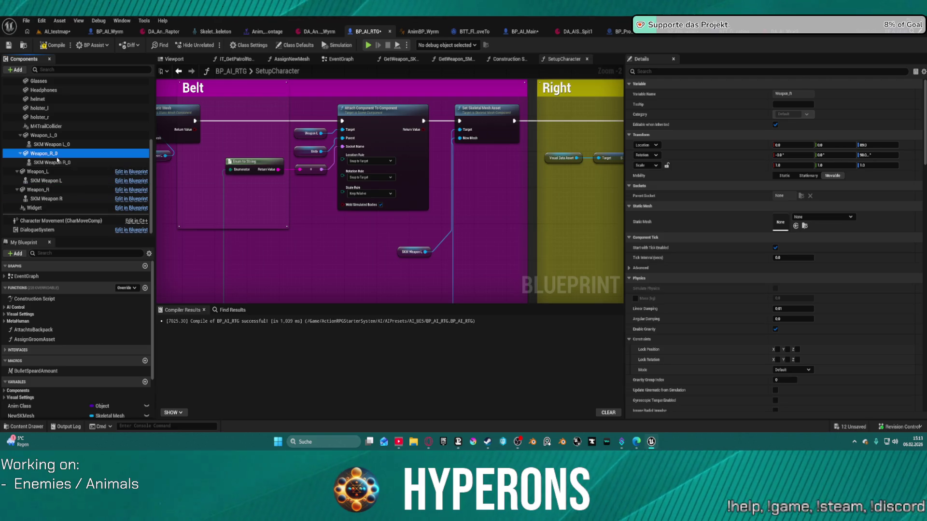
pyautogui.rightClick(676, 198)
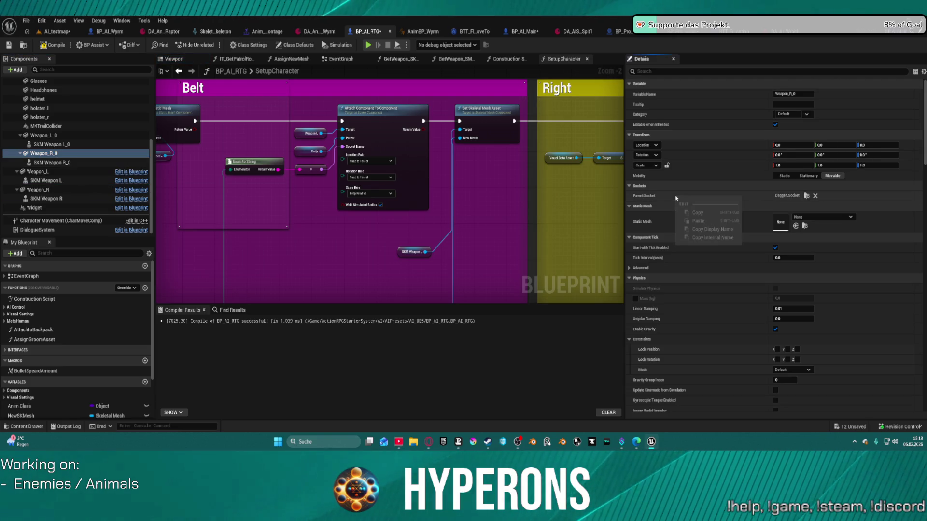
pyautogui.click(61, 188)
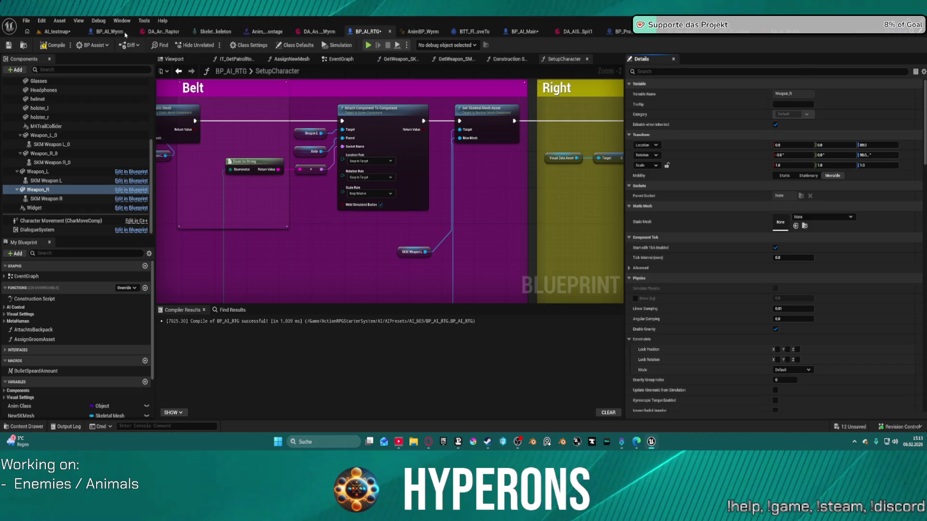
pyautogui.click(40, 190)
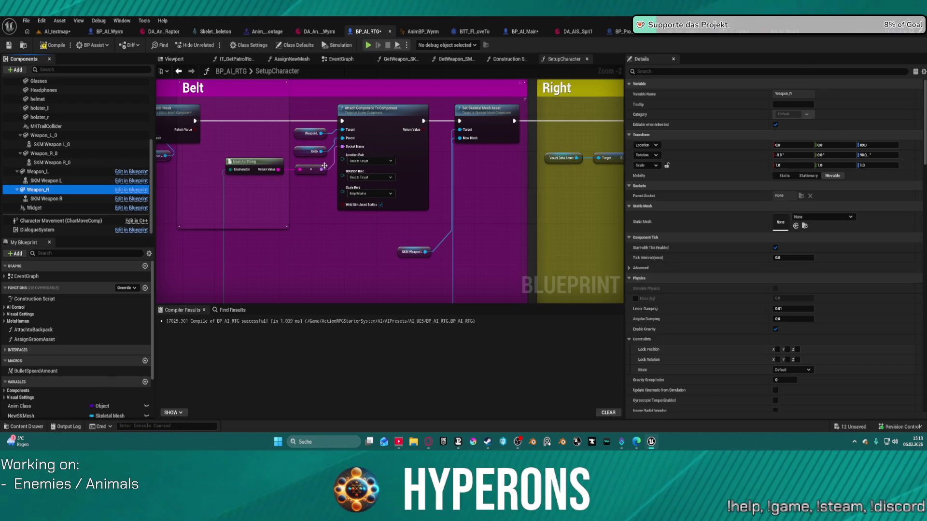
pyautogui.click(48, 154)
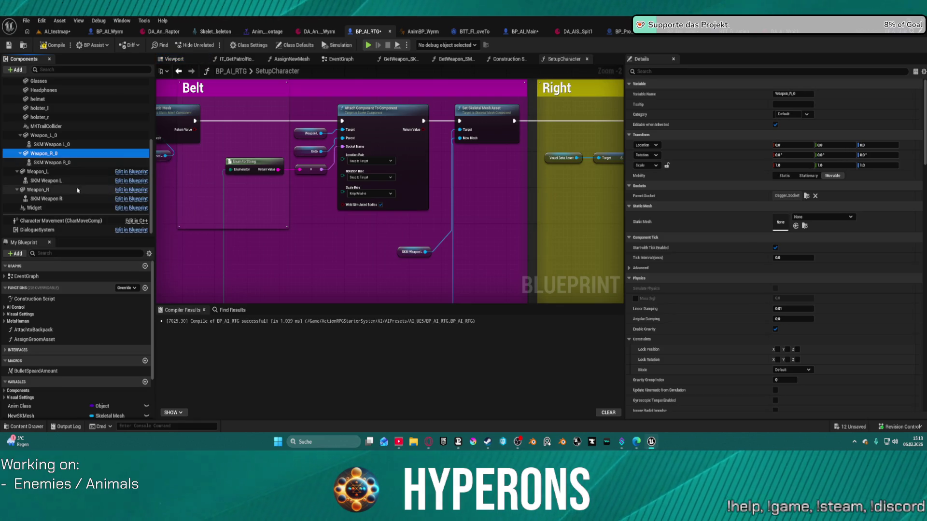
pyautogui.scroll(3, 89, 138)
pyautogui.click(69, 97)
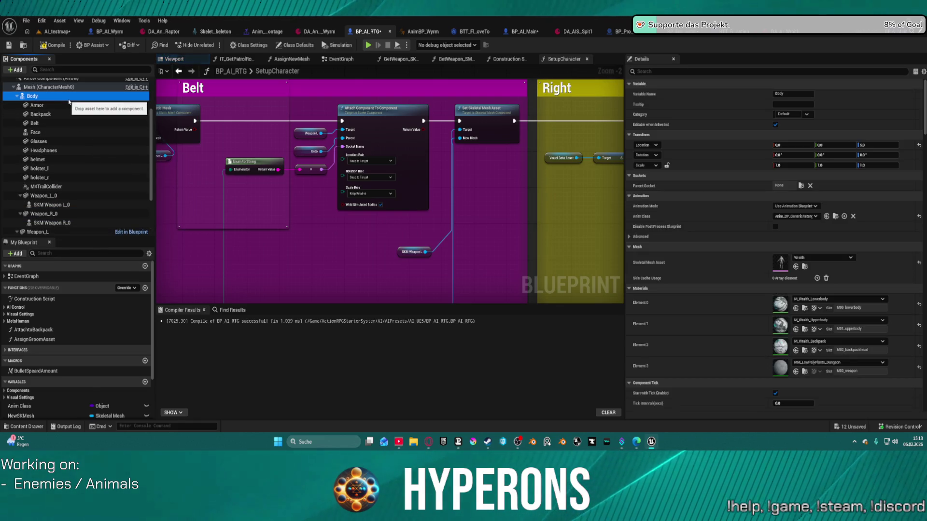
pyautogui.scroll(-2, 46, 145)
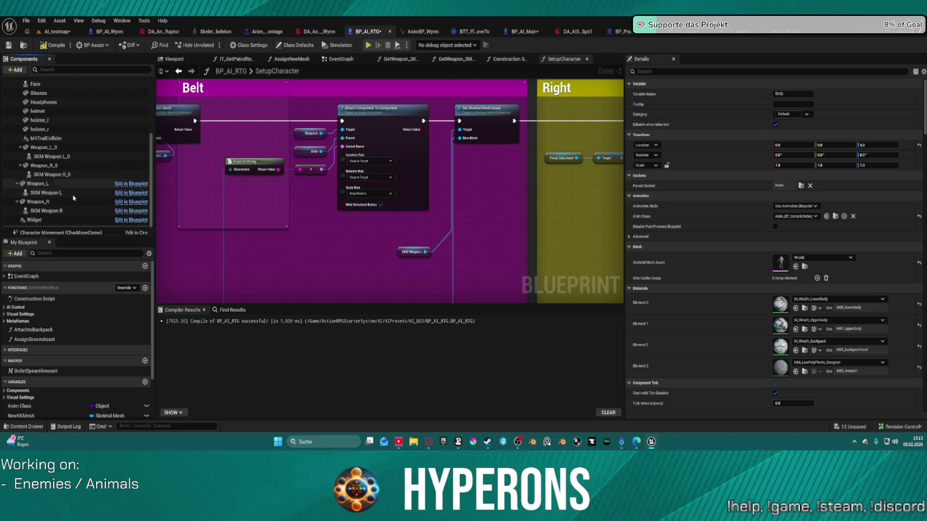
pyautogui.scroll(3, 47, 186)
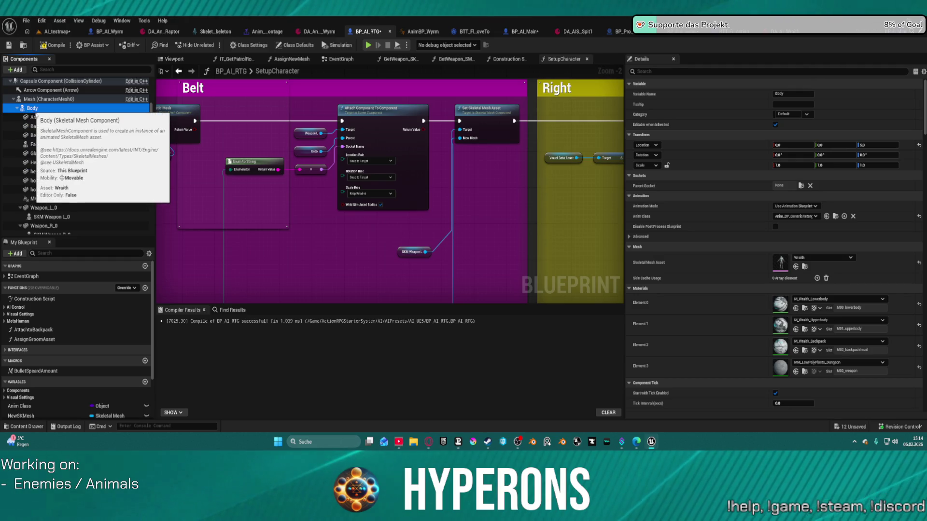
pyautogui.scroll(-2, 60, 202)
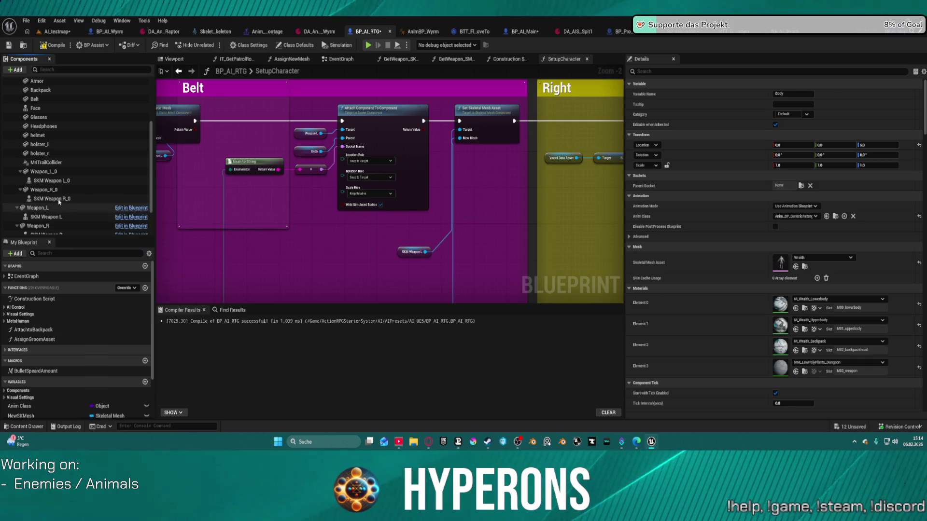
pyautogui.scroll(2, 59, 201)
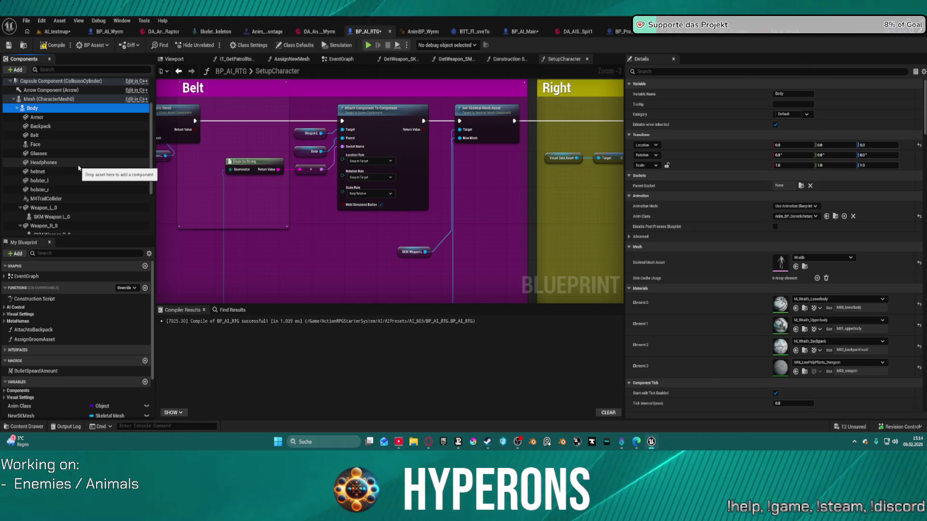
pyautogui.click(526, 32)
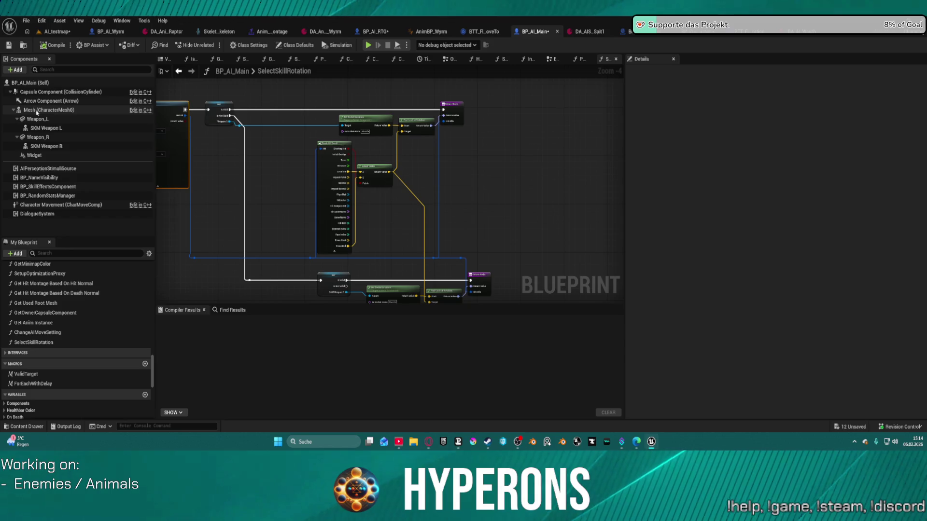
# Add a Skeletal Mesh component under Mesh (CharacterMesh0), keeping its default name.
pyautogui.click(34, 111)
pyautogui.click(16, 70)
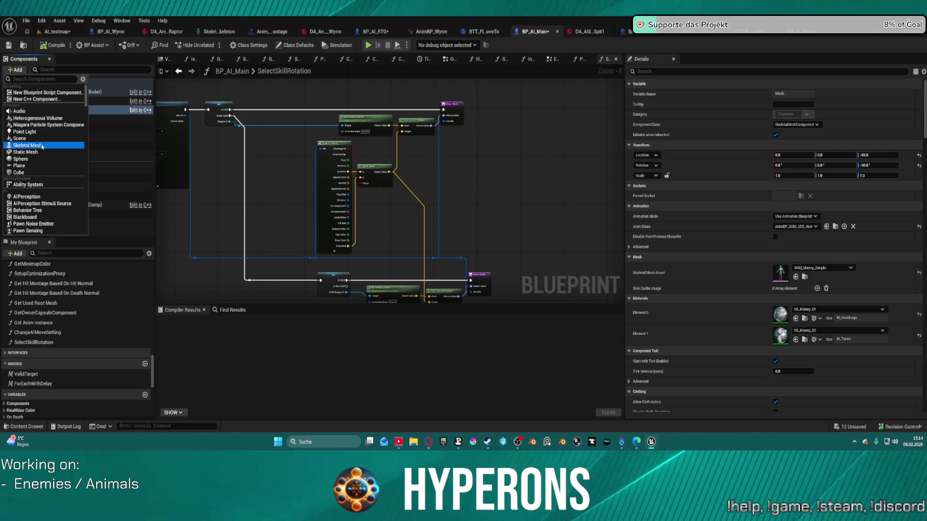
pyautogui.click(65, 145)
pyautogui.press('Return')
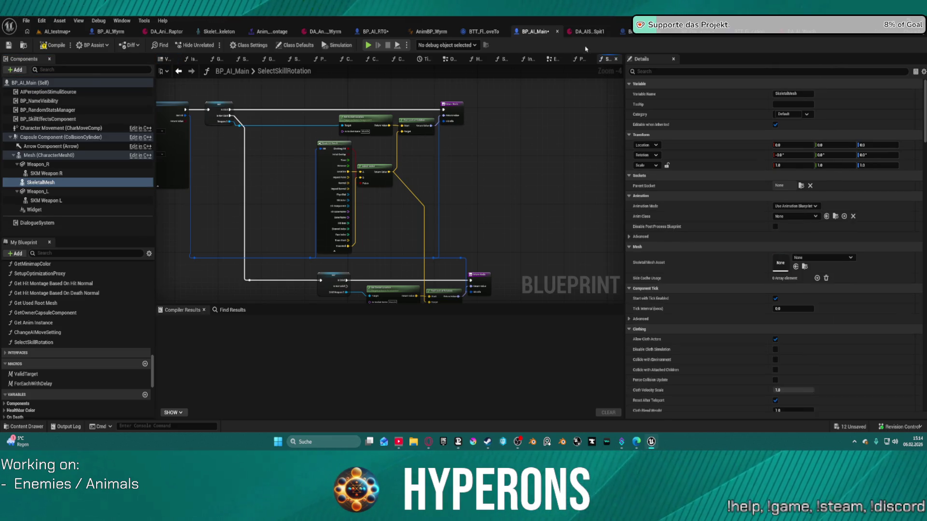
# After checking BP_AI_RTG, duplicate a skeletal mesh under BP_AI_Main's Mesh and show the character viewport.
pyautogui.click(372, 31)
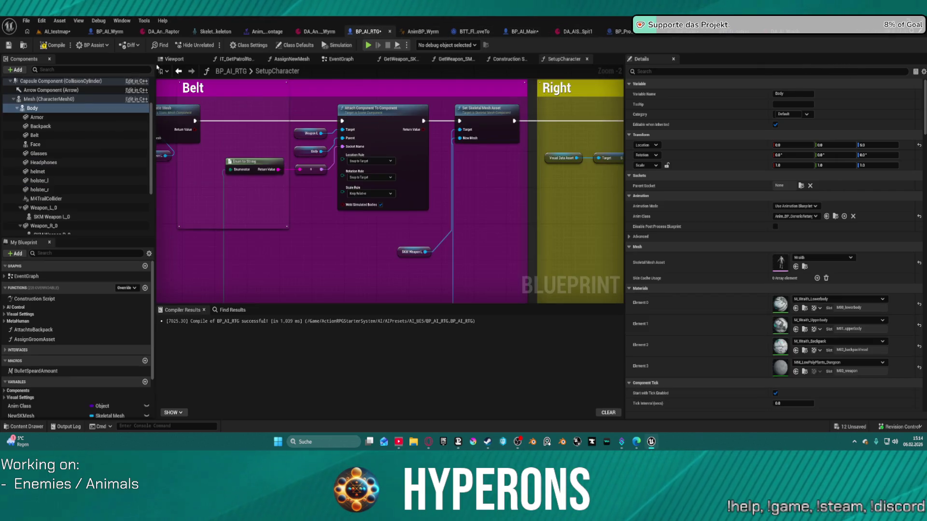
pyautogui.click(34, 108)
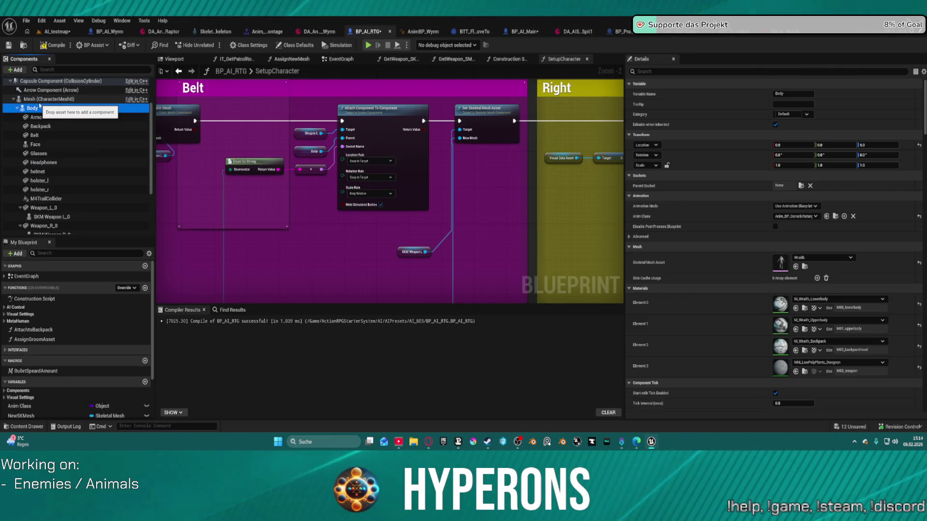
pyautogui.click(528, 32)
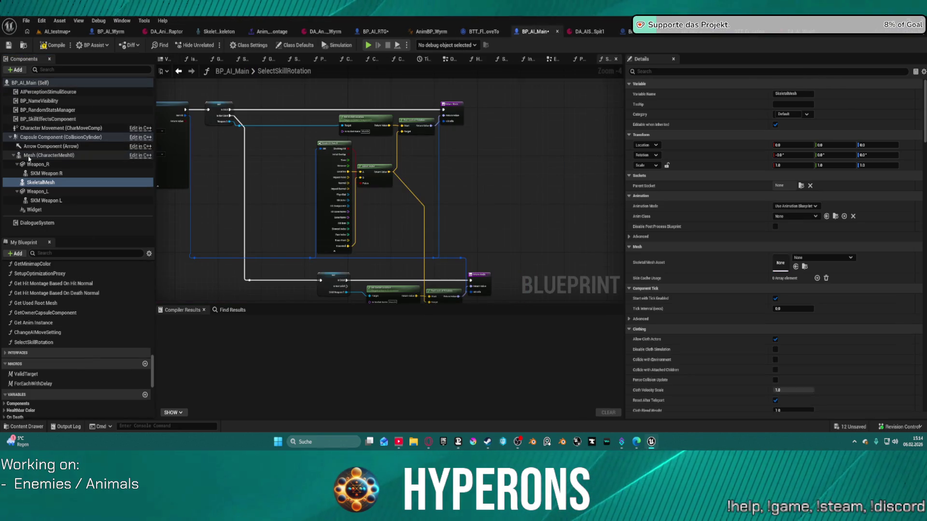
pyautogui.click(29, 156)
pyautogui.hotkey('ctrl', 'd')
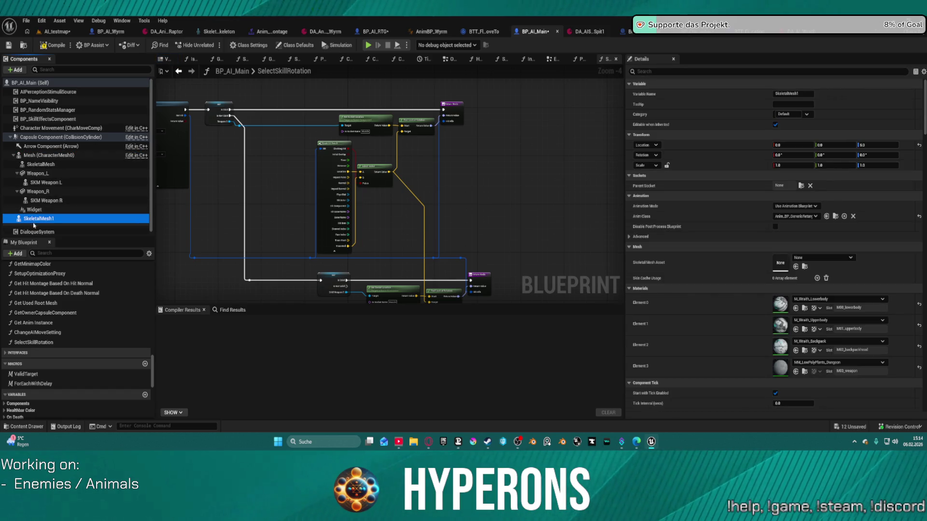
pyautogui.doubleClick(37, 220)
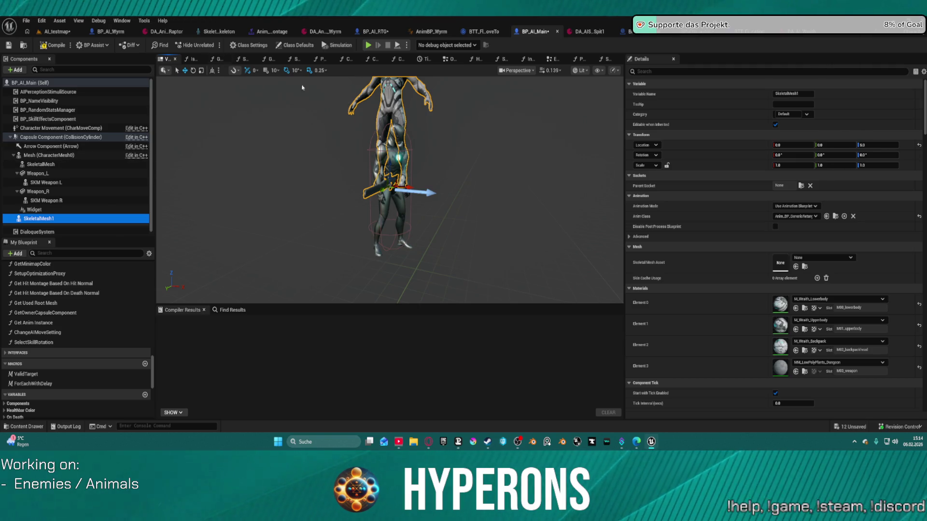
pyautogui.click(381, 32)
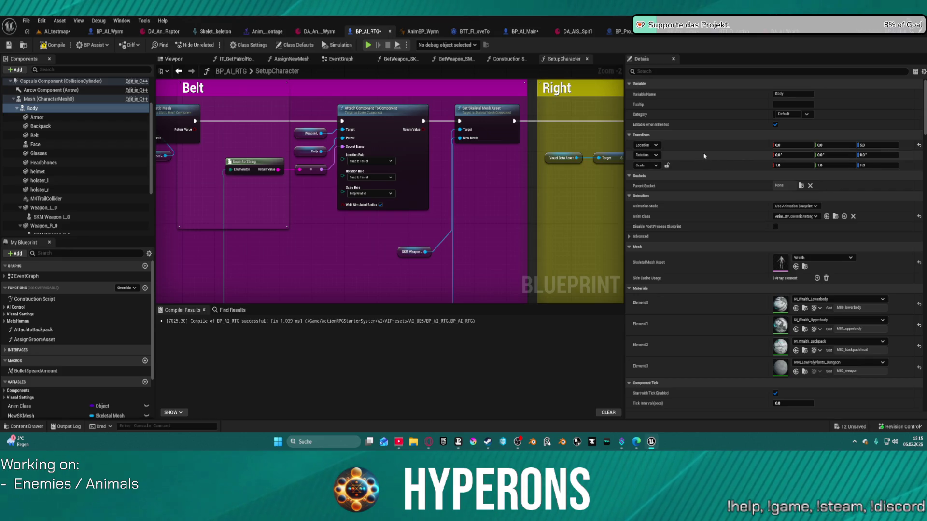
pyautogui.click(524, 31)
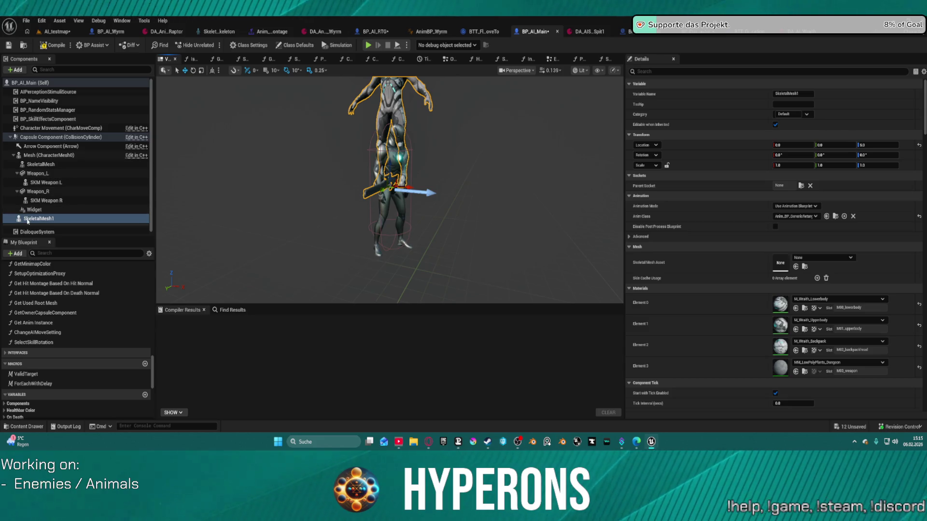
pyautogui.moveTo(39, 219)
pyautogui.mouseDown()
pyautogui.moveTo(39, 167)
pyautogui.moveTo(53, 160)
pyautogui.mouseUp()
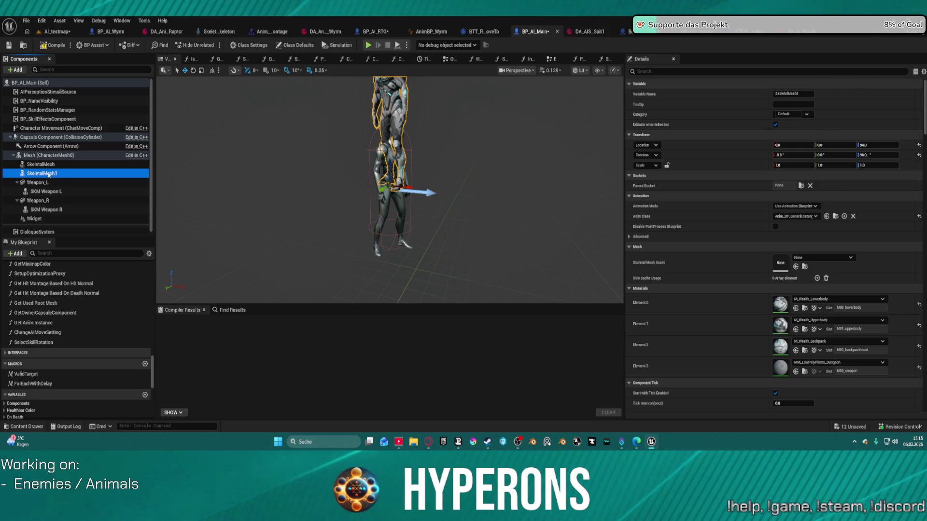
pyautogui.scroll(-1, 52, 211)
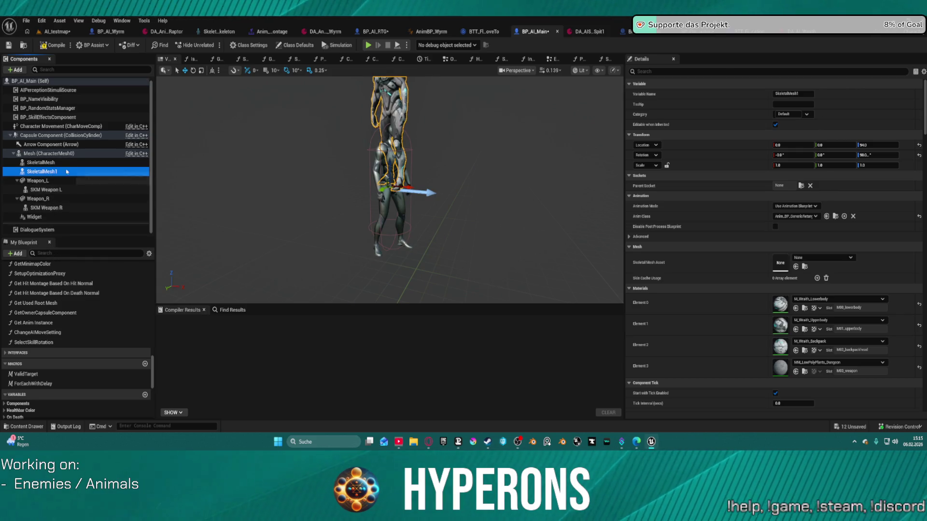
pyautogui.hotkey('ctrl', 'z')
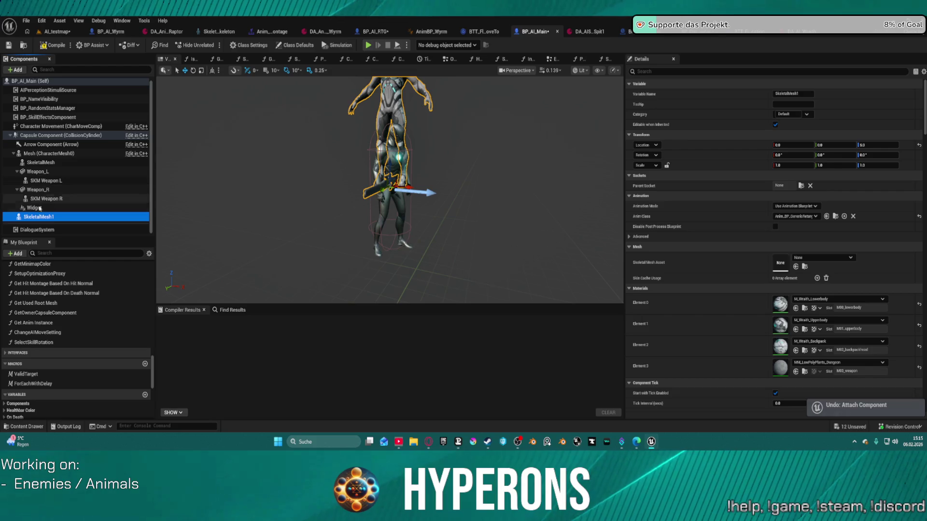
pyautogui.click(41, 164)
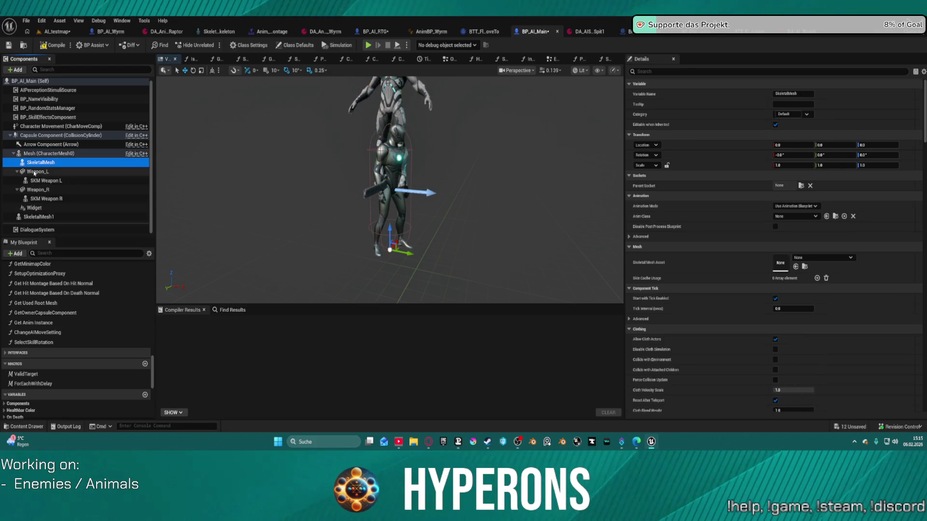
pyautogui.click(35, 218)
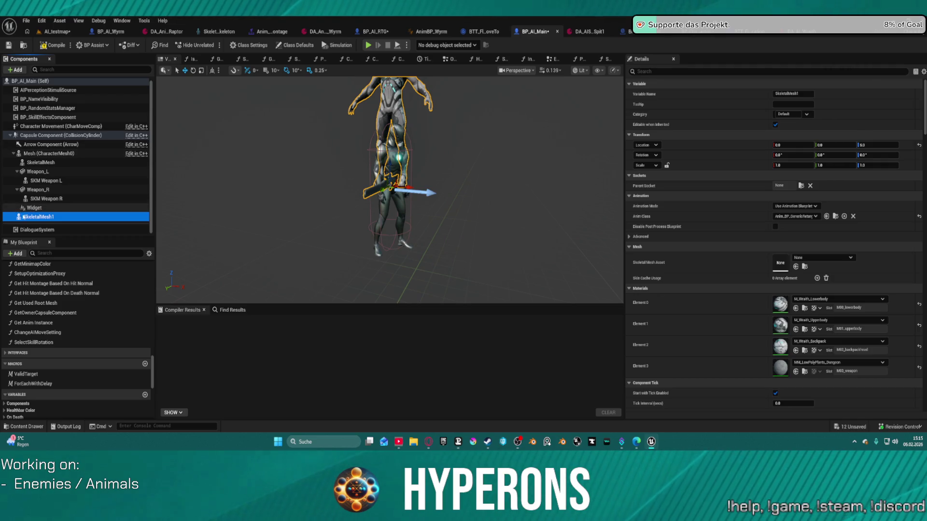
pyautogui.moveTo(35, 223); pyautogui.dragTo(44, 216)
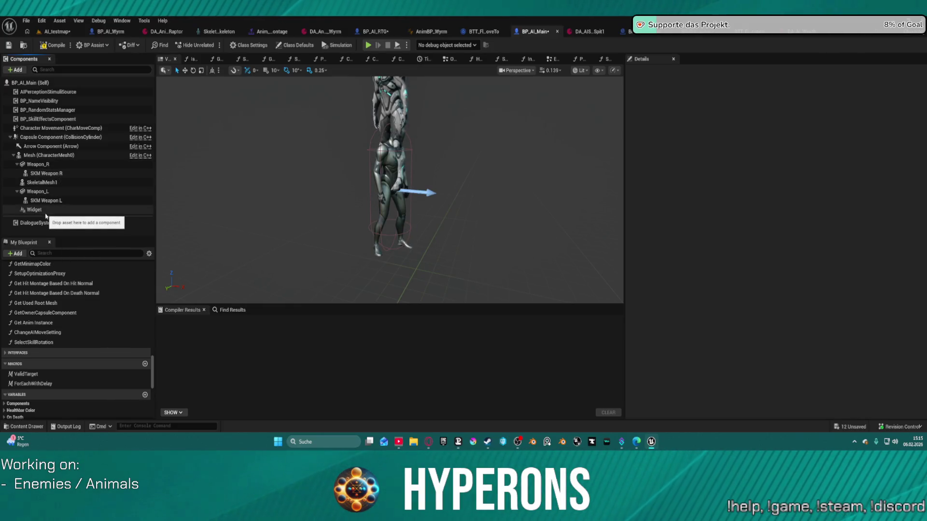
# Select SKM Weapon R and the left weapon parts and nest them under SkeletalMesh1.
pyautogui.click(48, 182)
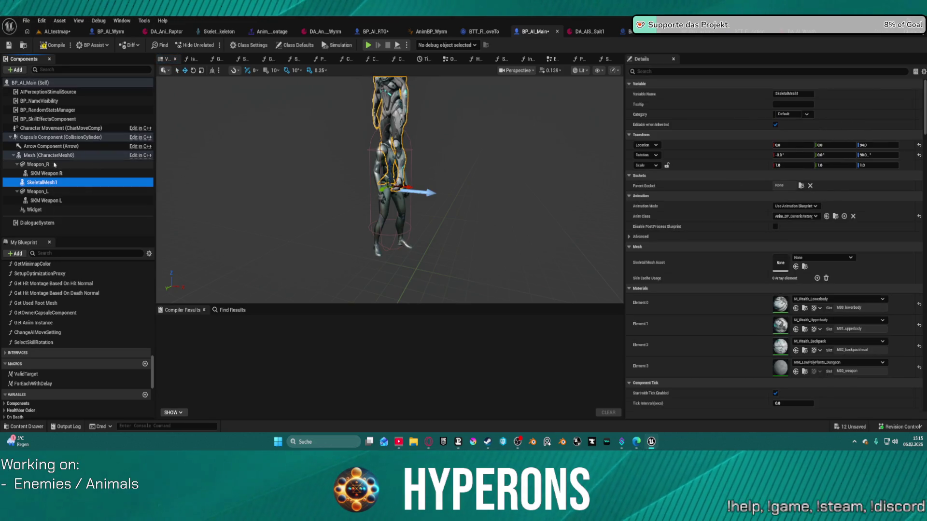
pyautogui.keyDown('ctrl'); pyautogui.click(35, 173); pyautogui.keyUp('ctrl')
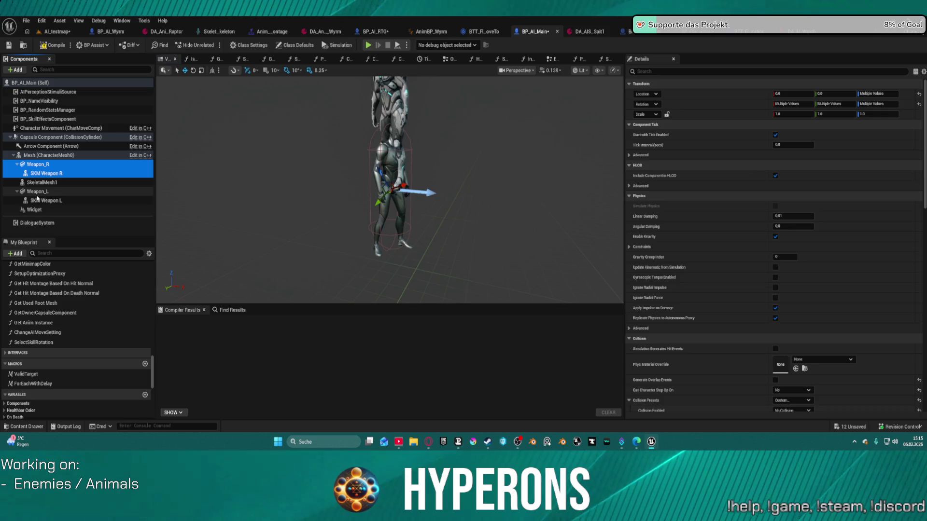
pyautogui.keyDown('ctrl'); pyautogui.click(41, 209); pyautogui.keyUp('ctrl')
pyautogui.keyDown('ctrl'); pyautogui.click(41, 209); pyautogui.keyUp('ctrl')
pyautogui.keyDown('ctrl'); pyautogui.click(42, 201); pyautogui.keyUp('ctrl')
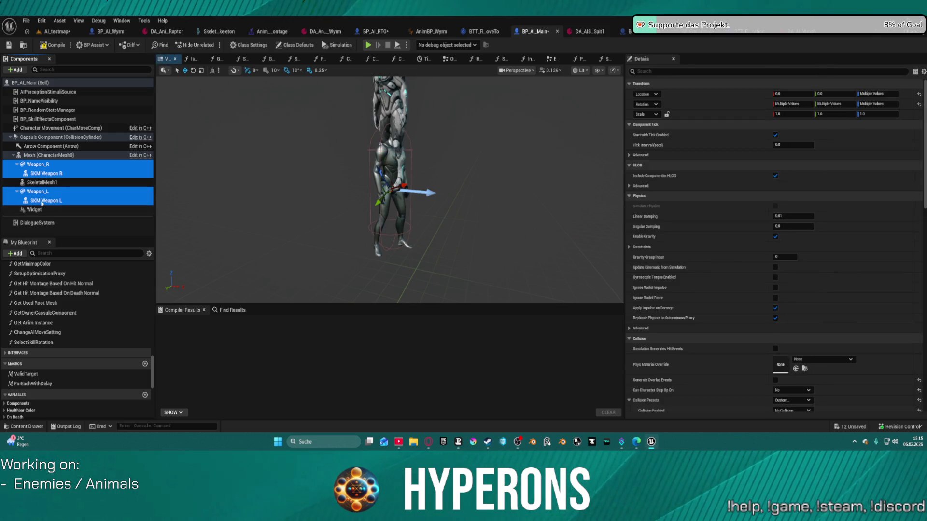
pyautogui.moveTo(33, 184); pyautogui.dragTo(34, 184)
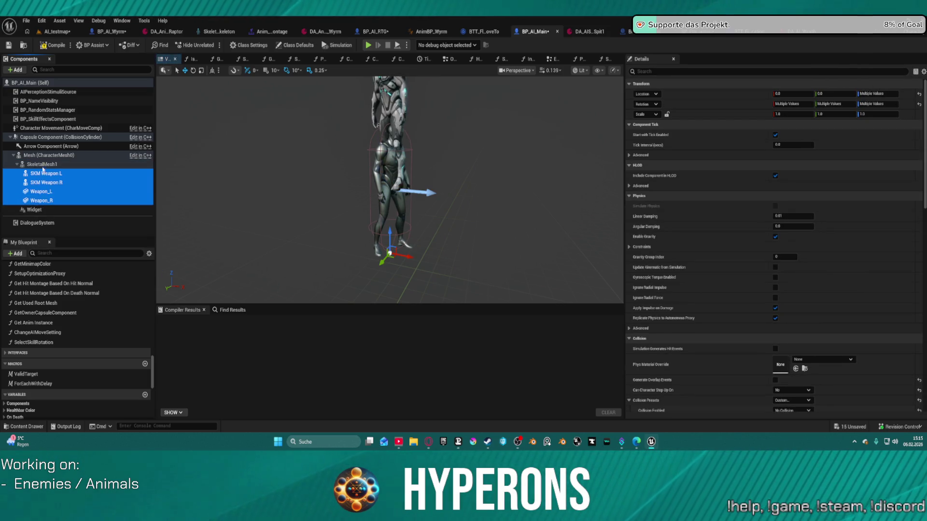
# Put SKM Weapon L back under Weapon_L, then start renaming SkeletalMesh1's variable.
pyautogui.click(48, 165)
pyautogui.click(52, 166)
pyautogui.click(41, 192)
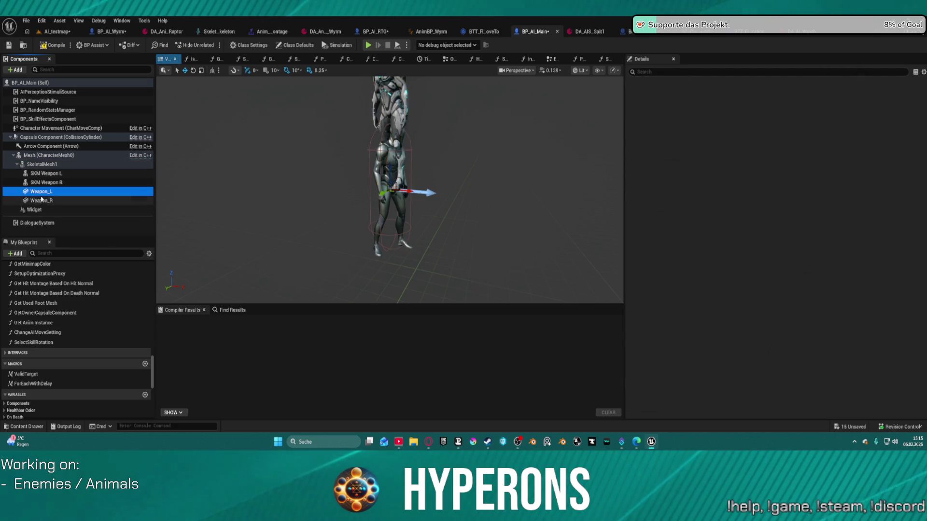
pyautogui.moveTo(41, 191)
pyautogui.mouseDown()
pyautogui.moveTo(51, 176)
pyautogui.moveTo(43, 201)
pyautogui.mouseUp()
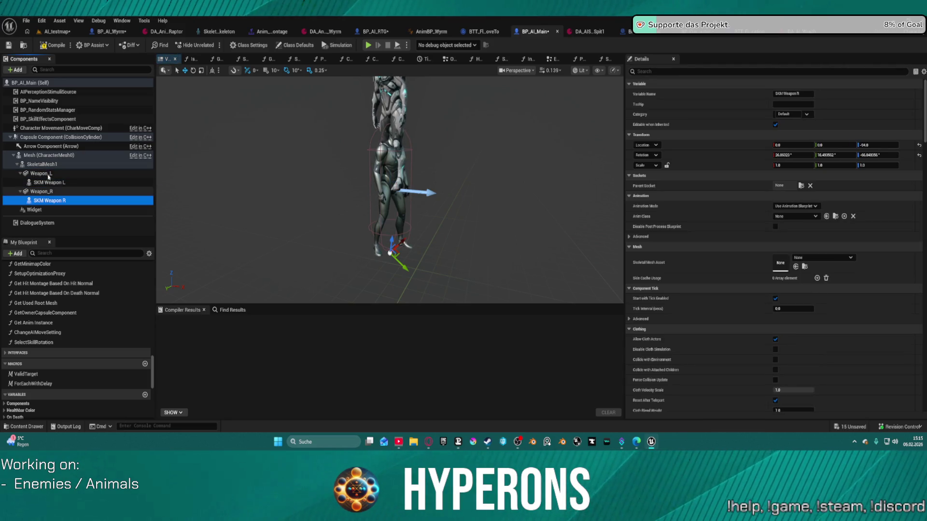
pyautogui.click(42, 164)
pyautogui.click(787, 94)
pyautogui.write('Bo')
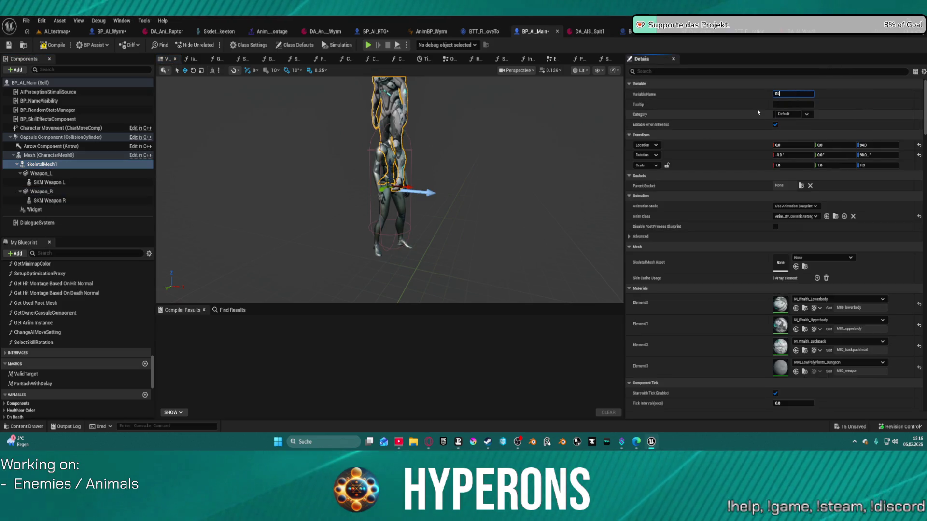
# Rename SkeletalMesh1 to Body and compare with BP_AI_RTG's component setup.
pyautogui.write('dy')
pyautogui.press('Return')
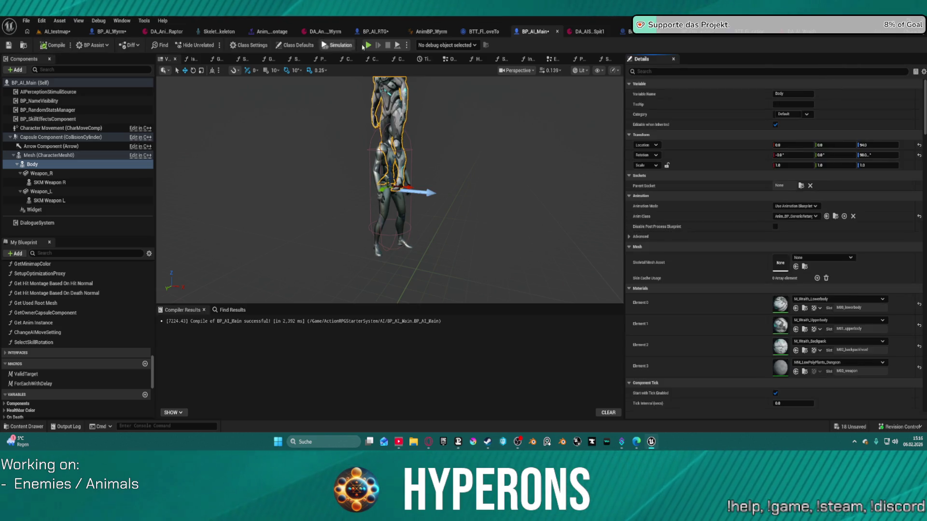
pyautogui.click(373, 32)
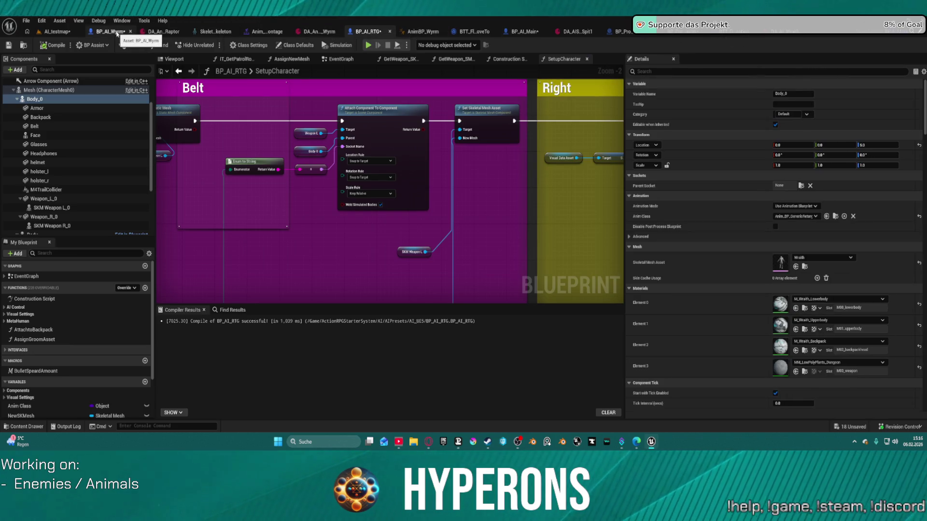
pyautogui.click(524, 32)
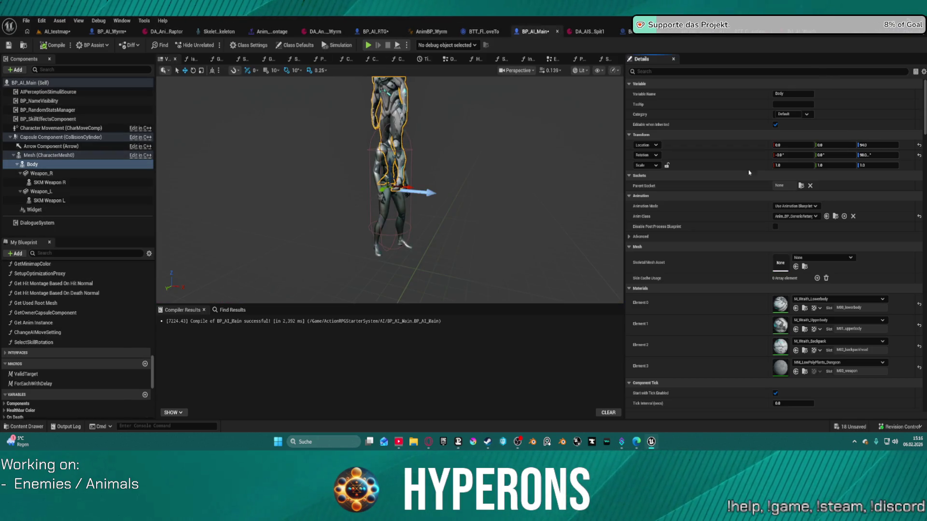
# Reset Body's Z location to 0, leaving its skeletal mesh asset unchanged.
pyautogui.click(918, 145)
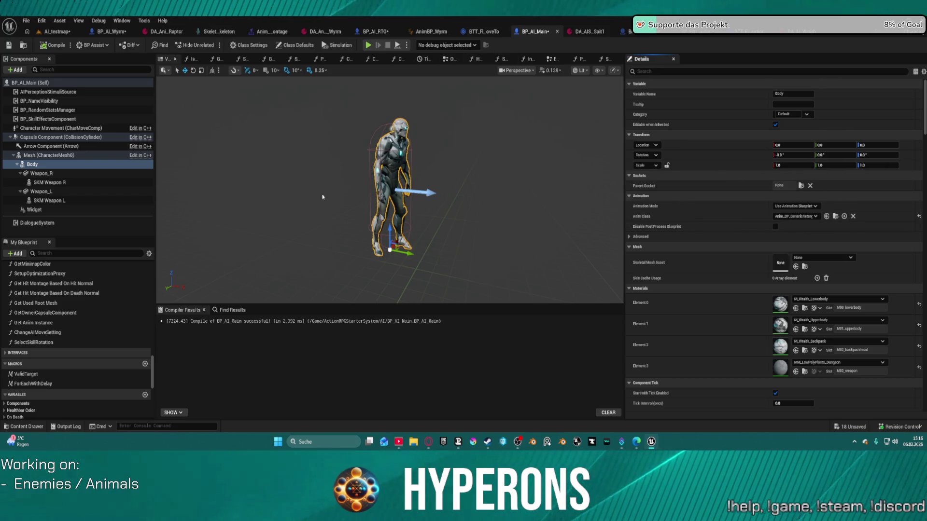
pyautogui.click(837, 258)
pyautogui.click(815, 277)
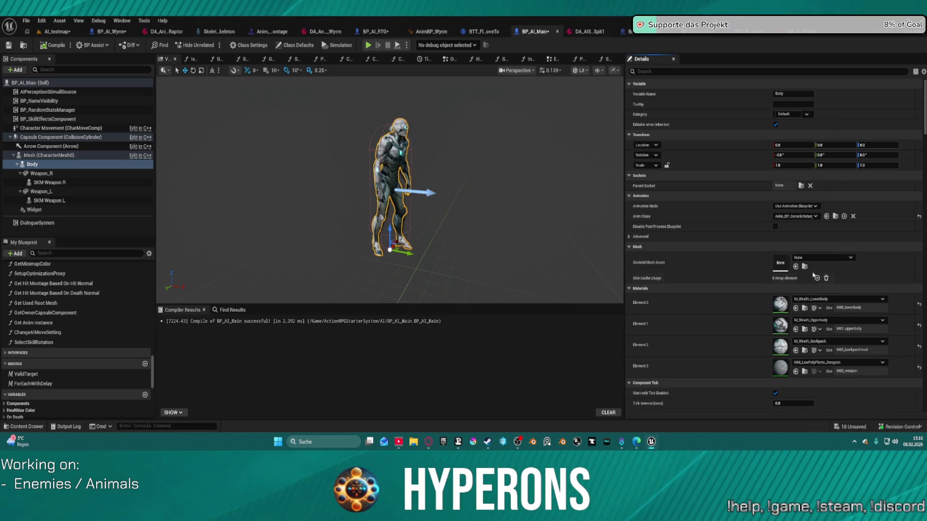
# Set Body's Anim Class to None and save all changes.
pyautogui.click(806, 217)
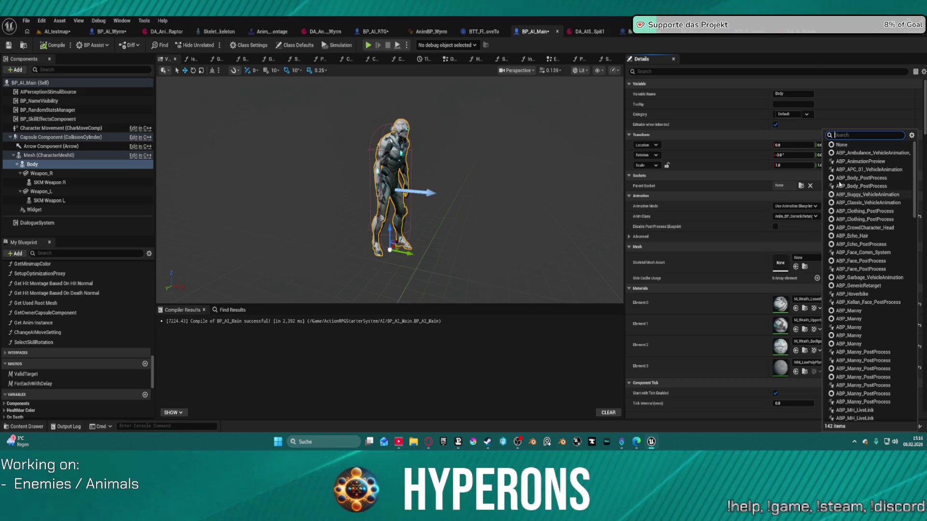
pyautogui.click(840, 144)
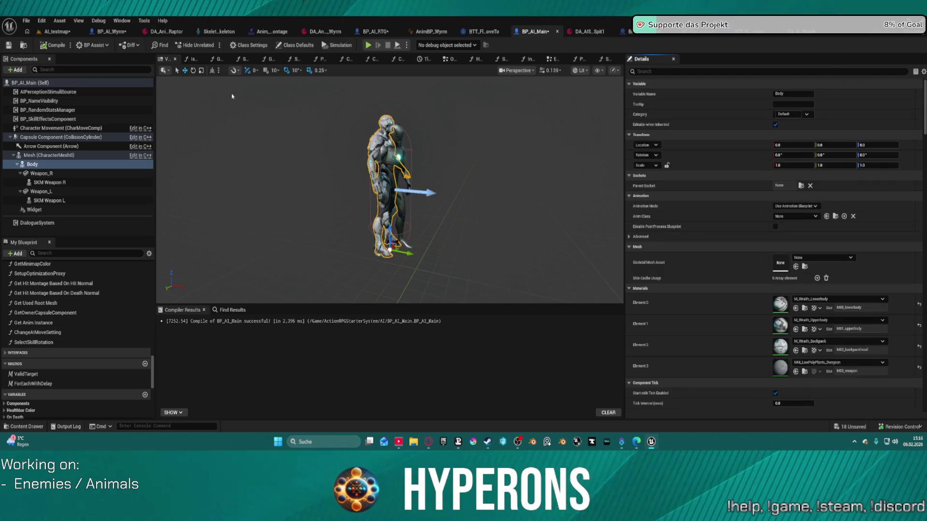
pyautogui.hotkey('ctrl', 'shift', 's')
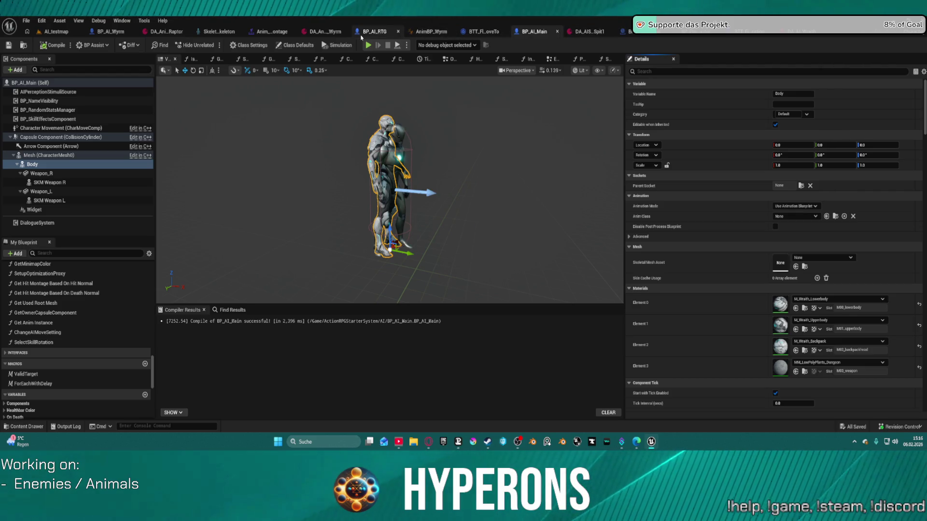
# Try Anim_Dron_Idle as Body's mesh, clear it back to None, and check the character Mesh.
pyautogui.click(821, 257)
pyautogui.click(837, 340)
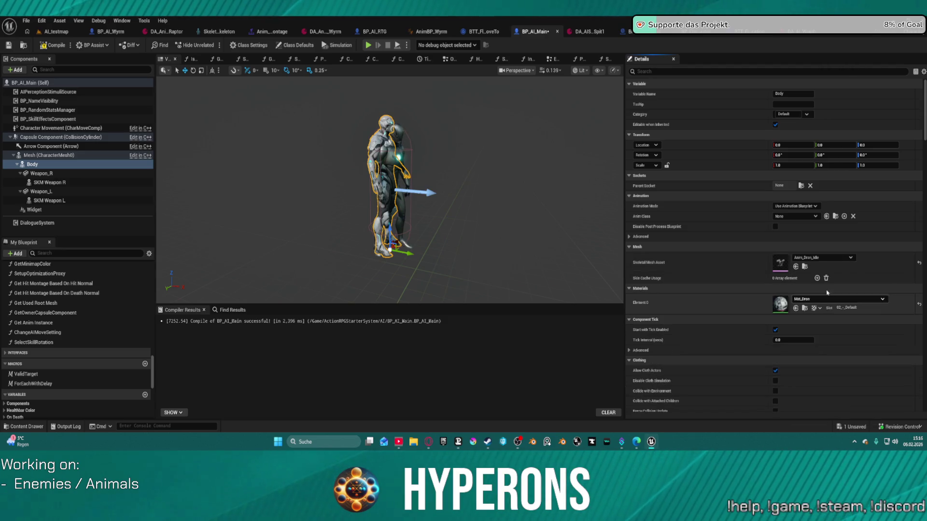
pyautogui.click(819, 261)
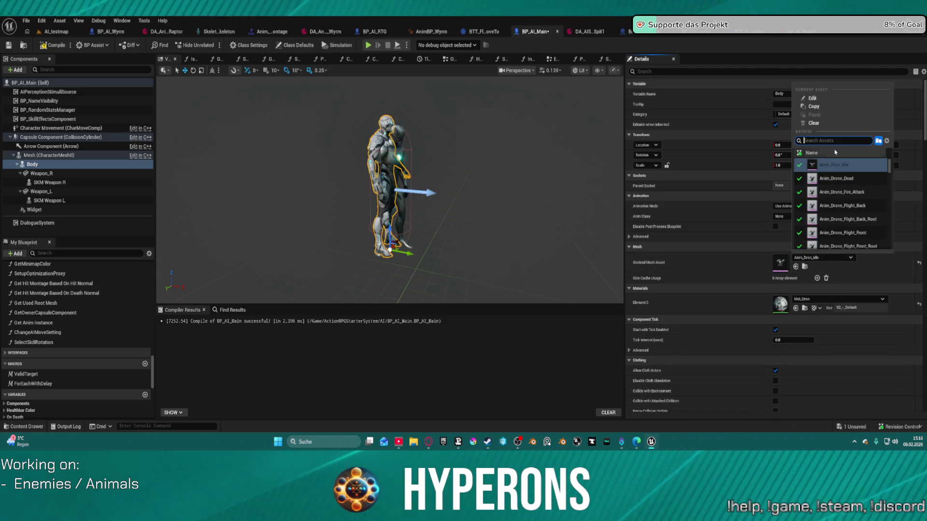
pyautogui.click(806, 124)
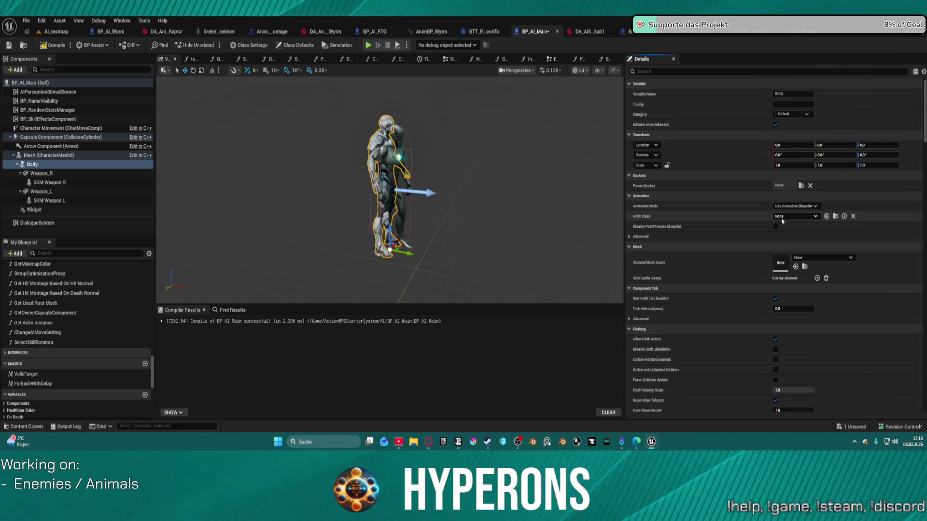
pyautogui.click(53, 155)
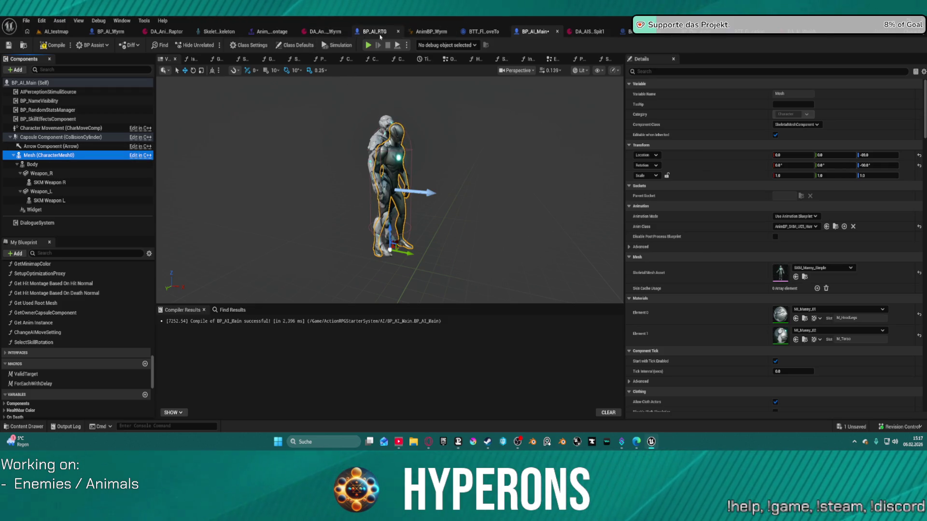
pyautogui.click(382, 34)
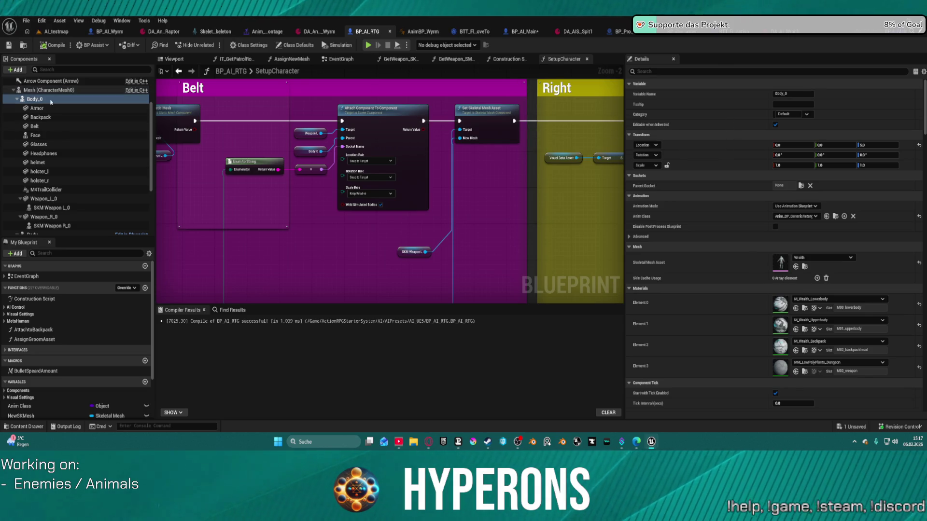
# Expand Body_0 and reparent the attachments from Armor through M4TrailCollider under Body.
pyautogui.click(15, 100)
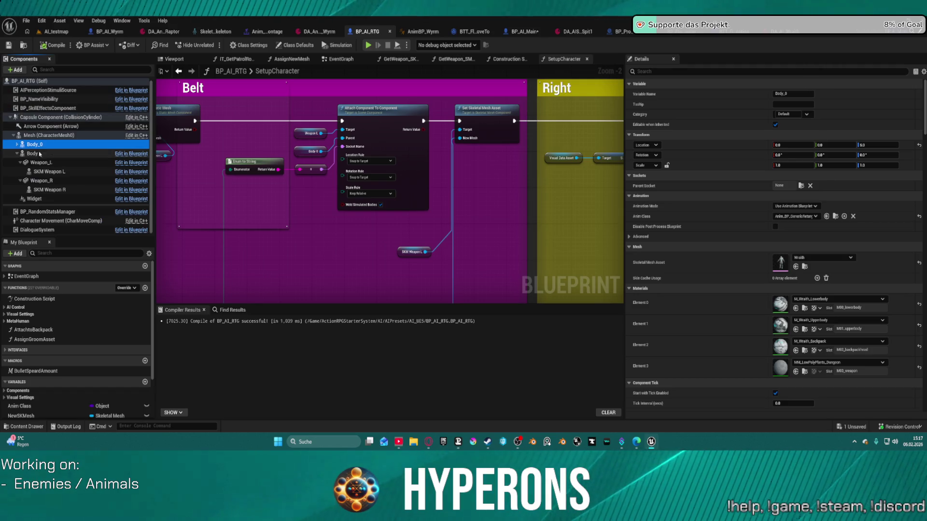
pyautogui.click(35, 152)
pyautogui.click(35, 144)
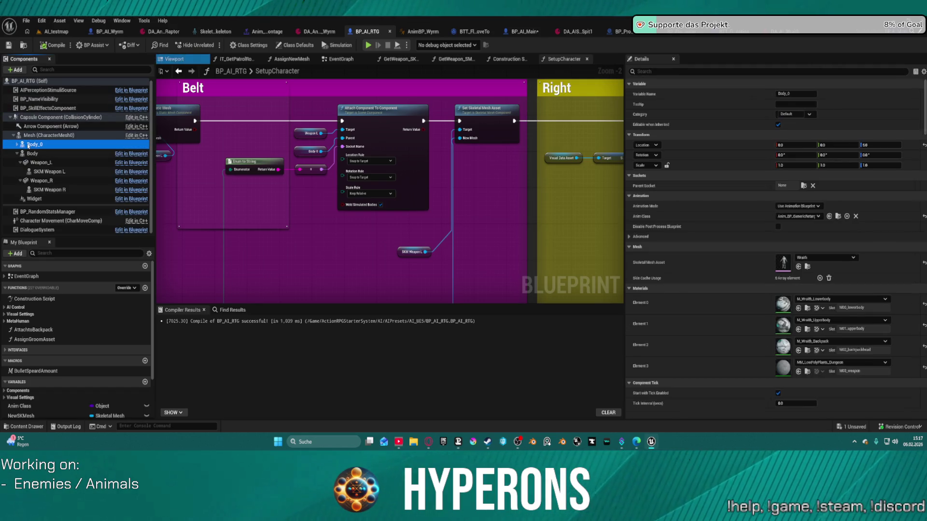
pyautogui.click(16, 145)
pyautogui.click(53, 154)
pyautogui.scroll(-3, 68, 164)
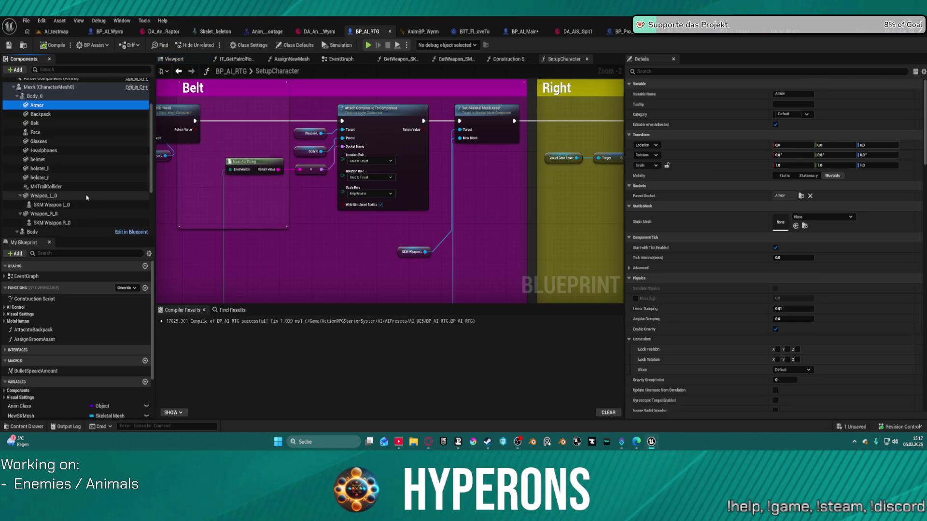
pyautogui.scroll(-1, 83, 171)
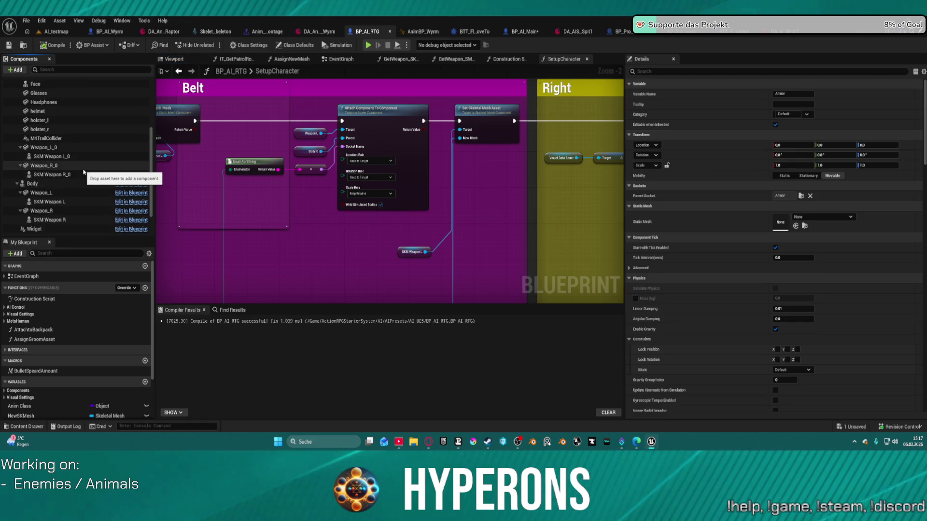
pyautogui.keyDown('shift'); pyautogui.click(91, 137); pyautogui.keyUp('shift')
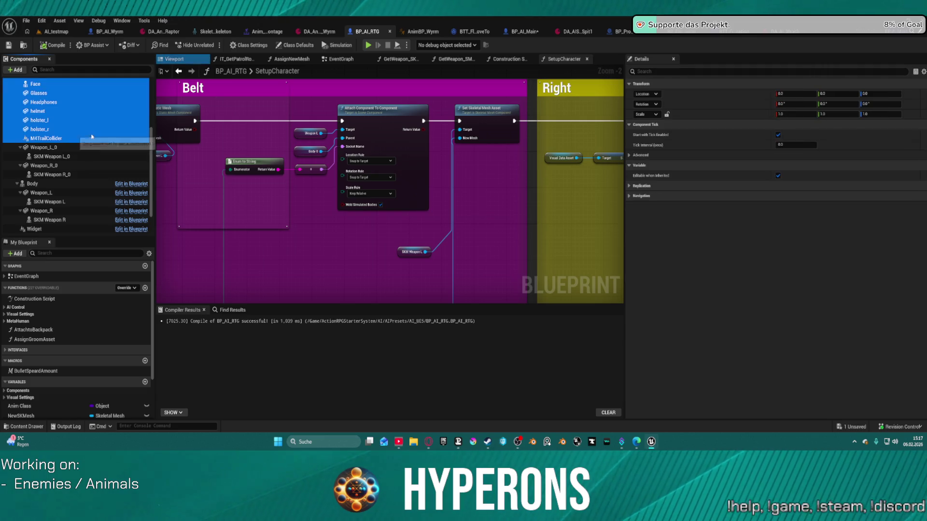
pyautogui.scroll(3, 92, 137)
pyautogui.moveTo(42, 128); pyautogui.dragTo(33, 196)
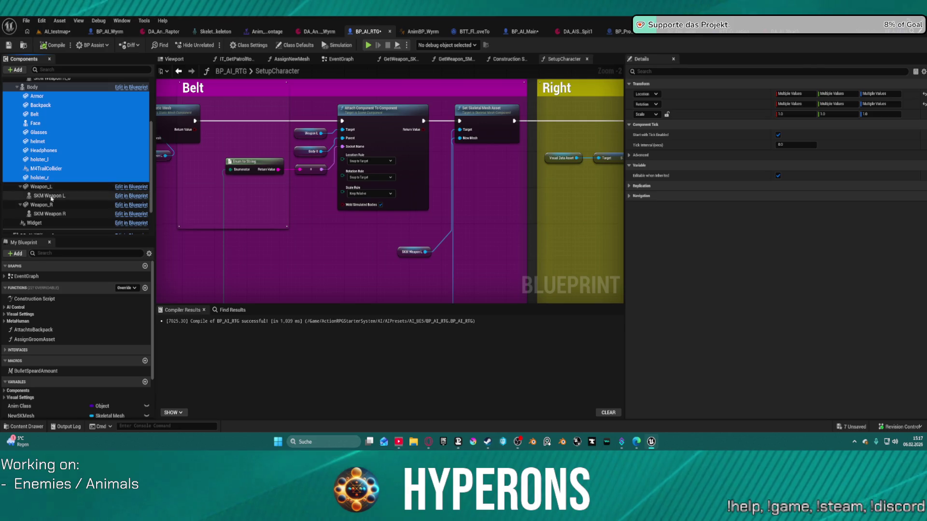
# Review the character Mesh and Body_0 settings, then select Body.
pyautogui.scroll(4, 48, 155)
pyautogui.click(35, 106)
pyautogui.click(36, 114)
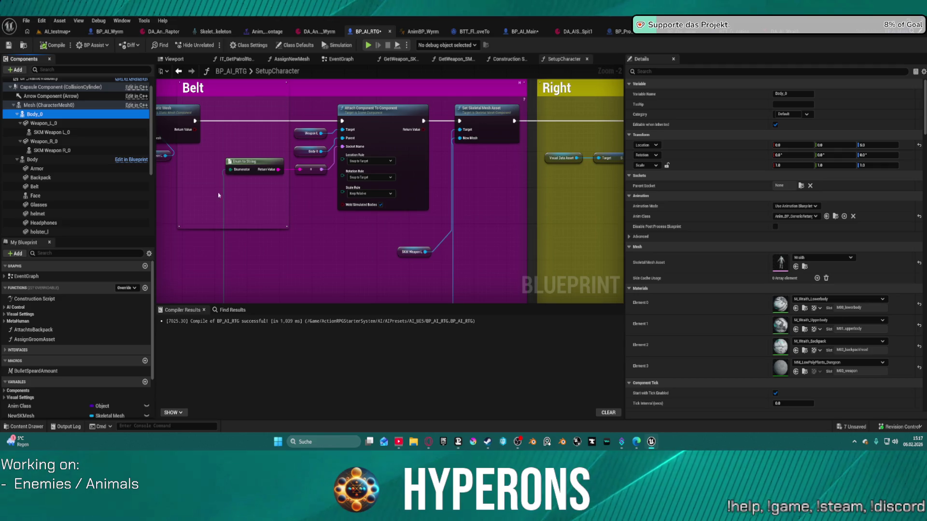
pyautogui.click(43, 161)
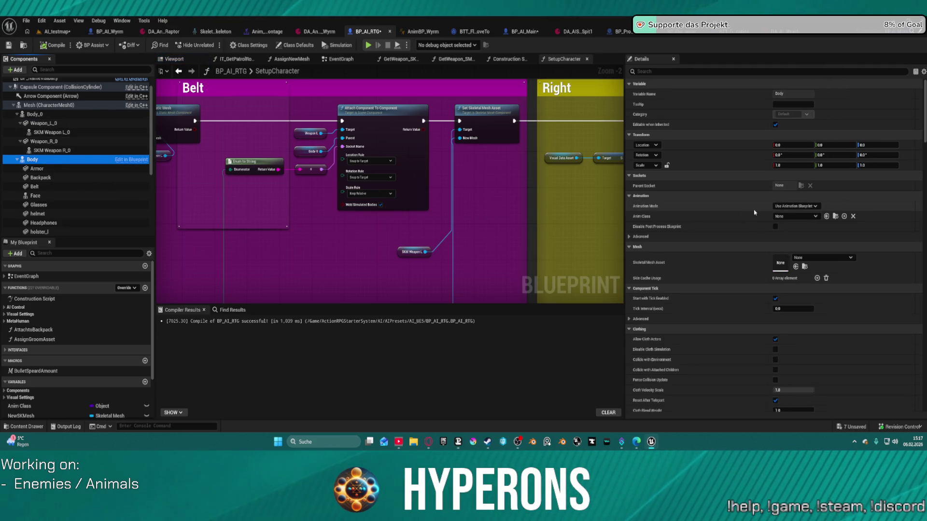
# Copy Body_0's Wraith mesh and materials onto the Body component.
pyautogui.press('Up')
pyautogui.press('Up')
pyautogui.press('Up')
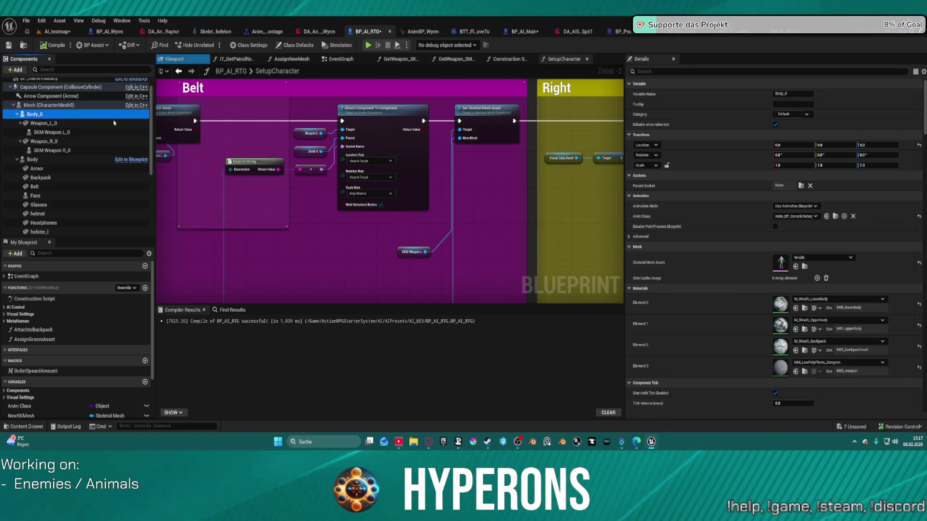
pyautogui.press('Down')
pyautogui.press('Down')
pyautogui.press('Down')
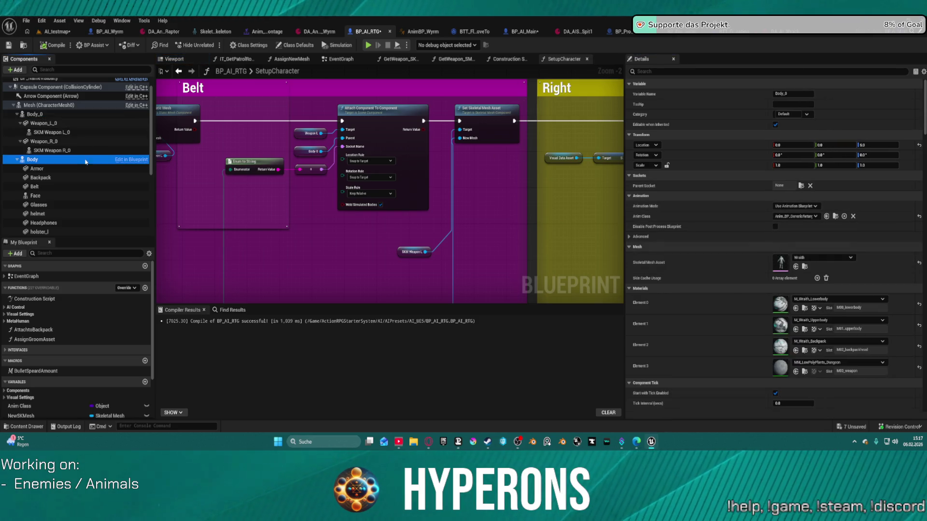
pyautogui.hotkey('ctrl', 'z')
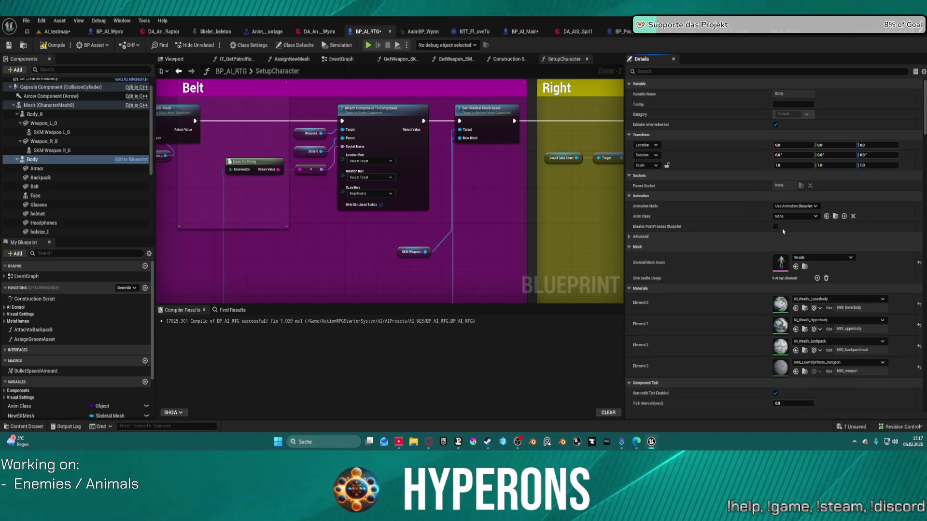
# Set Body's Anim Class to Anim_BP_GenericRetargeting and compare with Body_0's settings.
pyautogui.click(793, 217)
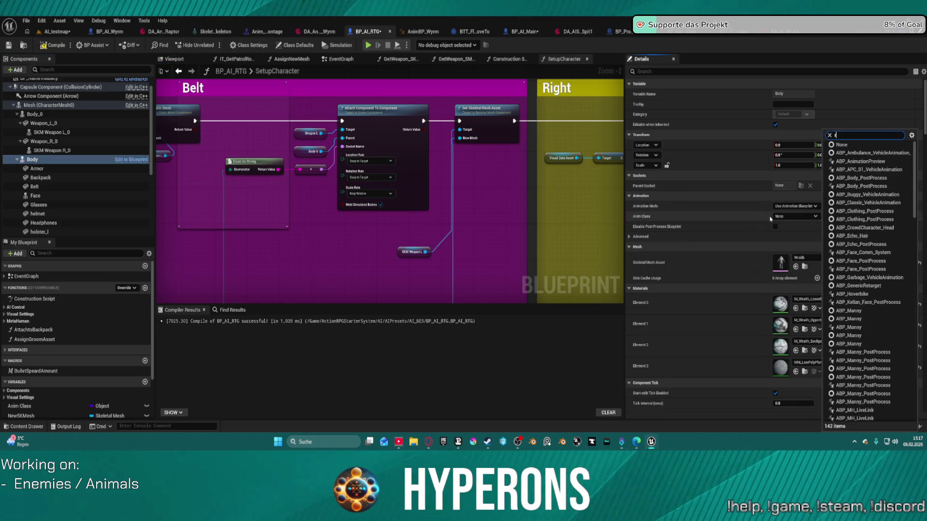
pyautogui.write('rtg')
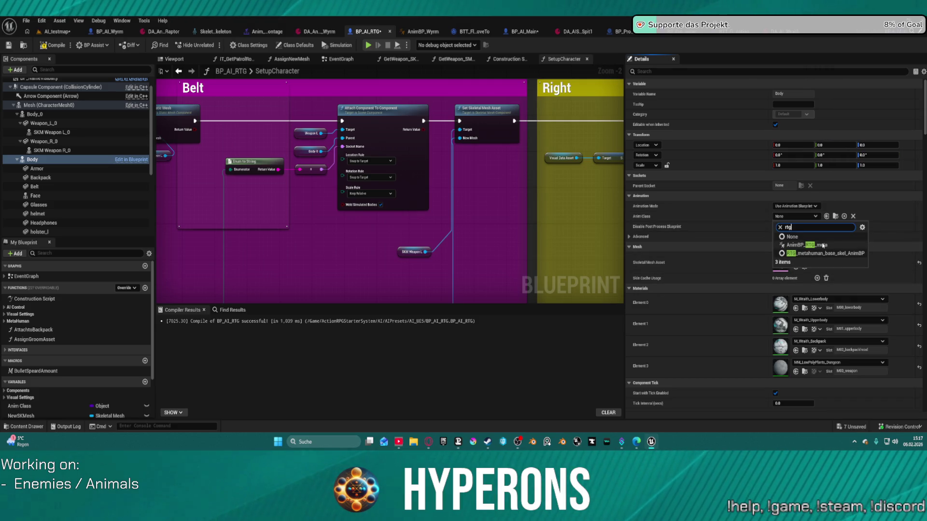
pyautogui.click(823, 246)
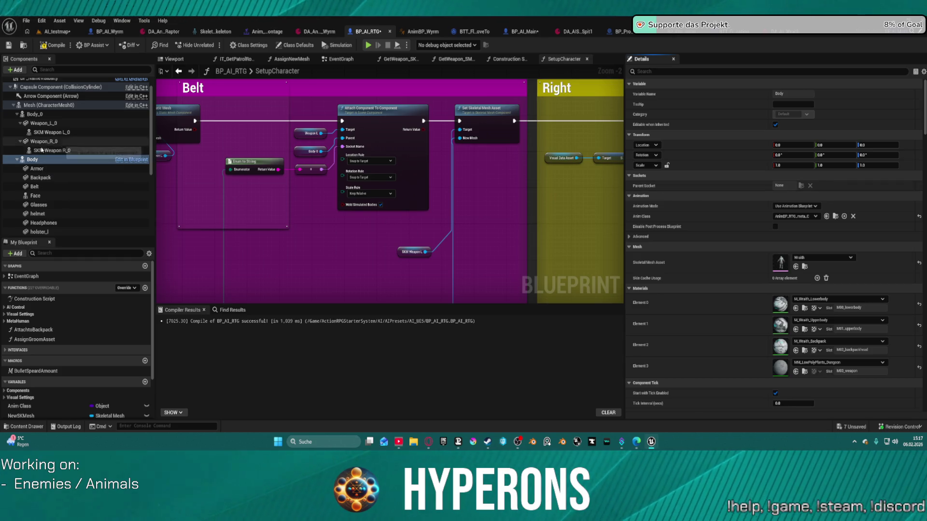
pyautogui.click(814, 217)
pyautogui.write('ret')
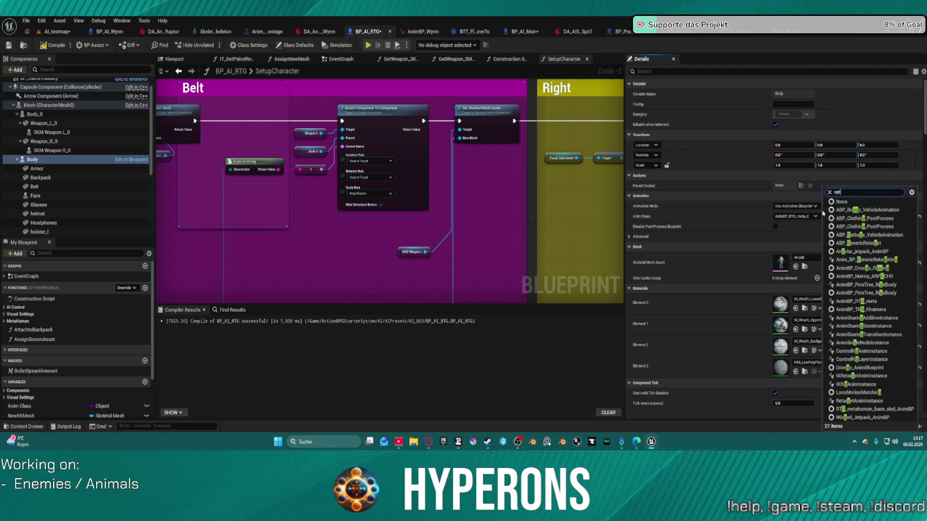
pyautogui.write('ar')
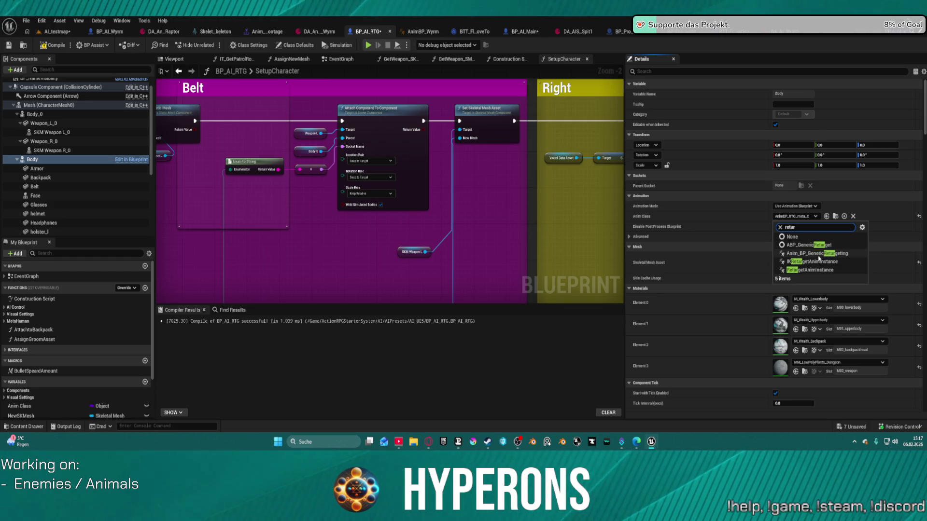
pyautogui.click(817, 255)
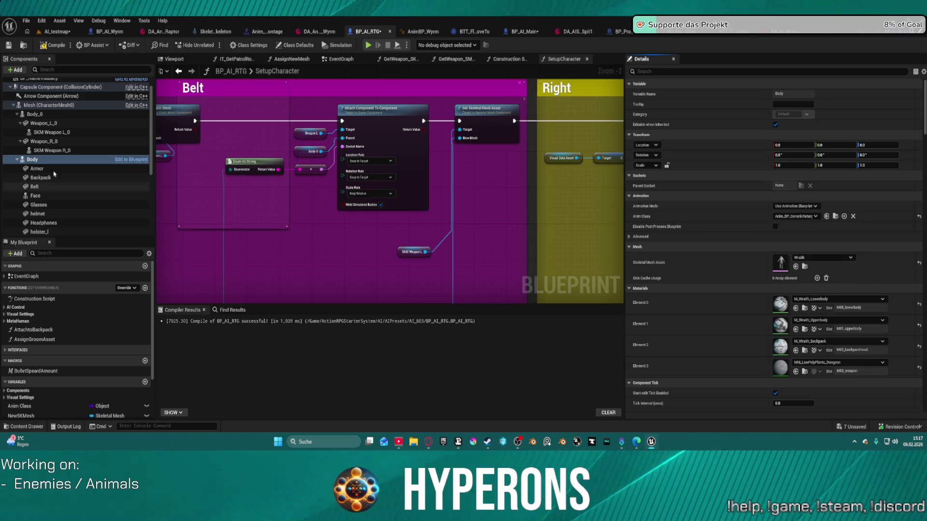
pyautogui.click(33, 114)
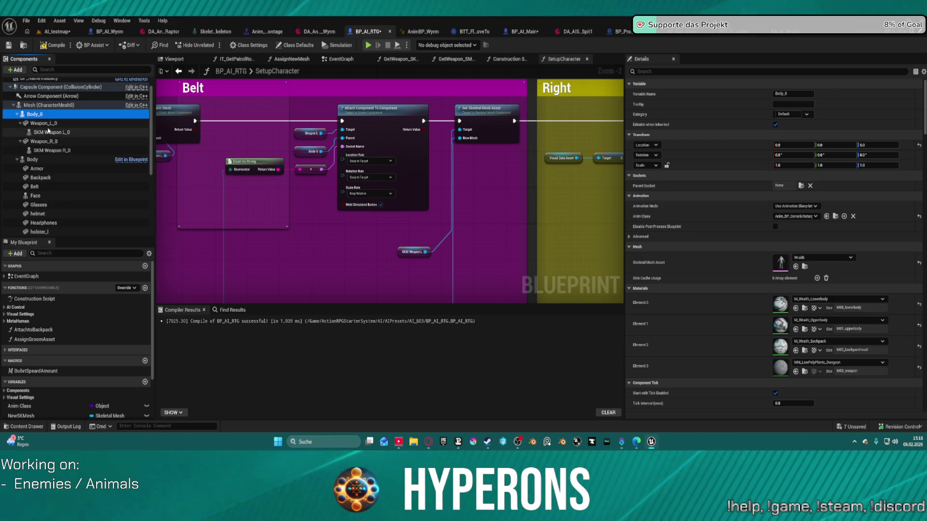
pyautogui.click(32, 160)
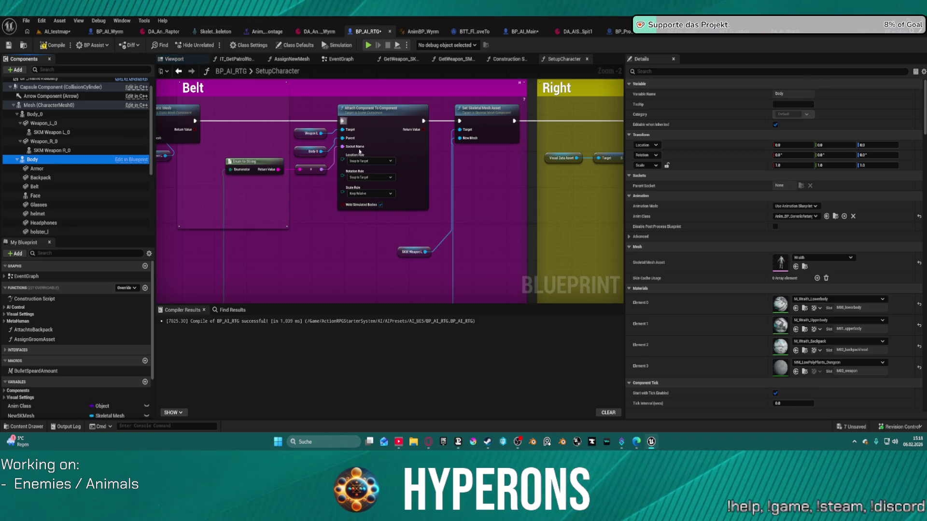
pyautogui.moveTo(412, 204); pyautogui.dragTo(564, 212)
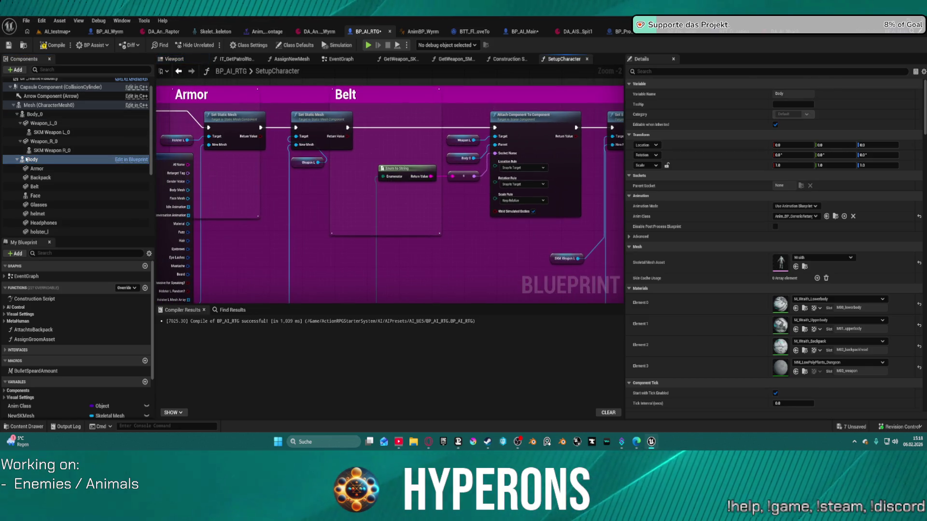
# In SetupCharacter, replace the Set Skeletal Mesh Asset node's Body_0 reference with the Body component.
pyautogui.moveTo(25, 159); pyautogui.dragTo(439, 164)
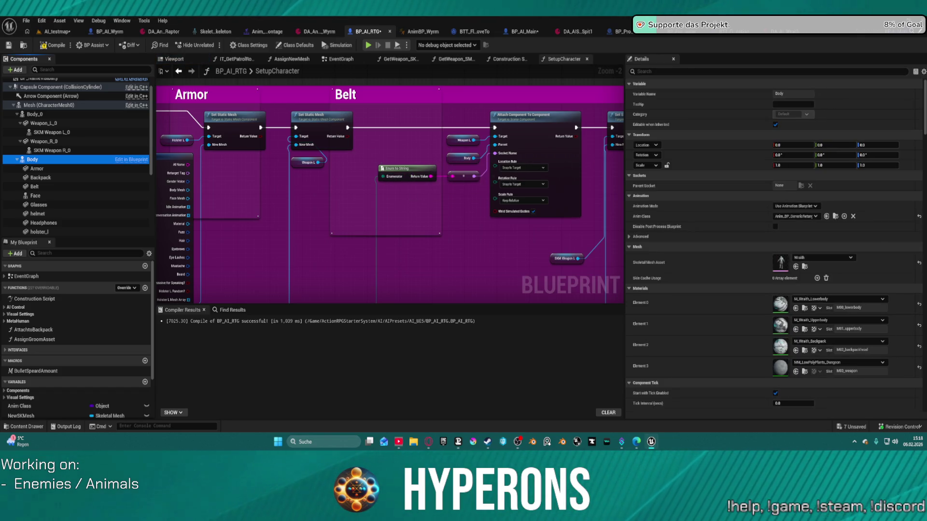
pyautogui.moveTo(405, 174); pyautogui.dragTo(373, 97)
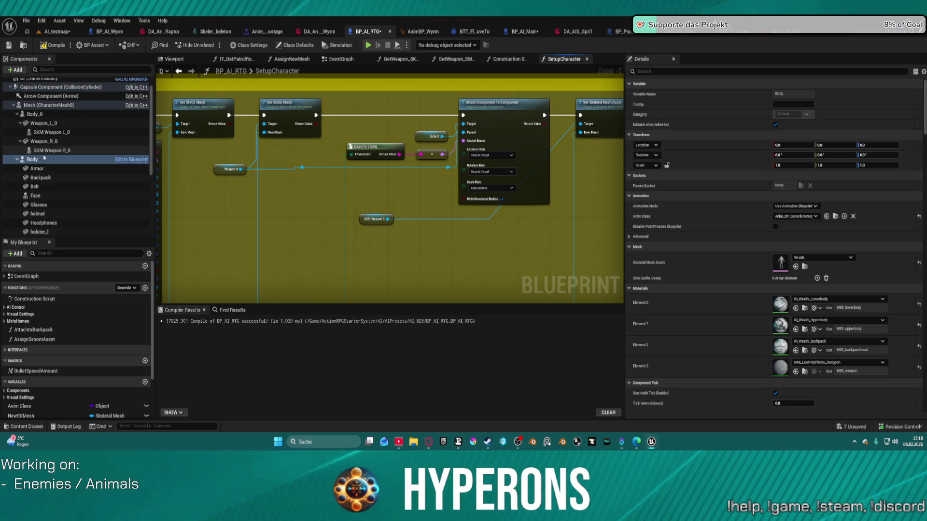
pyautogui.click(427, 134)
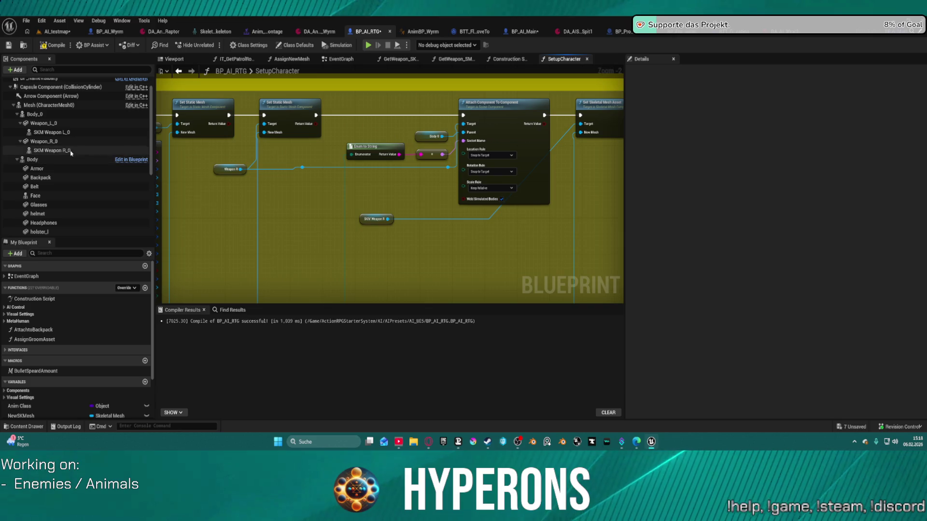
pyautogui.click(73, 159)
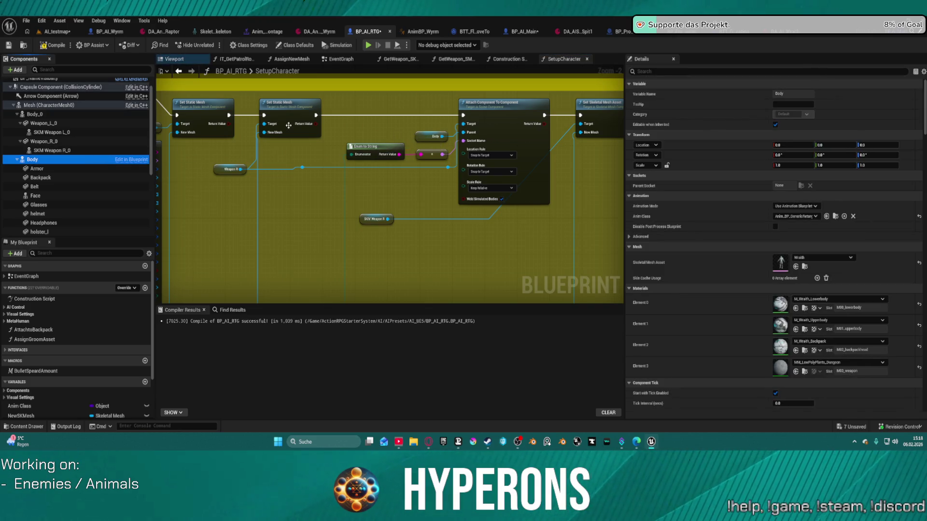
pyautogui.moveTo(288, 125); pyautogui.dragTo(567, 114)
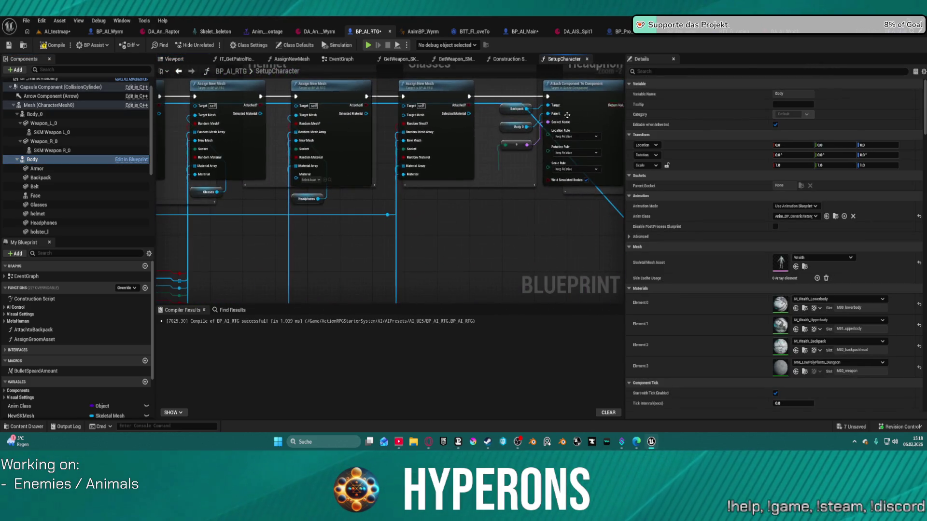
pyautogui.moveTo(258, 187)
pyautogui.mouseDown()
pyautogui.moveTo(447, 198)
pyautogui.moveTo(238, 134)
pyautogui.moveTo(379, 154)
pyautogui.mouseUp()
pyautogui.moveTo(32, 159); pyautogui.dragTo(260, 169)
pyautogui.moveTo(360, 141); pyautogui.dragTo(376, 138)
pyautogui.click(36, 196)
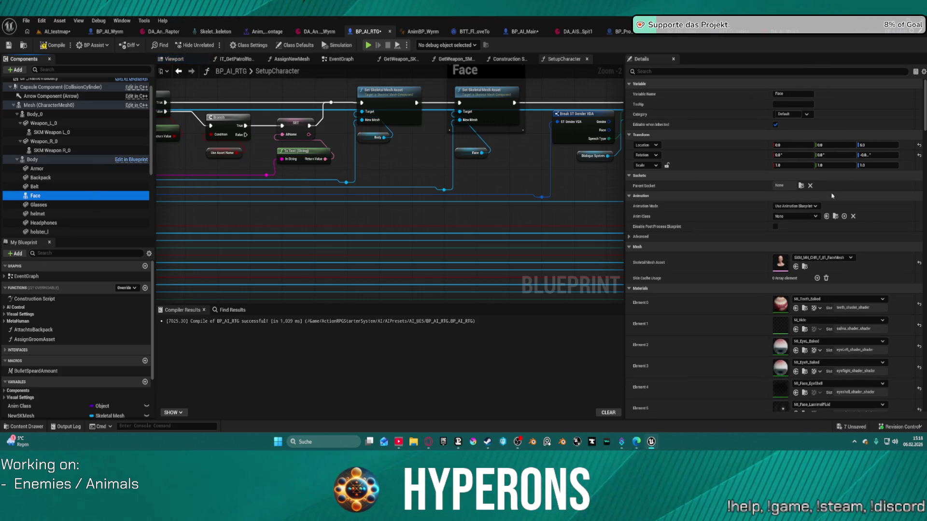
# Search the socket list and set Armor's parent socket to the spine_01 bone.
pyautogui.click(50, 170)
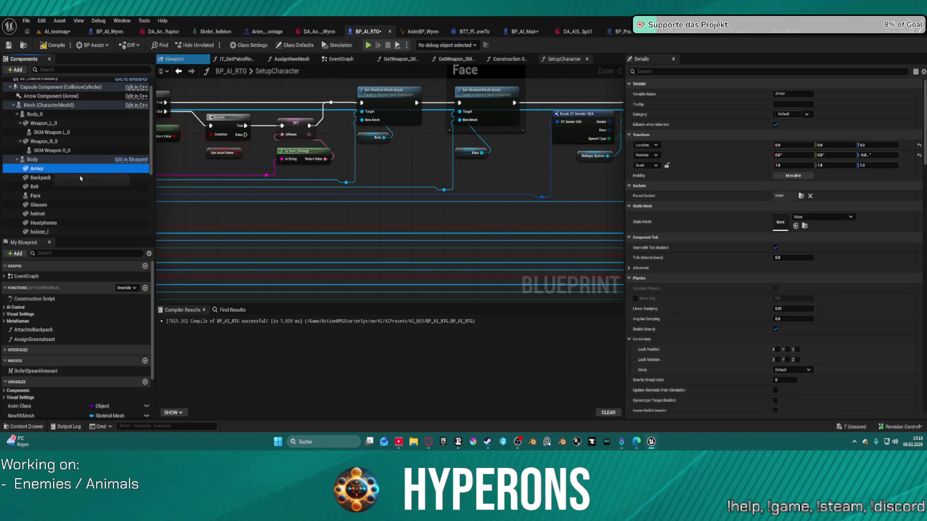
pyautogui.click(801, 197)
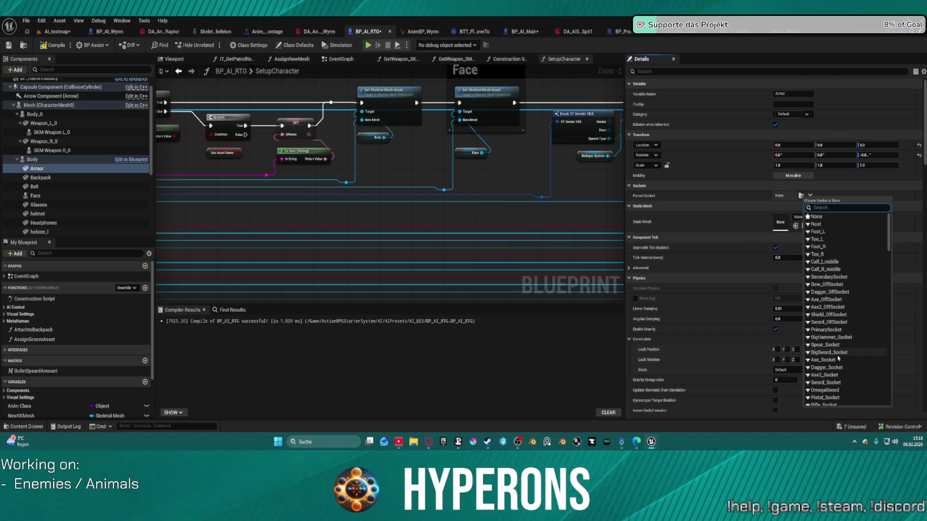
pyautogui.write('ar')
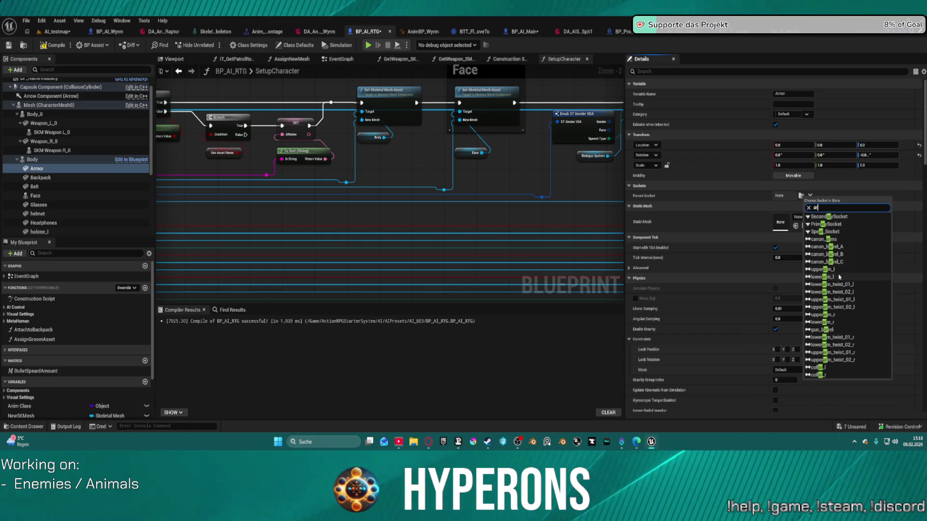
pyautogui.write('mor')
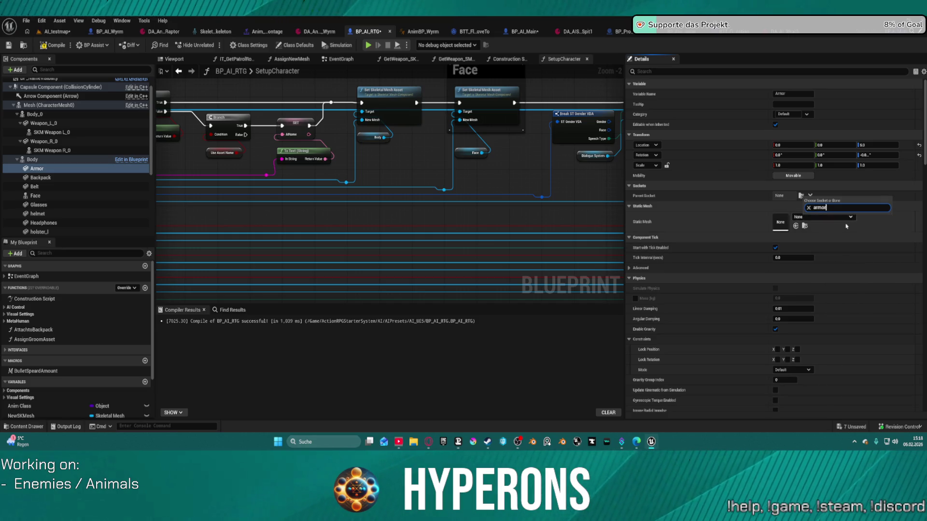
pyautogui.press('BackSpace')
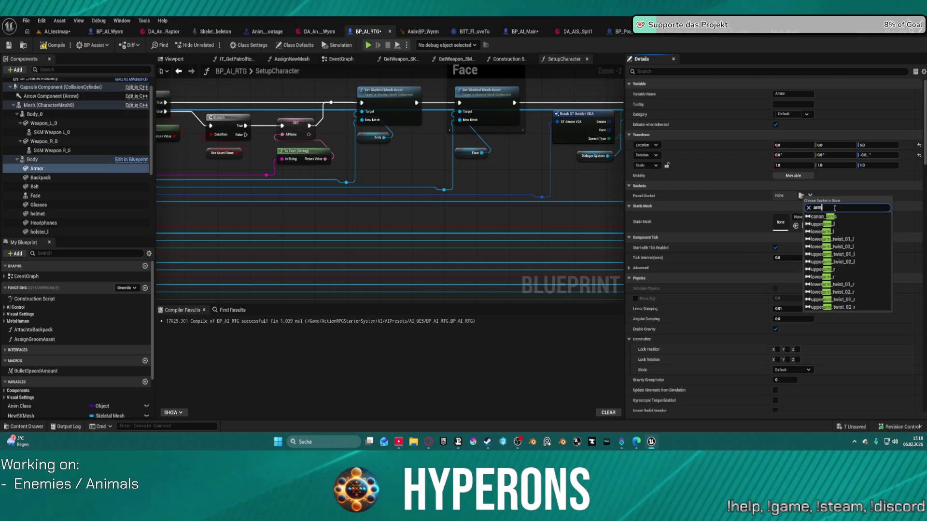
pyautogui.write('o')
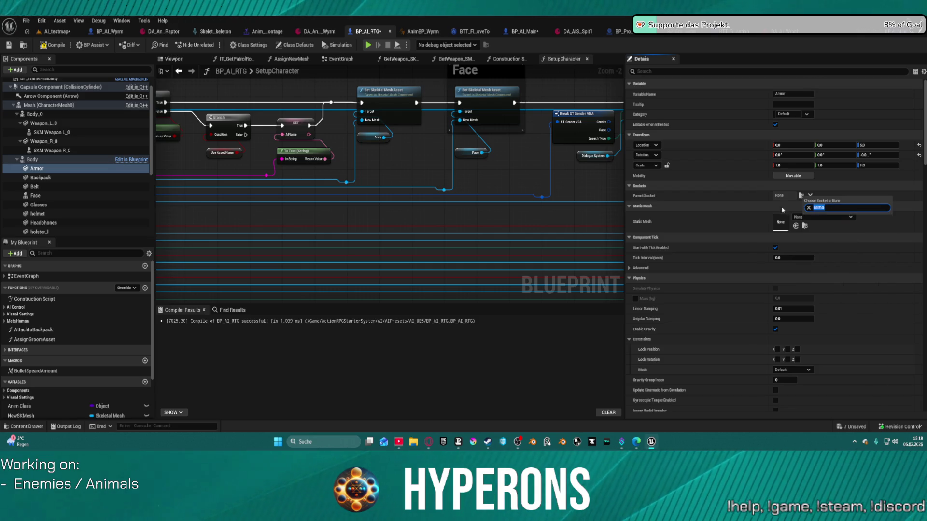
pyautogui.write('bre')
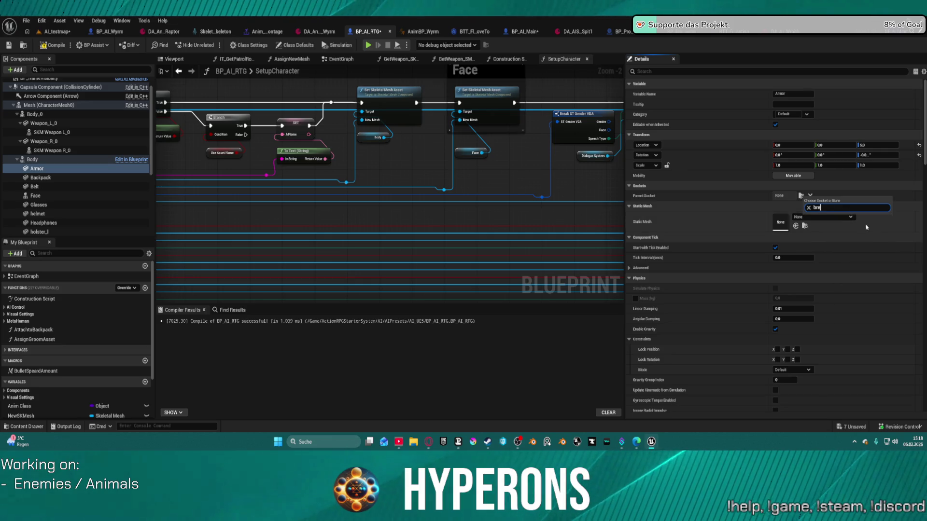
pyautogui.press('BackSpace')
pyautogui.press('BackSpace')
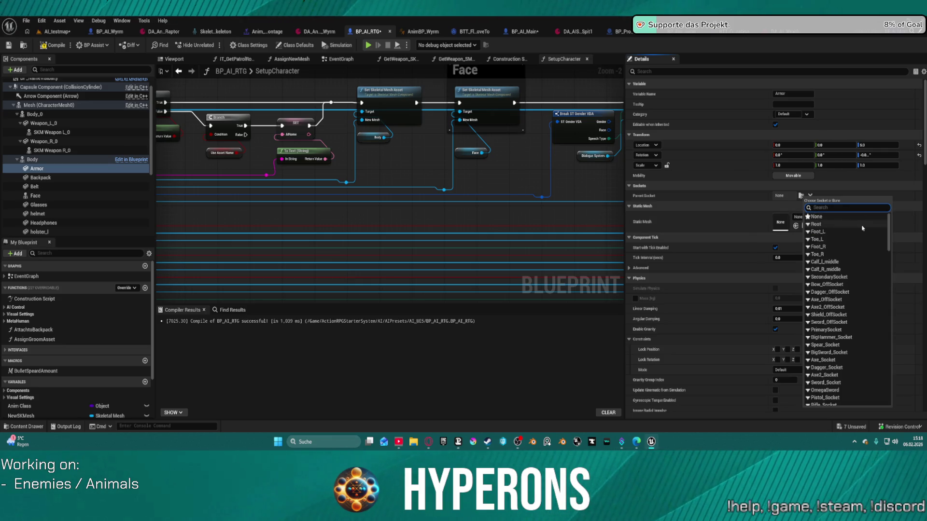
pyautogui.scroll(-3, 873, 250)
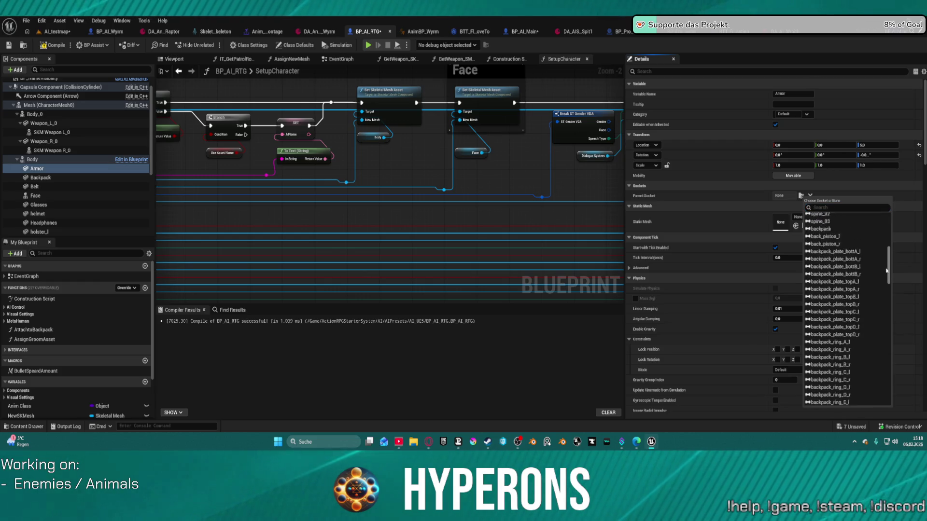
pyautogui.moveTo(887, 271); pyautogui.dragTo(886, 287)
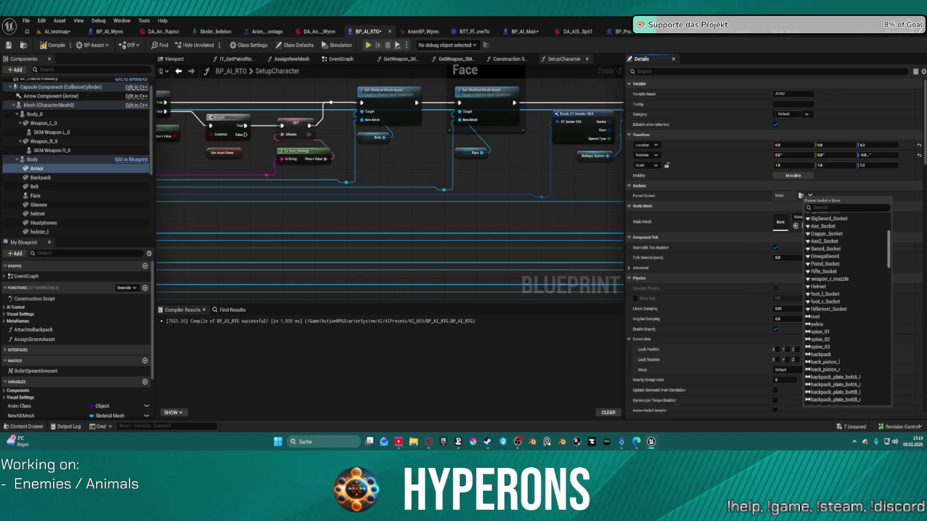
pyautogui.click(841, 333)
pyautogui.click(40, 178)
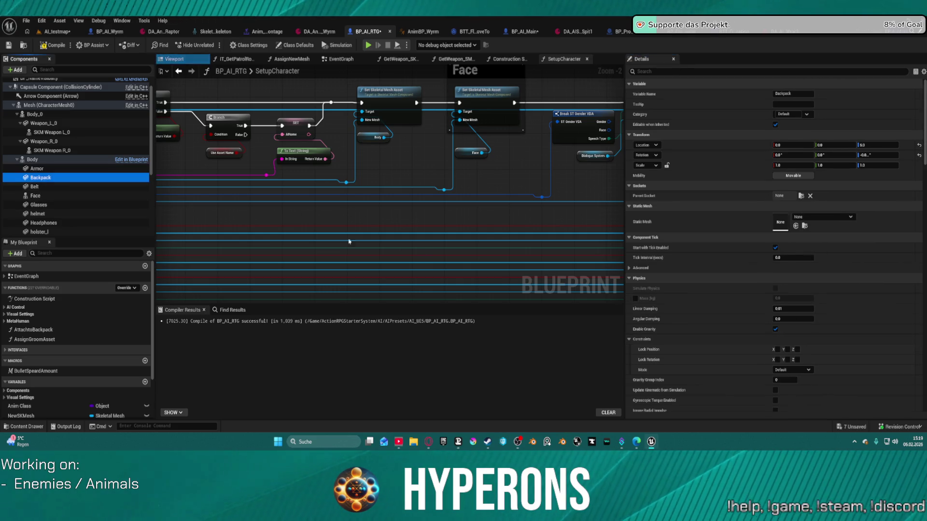
# Set Backpack's parent socket to backpack.
pyautogui.click(820, 217)
pyautogui.click(800, 195)
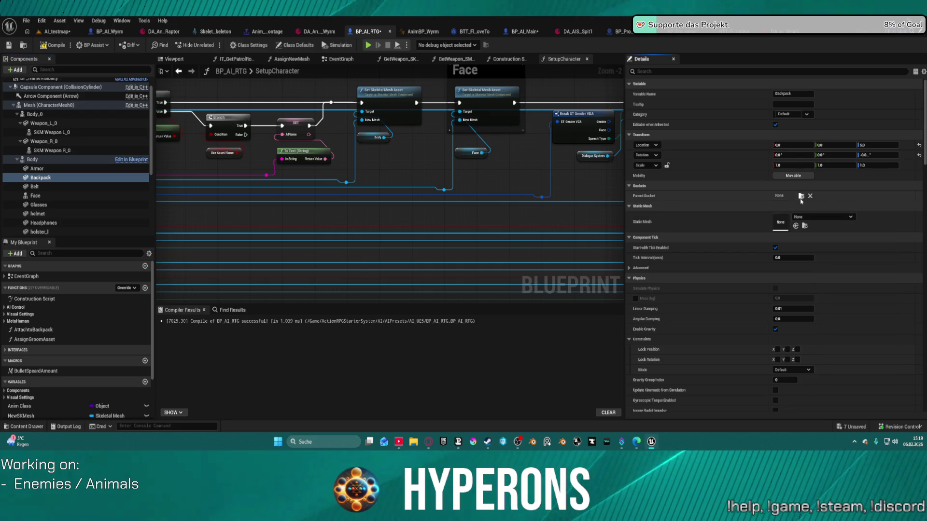
pyautogui.click(801, 195)
pyautogui.write('back')
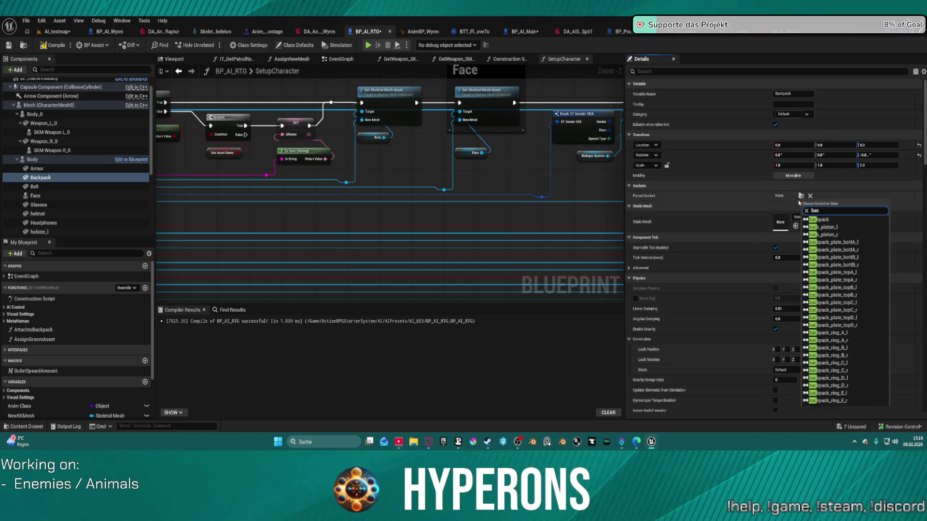
pyautogui.press('Return')
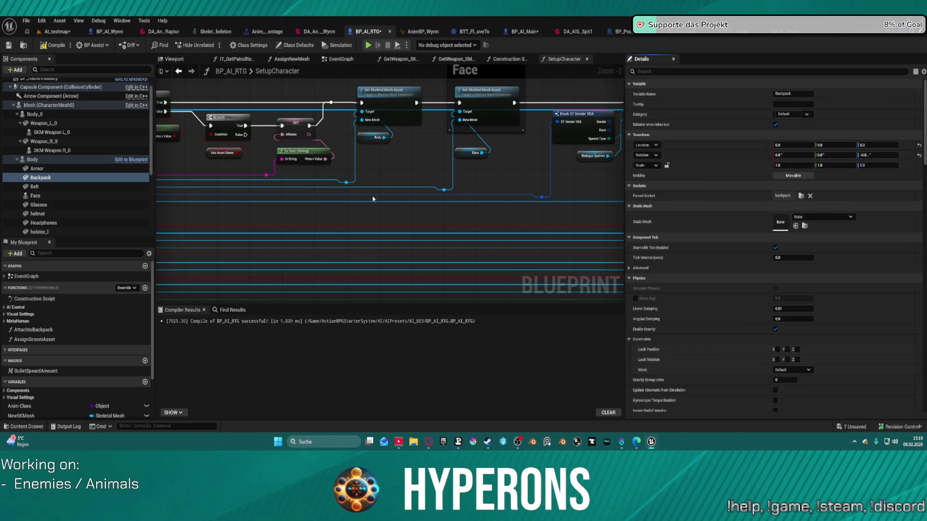
# Reset Face's skeletal mesh to None and attach Face to the head bone.
pyautogui.click(35, 196)
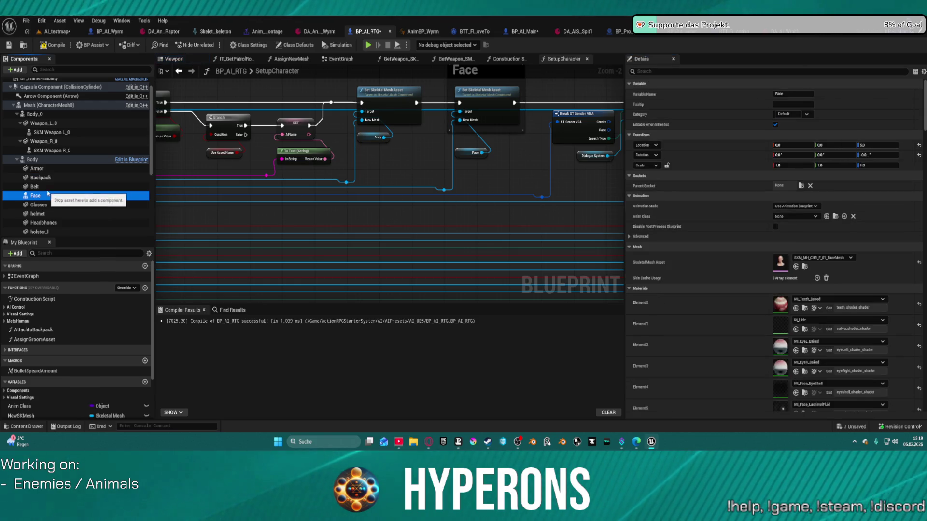
pyautogui.click(799, 217)
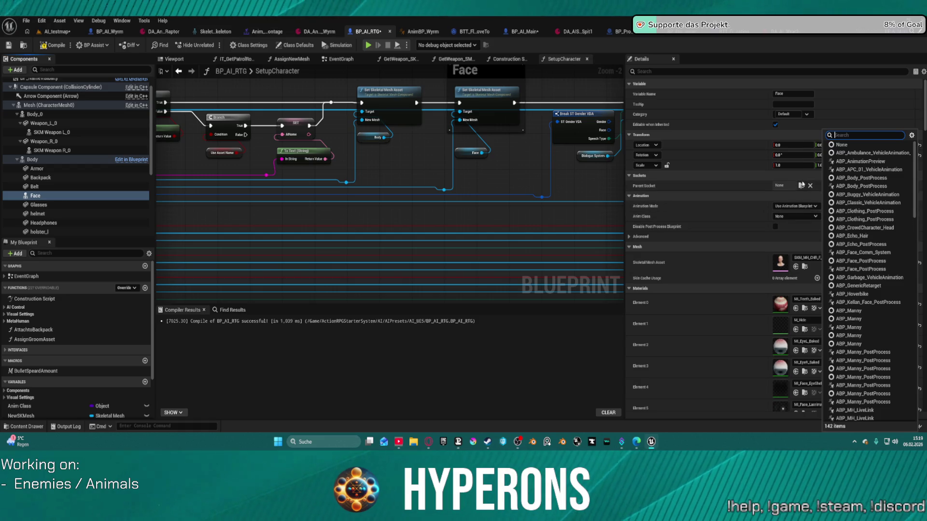
pyautogui.click(800, 186)
pyautogui.click(800, 186)
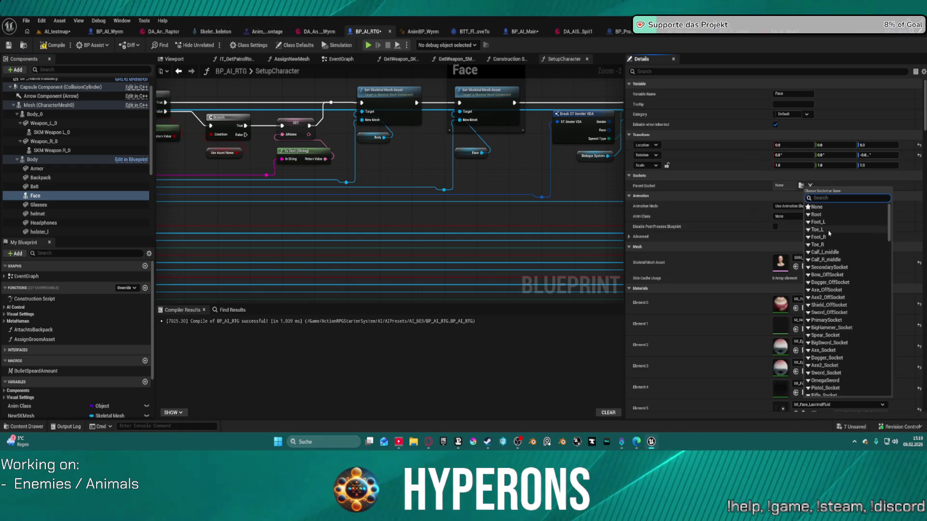
pyautogui.click(711, 264)
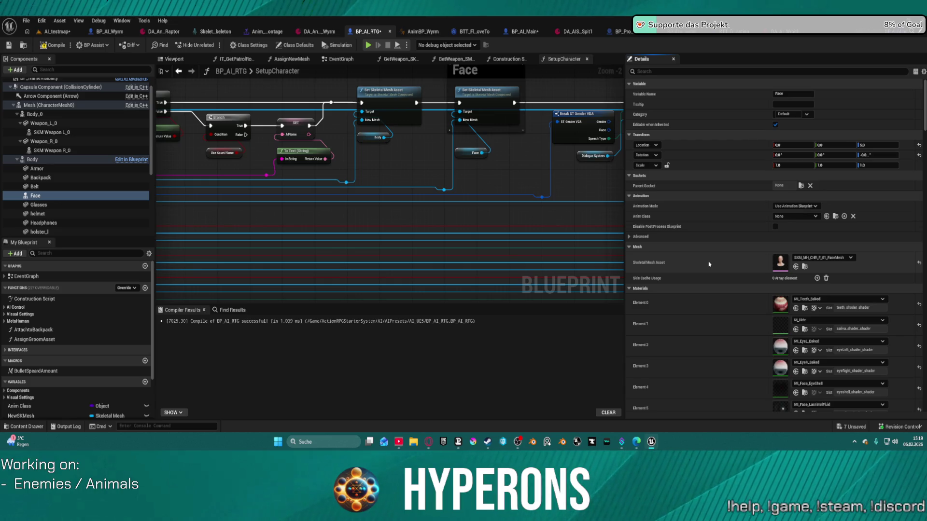
pyautogui.click(919, 265)
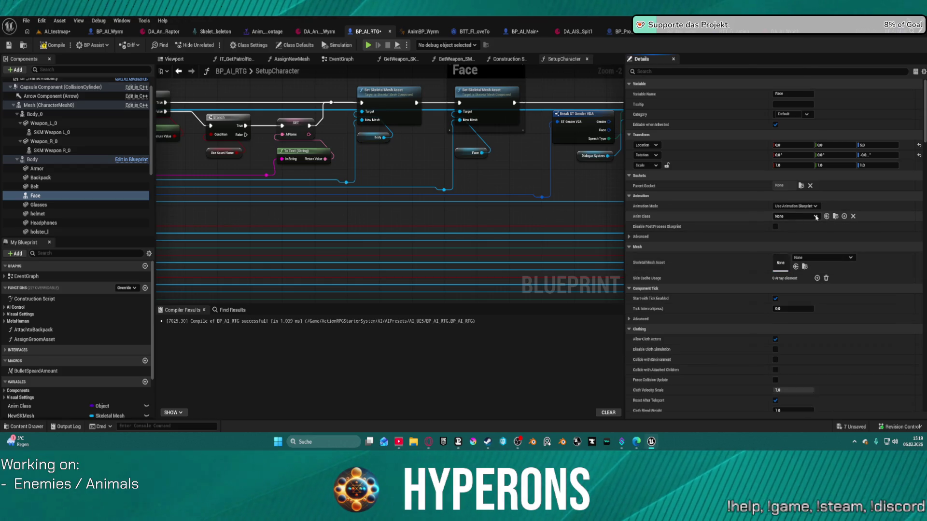
pyautogui.click(801, 186)
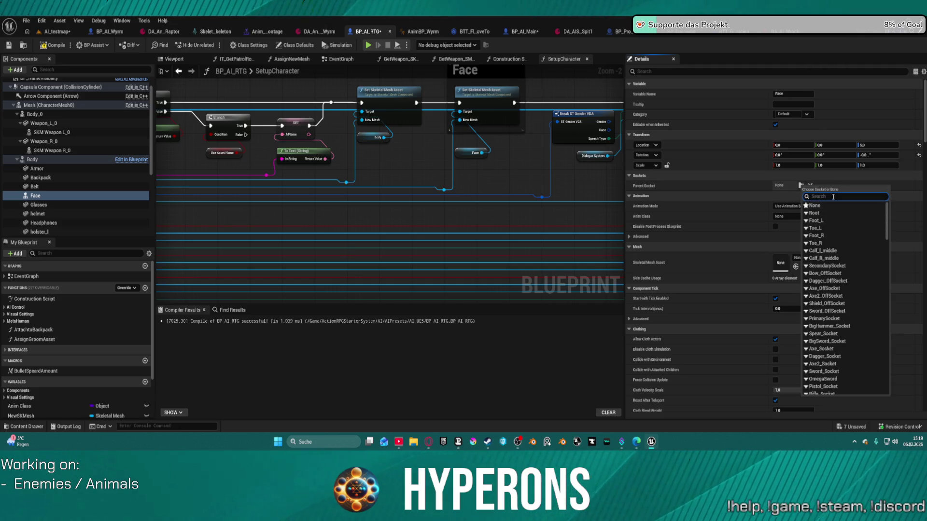
pyautogui.write('head')
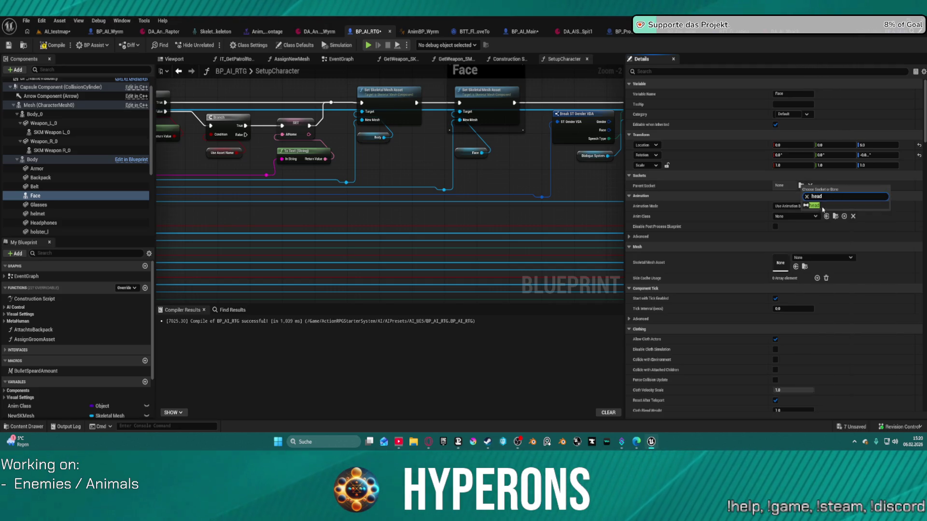
pyautogui.press('Escape')
pyautogui.click(58, 204)
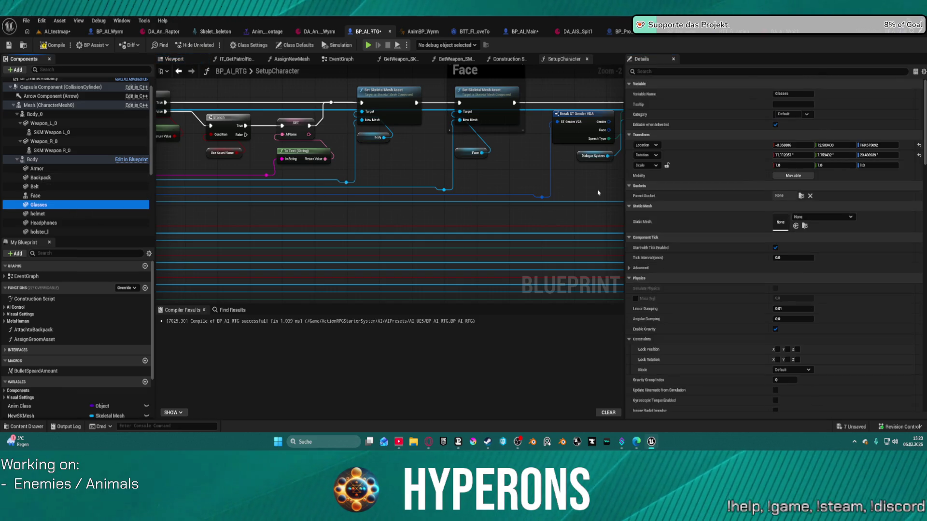
# Attach Glasses to the head socket.
pyautogui.click(71, 198)
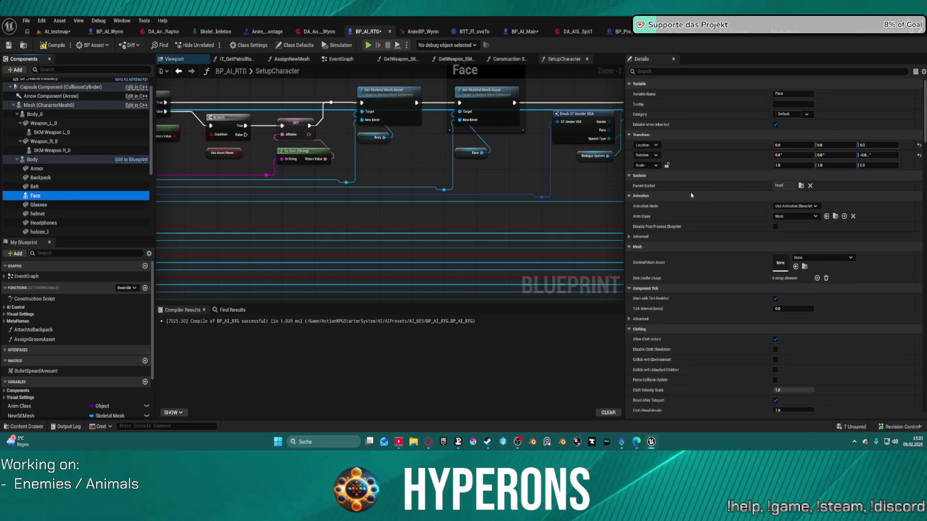
pyautogui.click(108, 204)
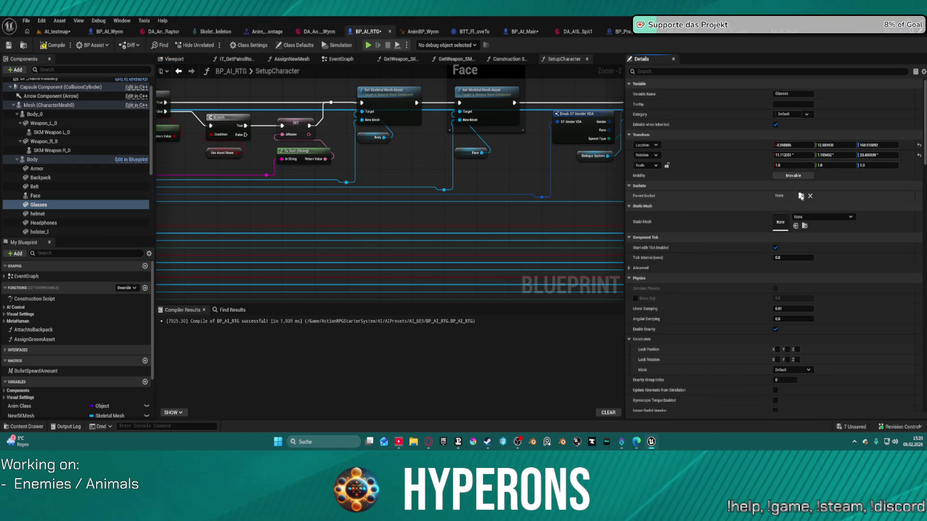
pyautogui.click(801, 196)
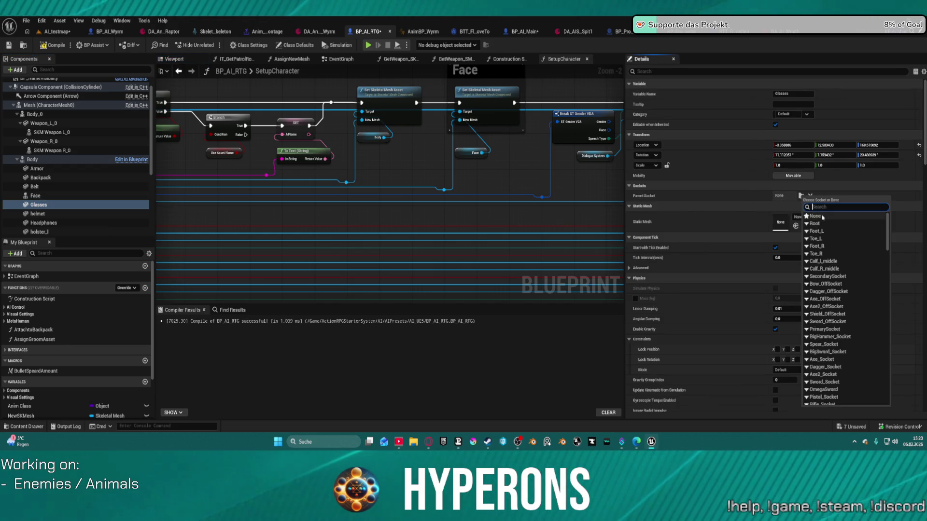
pyautogui.write('head')
pyautogui.press('Return')
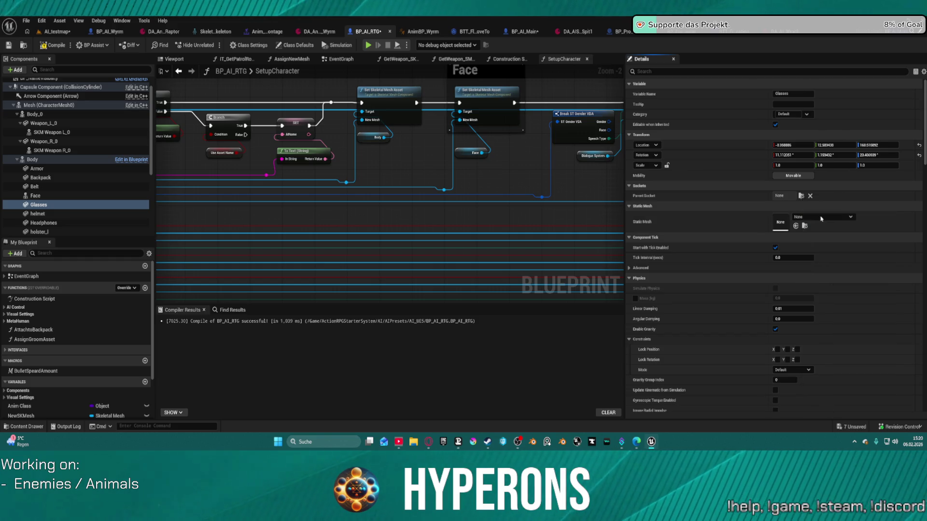
# Attach helmet and Headphones to the head bone.
pyautogui.click(37, 214)
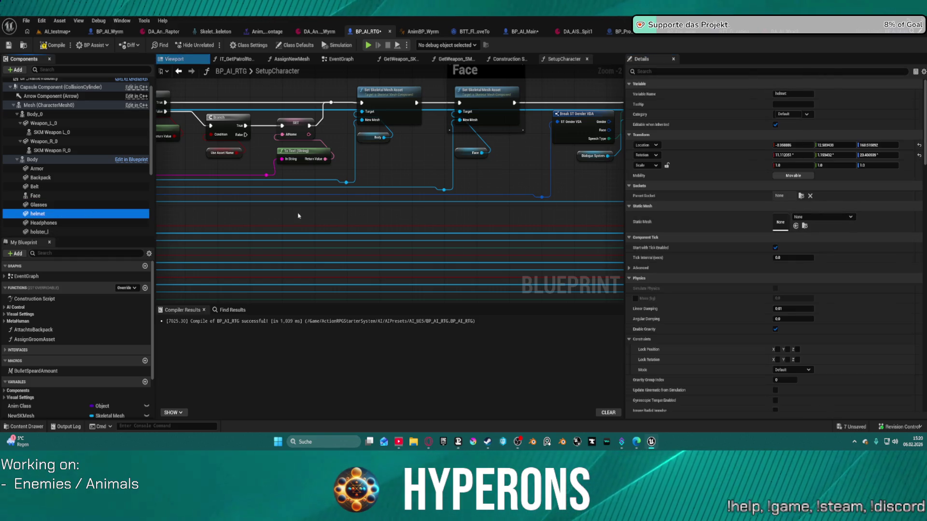
pyautogui.click(806, 217)
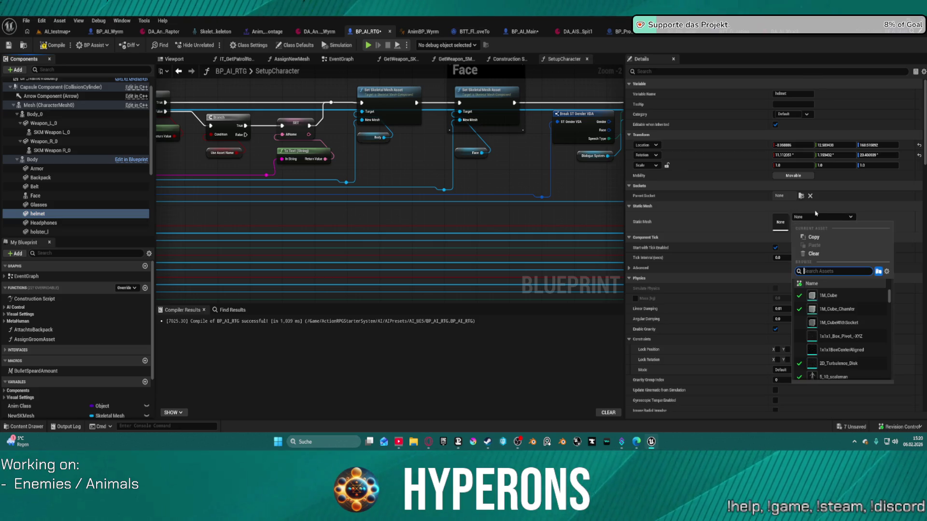
pyautogui.click(800, 196)
pyautogui.write('hea')
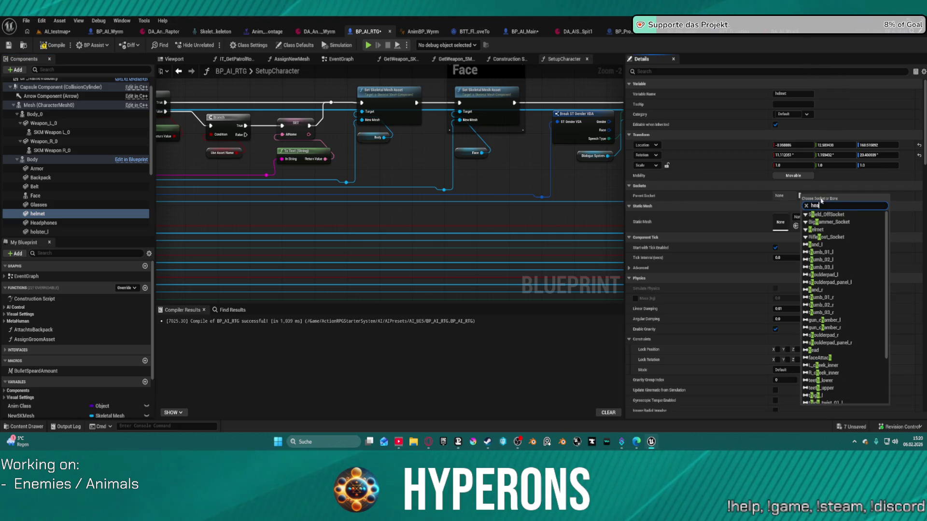
pyautogui.write('d')
pyautogui.click(821, 214)
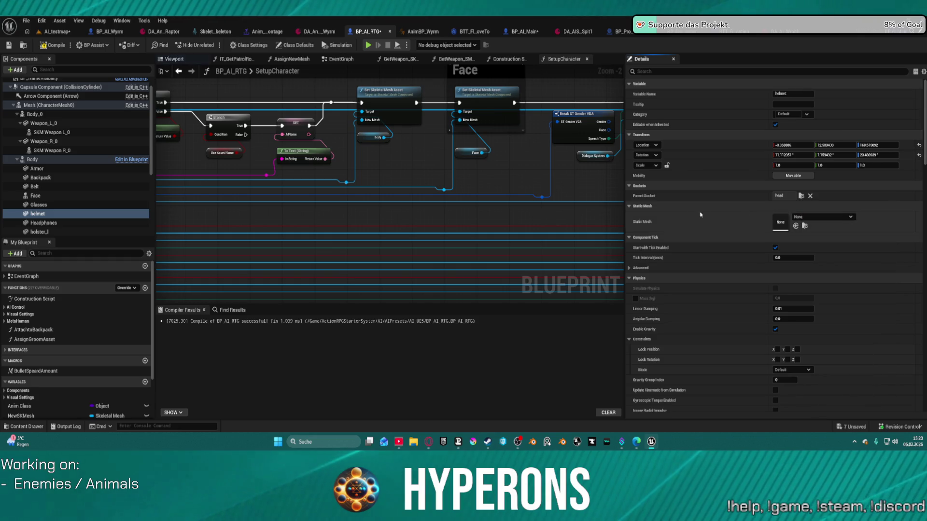
pyautogui.click(48, 223)
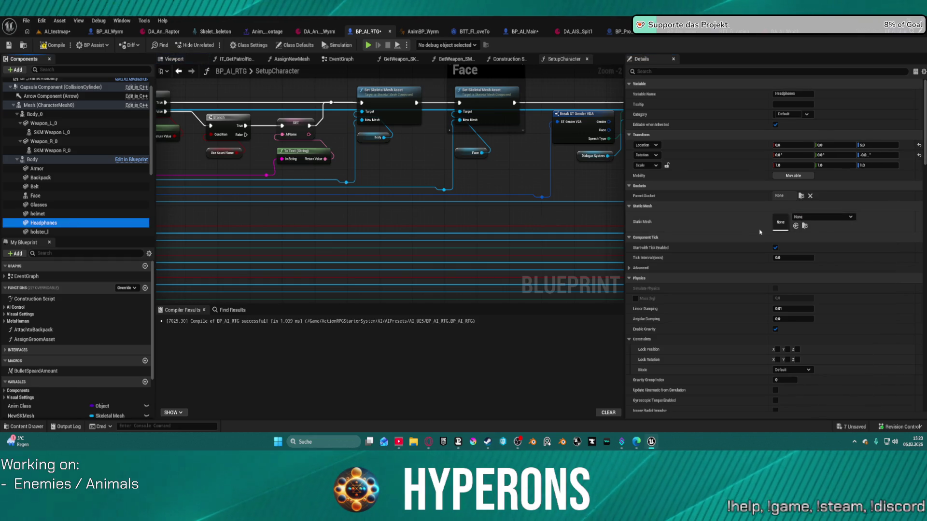
pyautogui.click(800, 195)
pyautogui.write('head')
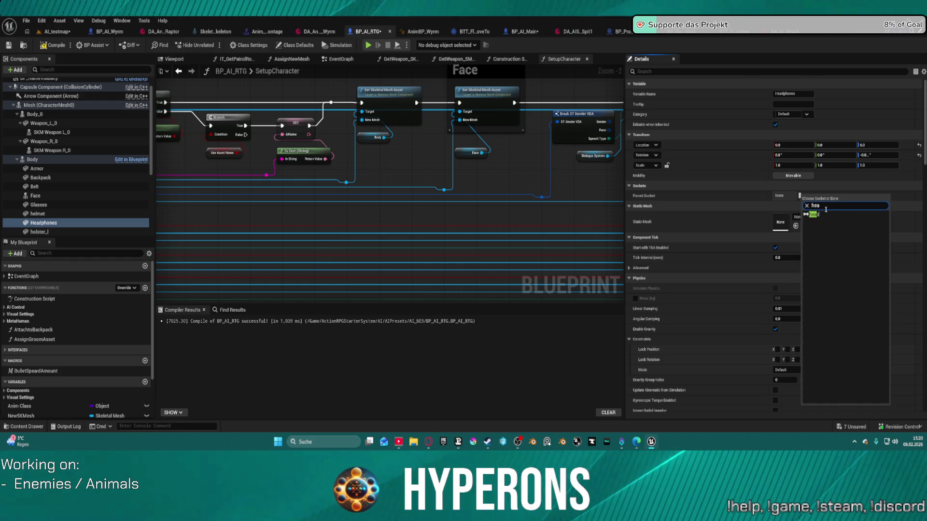
pyautogui.click(821, 214)
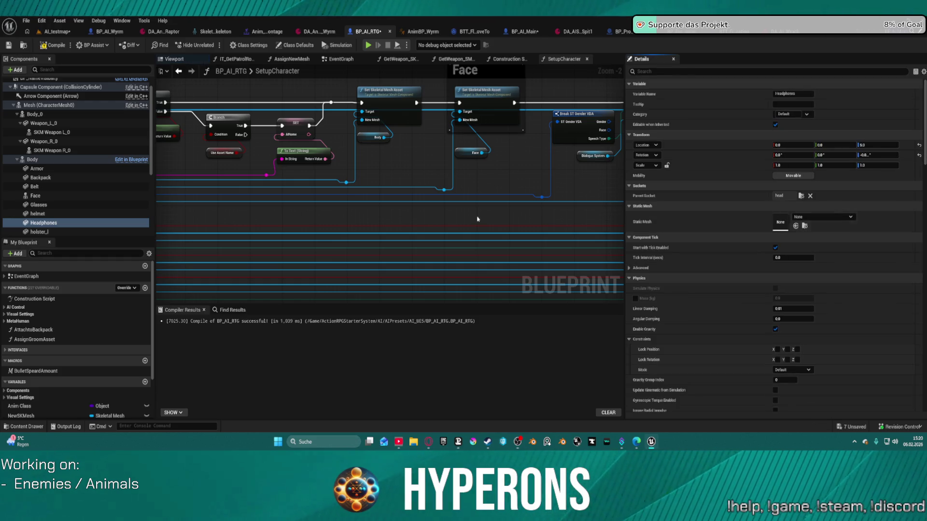
# Attach holster_l to RifleHost_Socket, then review Body and the character Mesh settings.
pyautogui.click(116, 231)
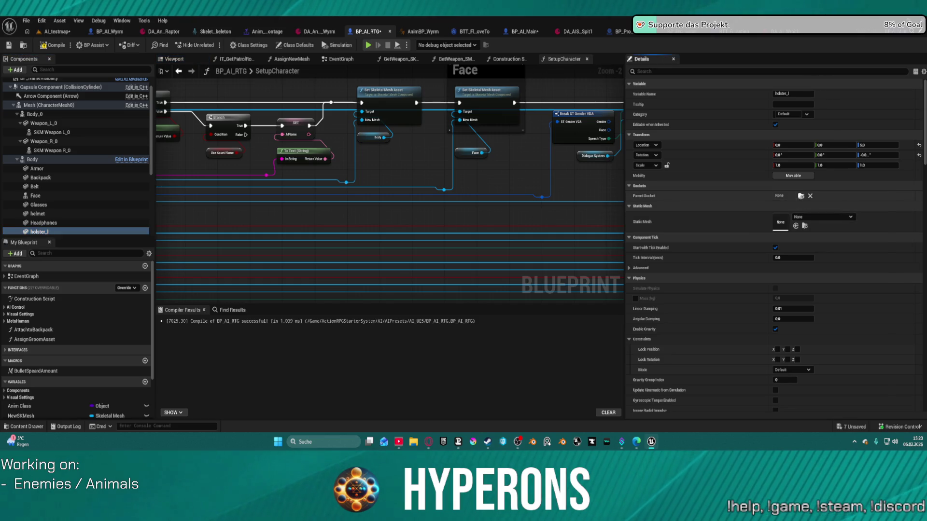
pyautogui.click(801, 195)
pyautogui.write('hol')
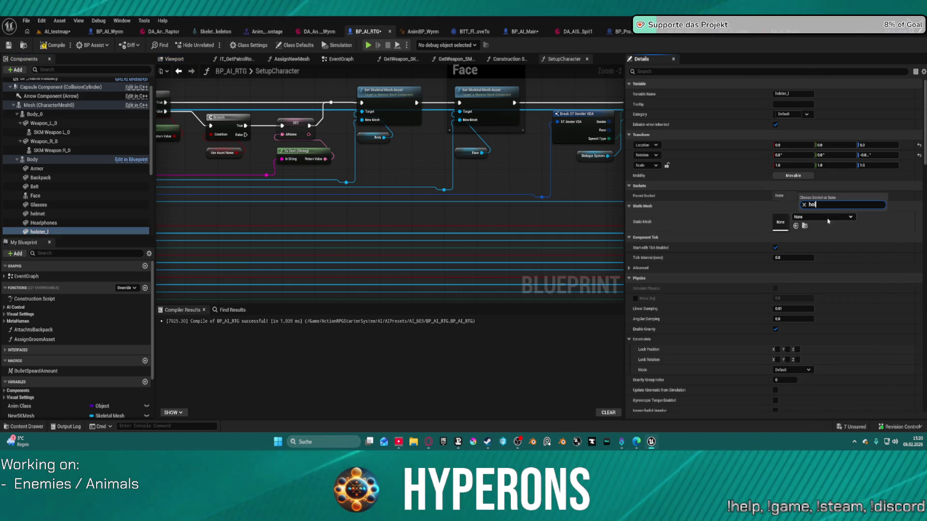
pyautogui.press('BackSpace')
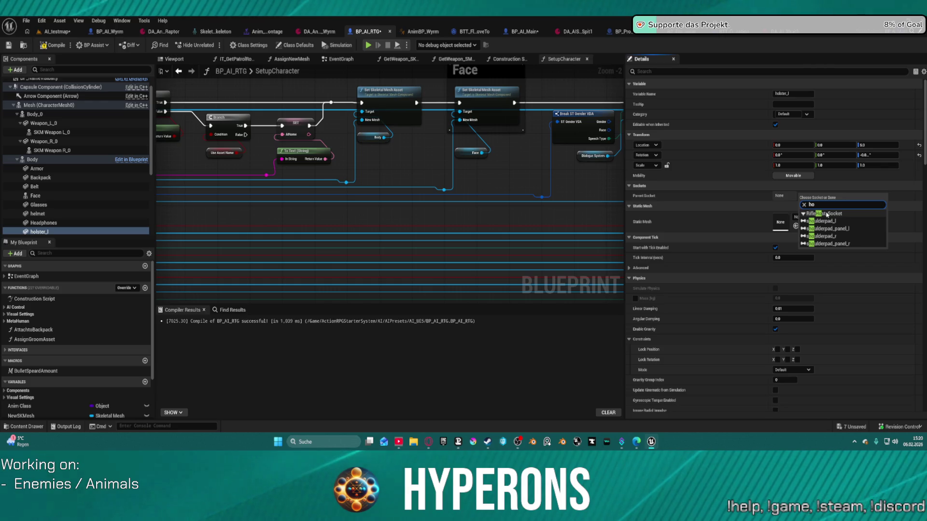
pyautogui.click(826, 213)
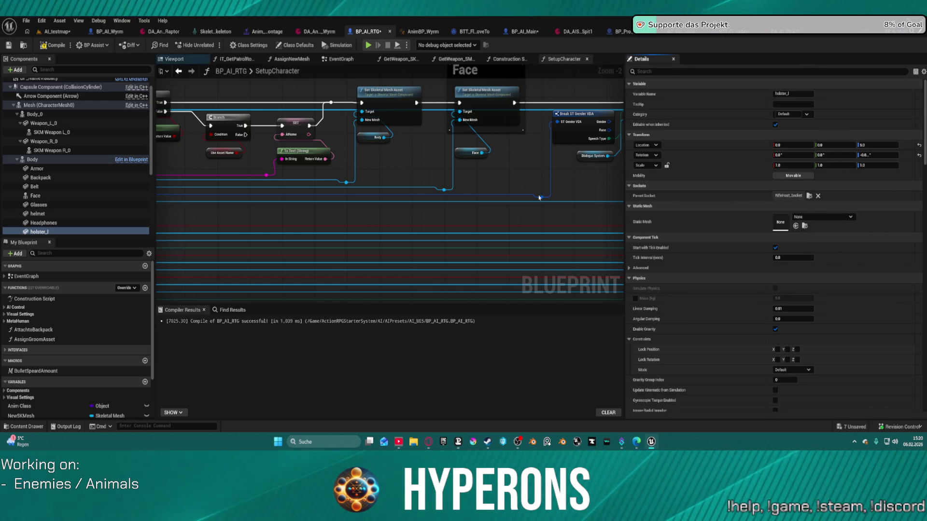
pyautogui.click(36, 160)
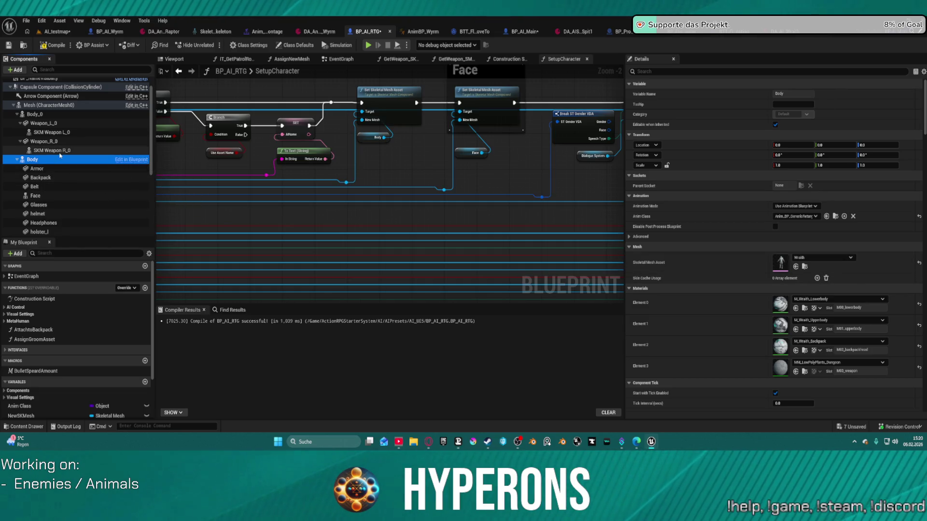
pyautogui.click(31, 105)
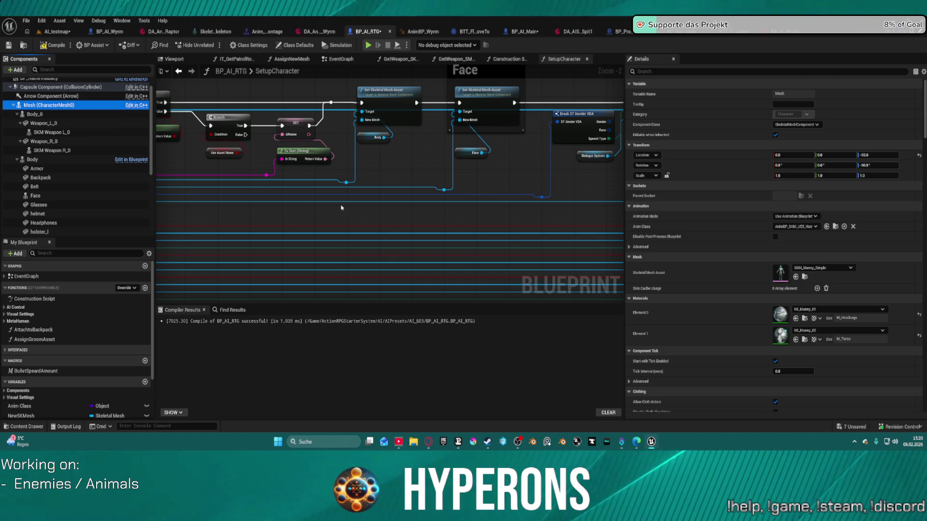
pyautogui.click(804, 277)
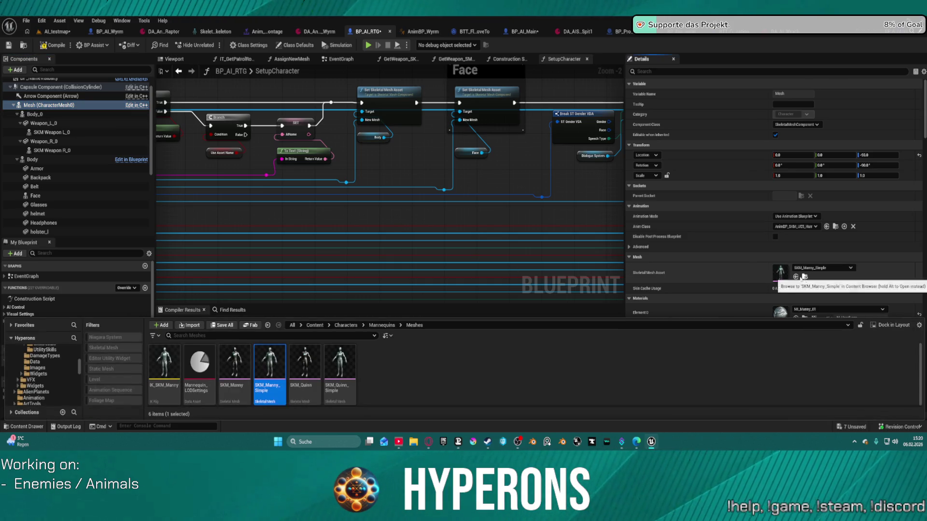
pyautogui.doubleClick(280, 364)
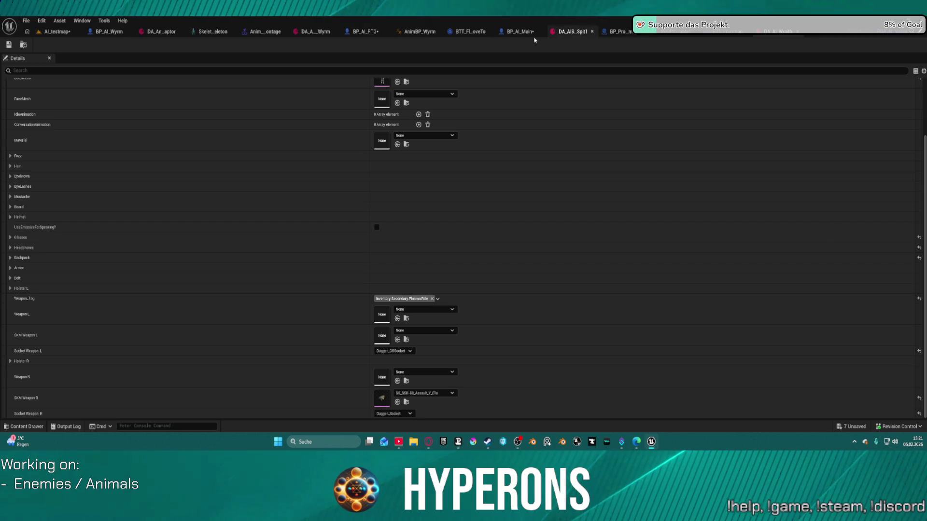
pyautogui.click(366, 31)
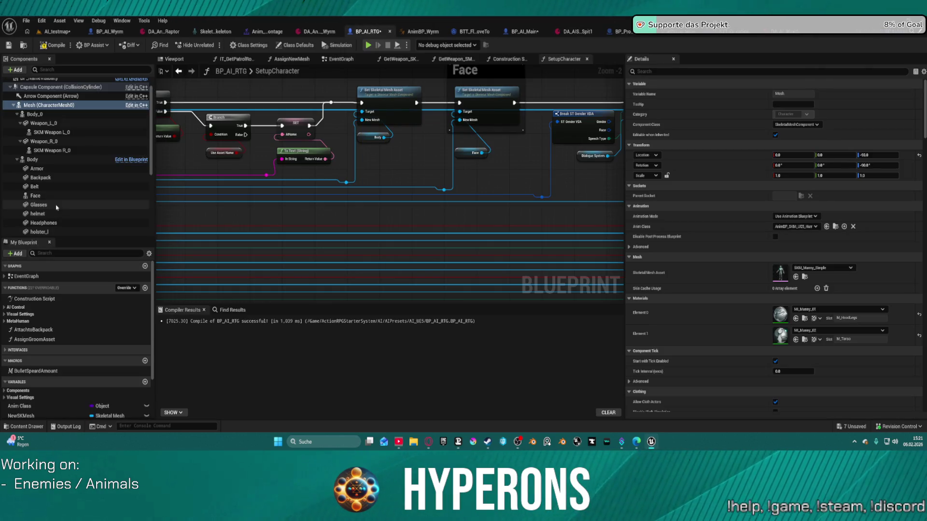
pyautogui.scroll(-2, 77, 193)
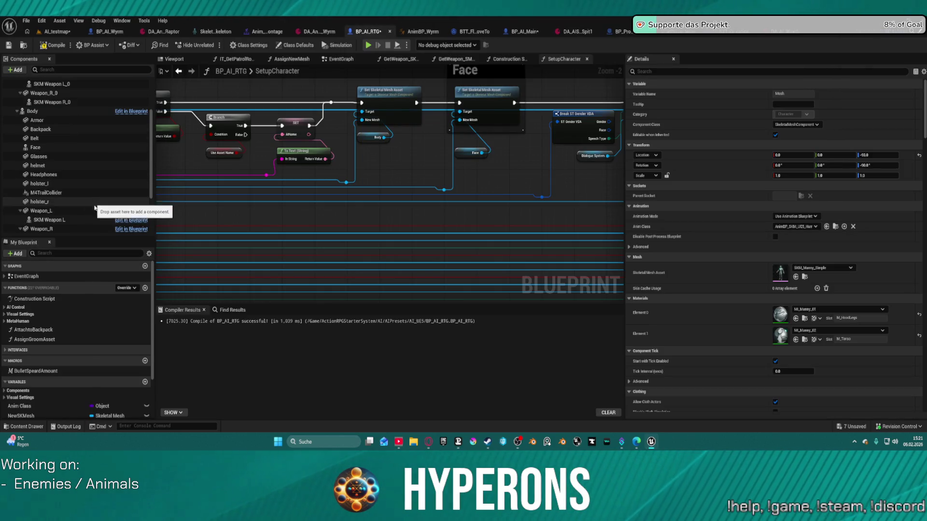
pyautogui.click(77, 211)
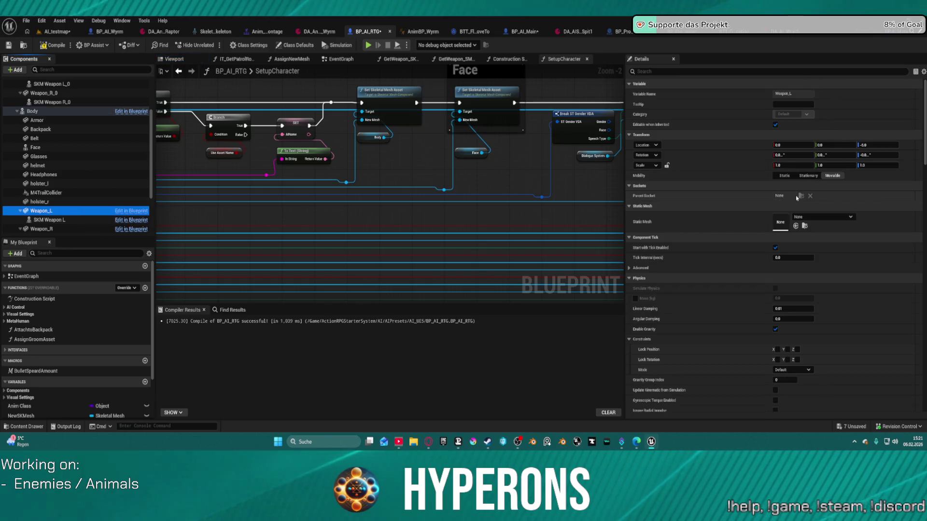
pyautogui.click(811, 206)
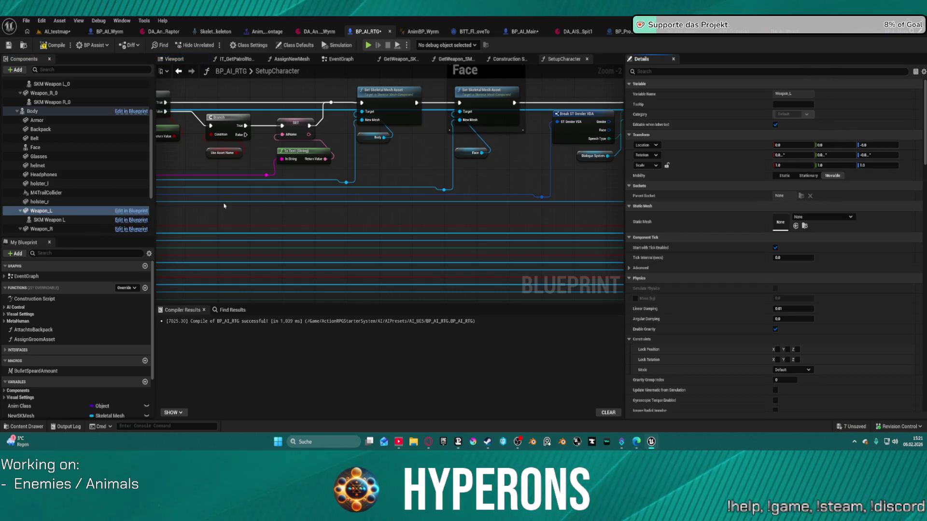
pyautogui.click(35, 213)
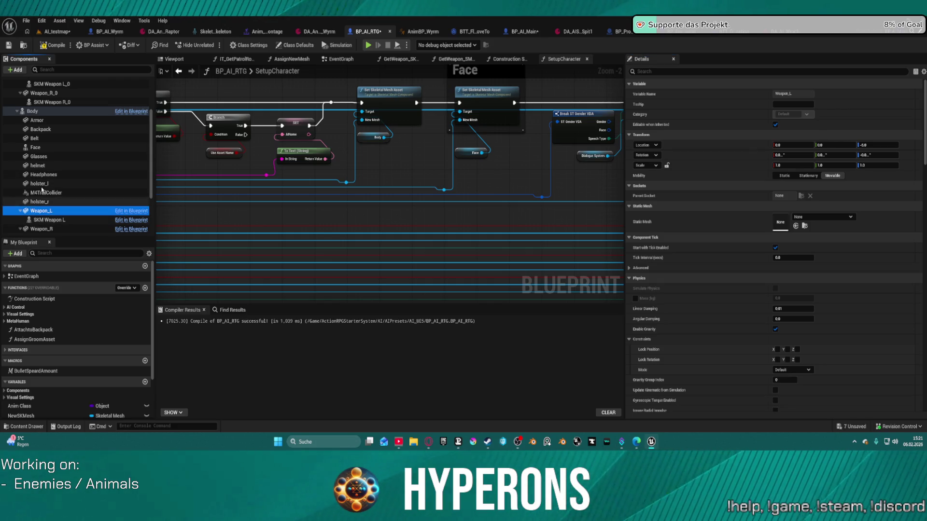
pyautogui.click(32, 111)
pyautogui.click(41, 211)
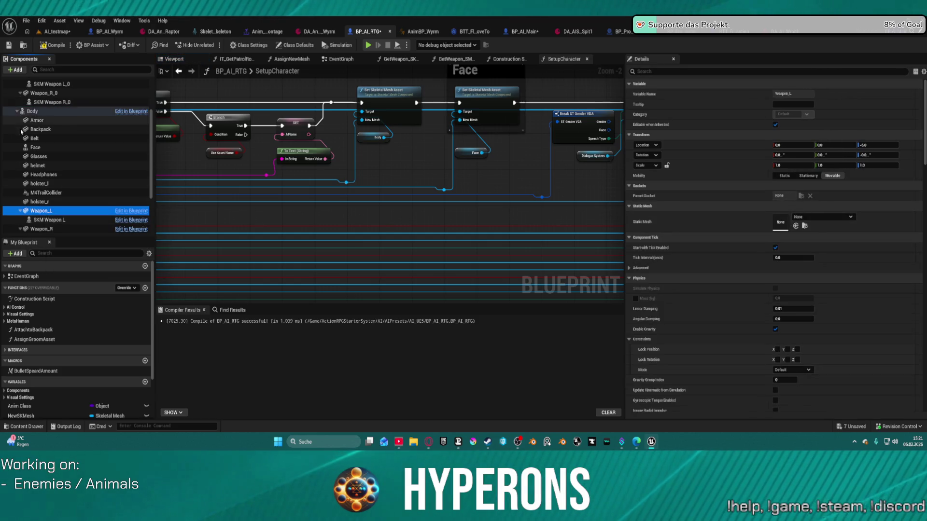
pyautogui.scroll(2, 39, 135)
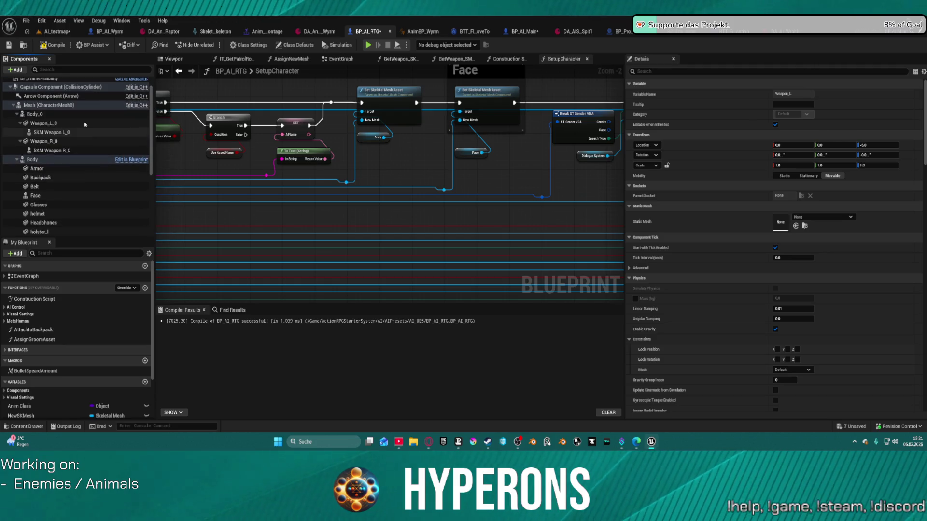
pyautogui.click(60, 151)
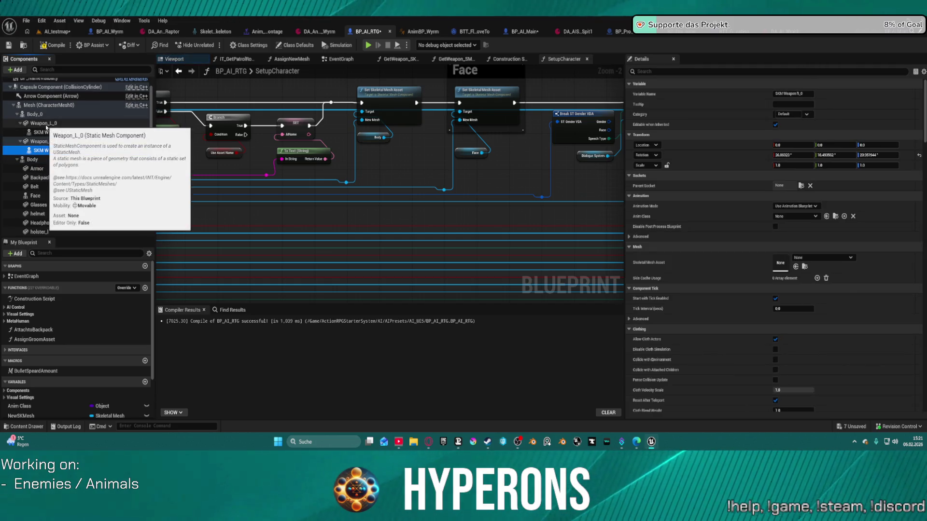
pyautogui.click(799, 185)
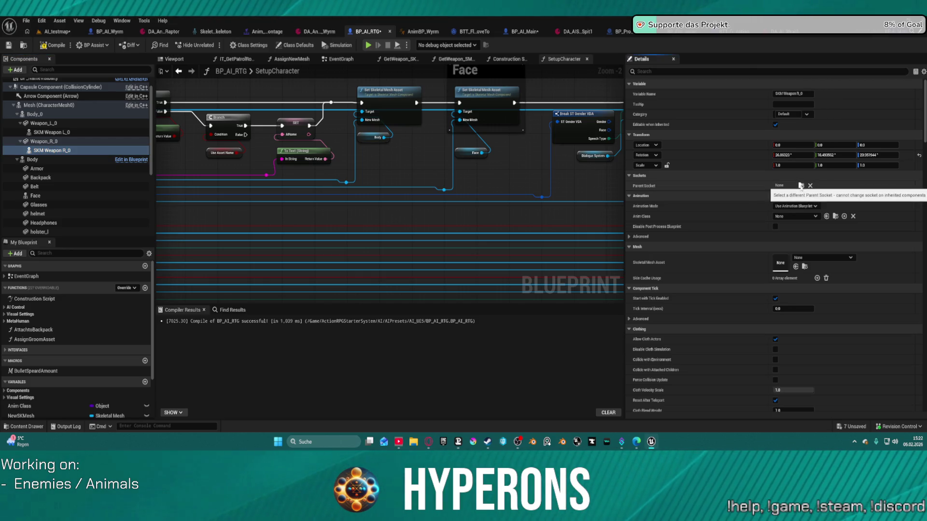
pyautogui.click(111, 150)
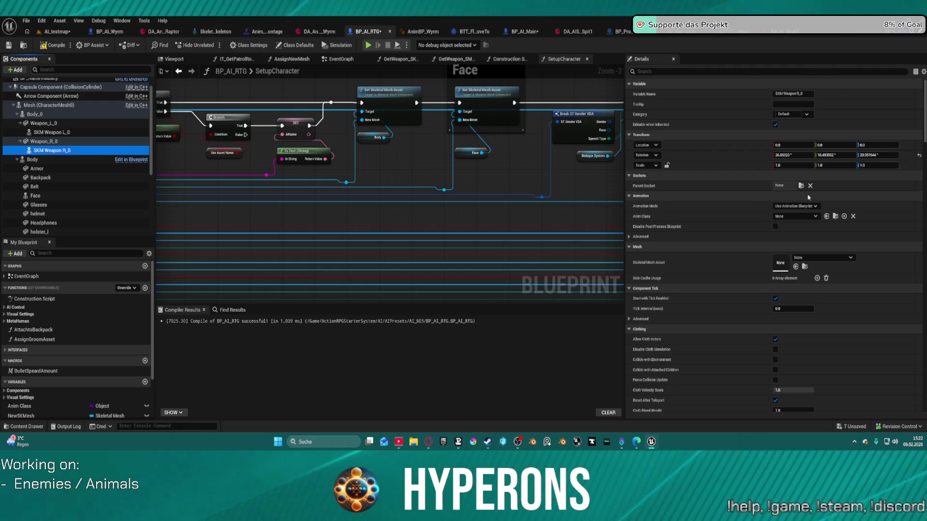
pyautogui.click(68, 141)
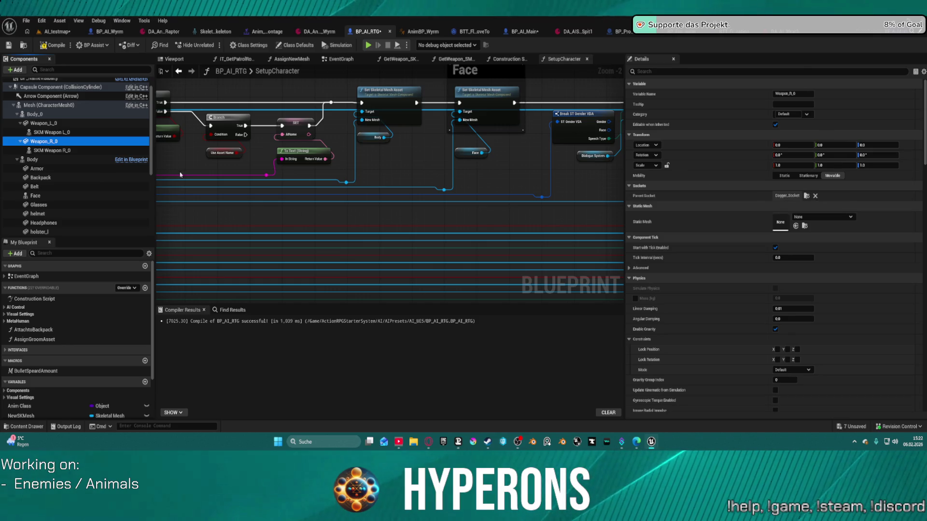
pyautogui.scroll(-3, 58, 169)
pyautogui.click(57, 186)
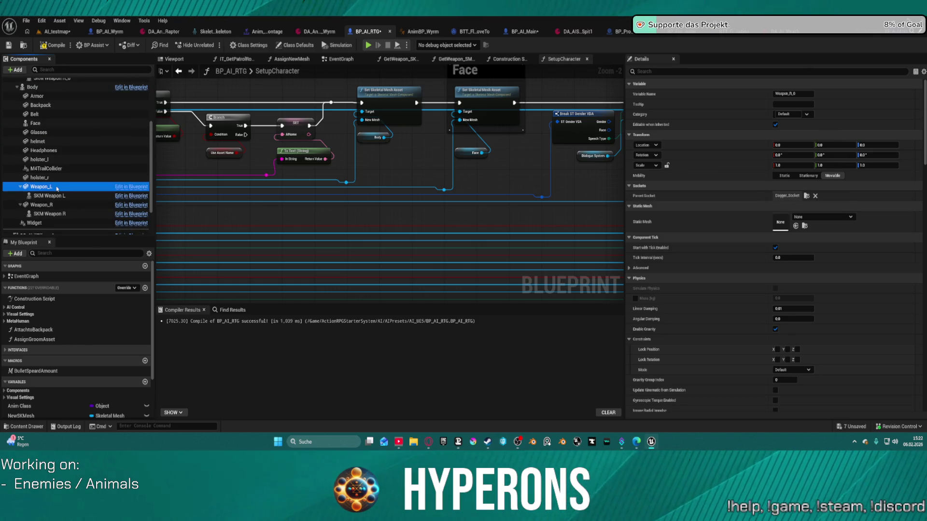
pyautogui.scroll(2, 37, 141)
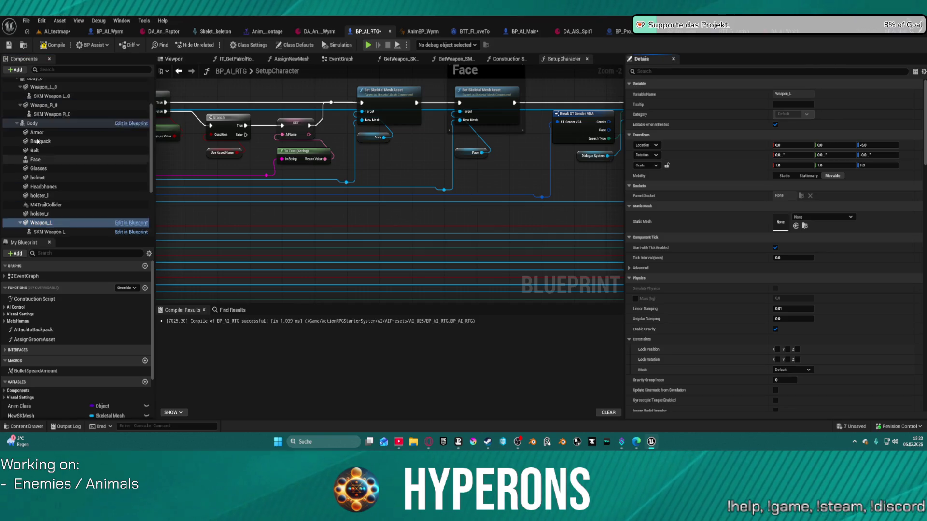
pyautogui.scroll(1, 38, 142)
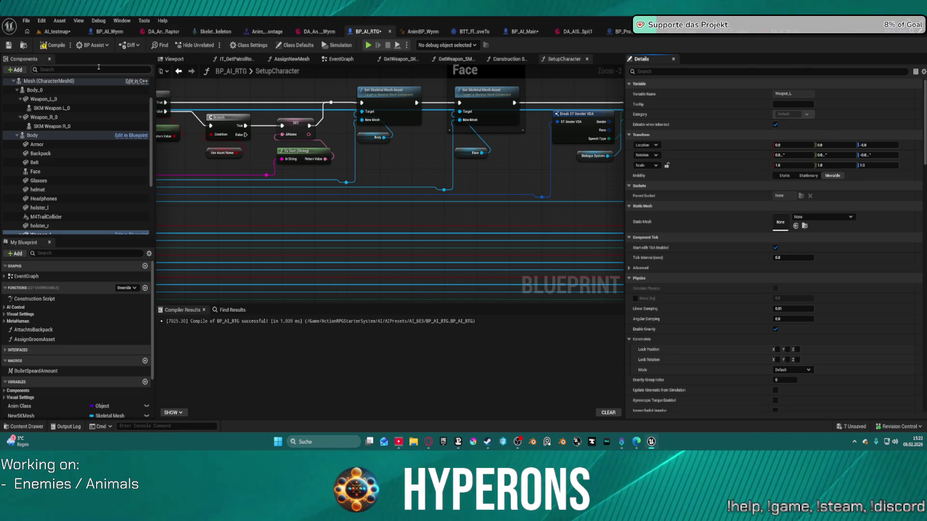
# Re-expand Body's attached parts and inspect Weapon_L's properties.
pyautogui.click(17, 135)
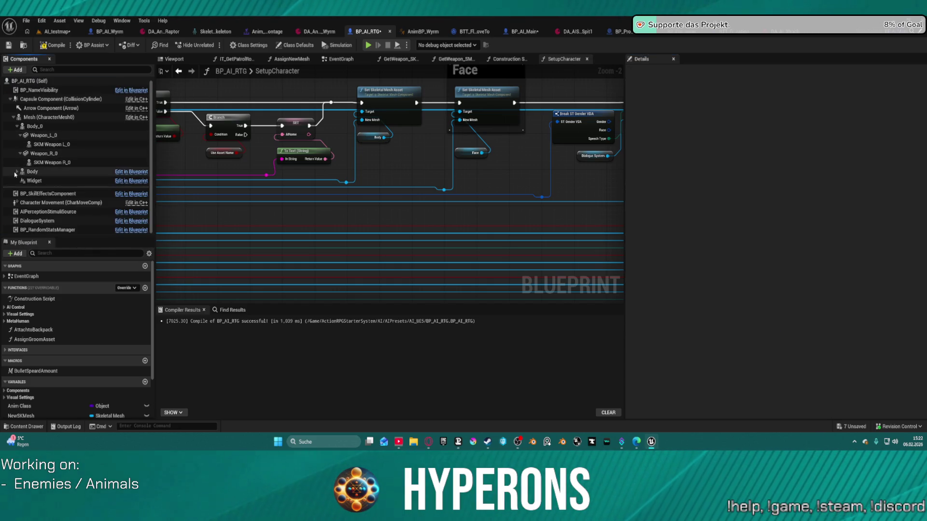
pyautogui.click(16, 171)
pyautogui.scroll(-2, 101, 191)
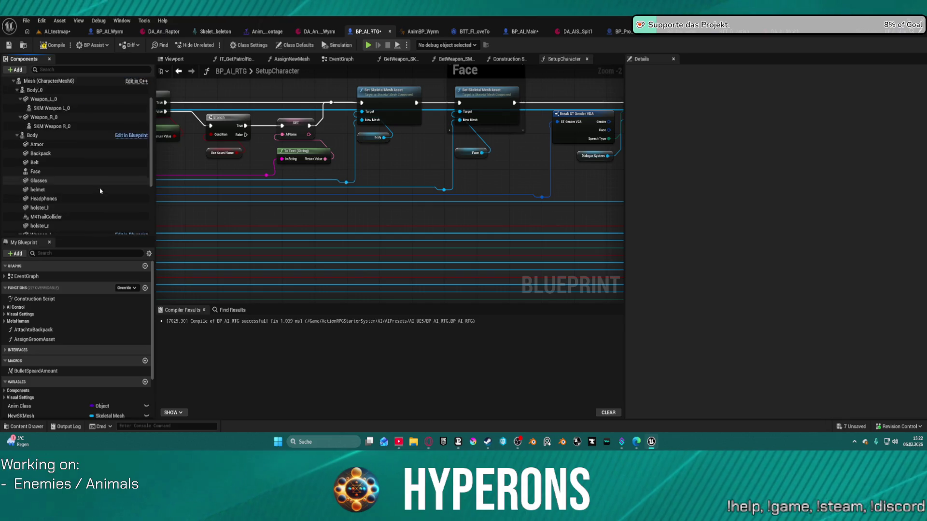
pyautogui.scroll(-2, 100, 191)
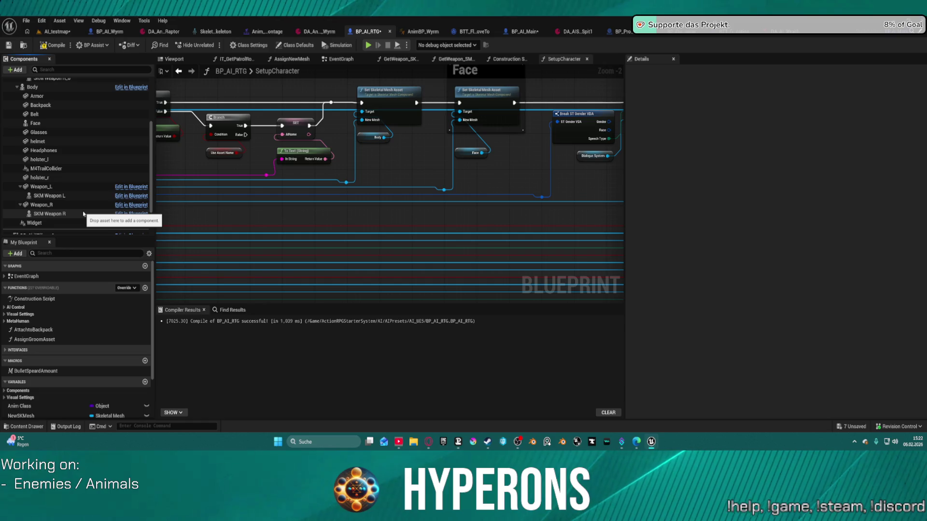
pyautogui.scroll(-1, 81, 210)
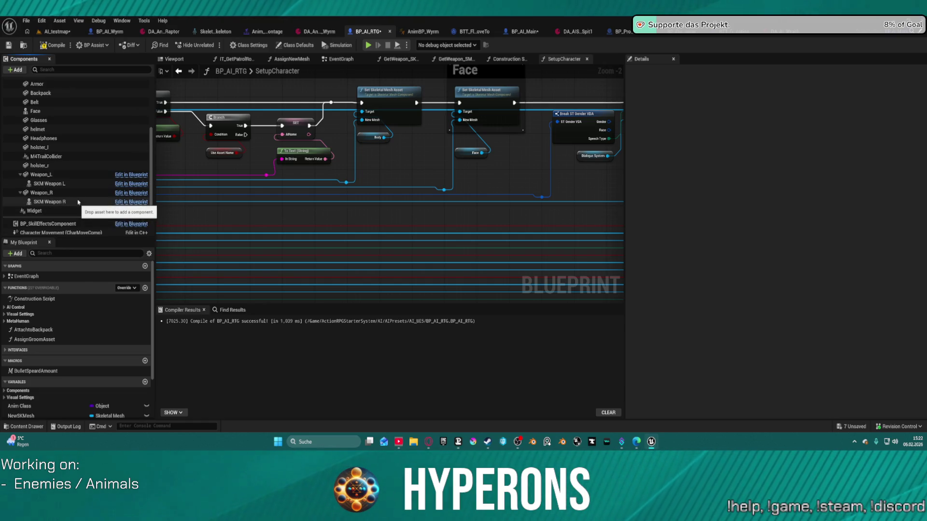
pyautogui.click(40, 174)
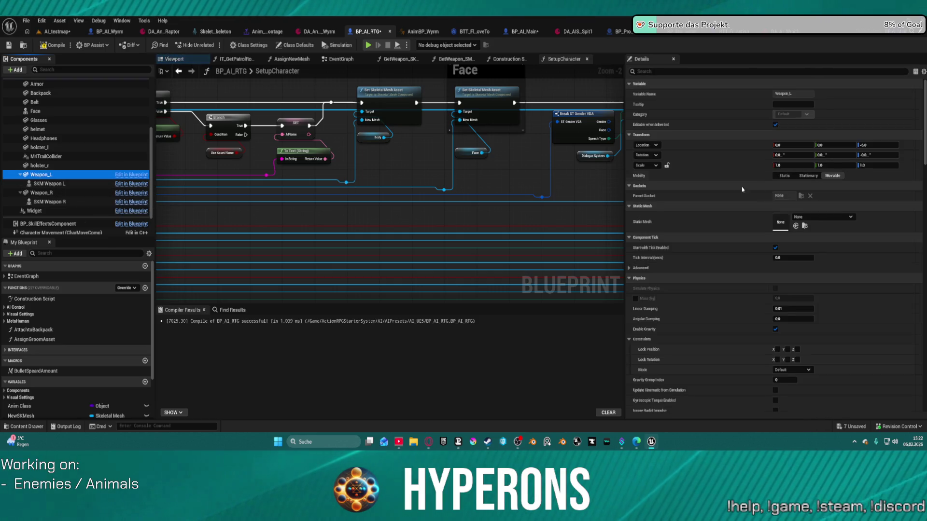
# Compare Body_0's and Body's properties in the Details panel.
pyautogui.scroll(3, 66, 128)
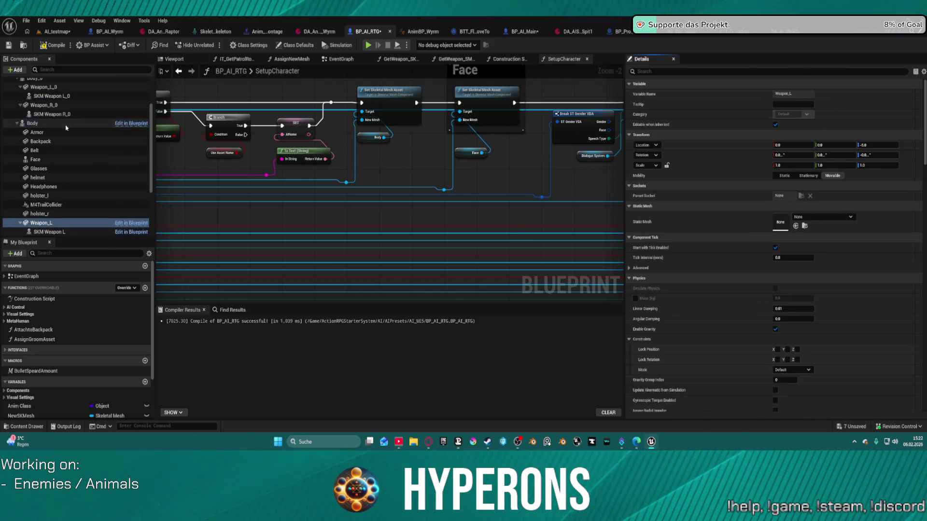
pyautogui.doubleClick(22, 125)
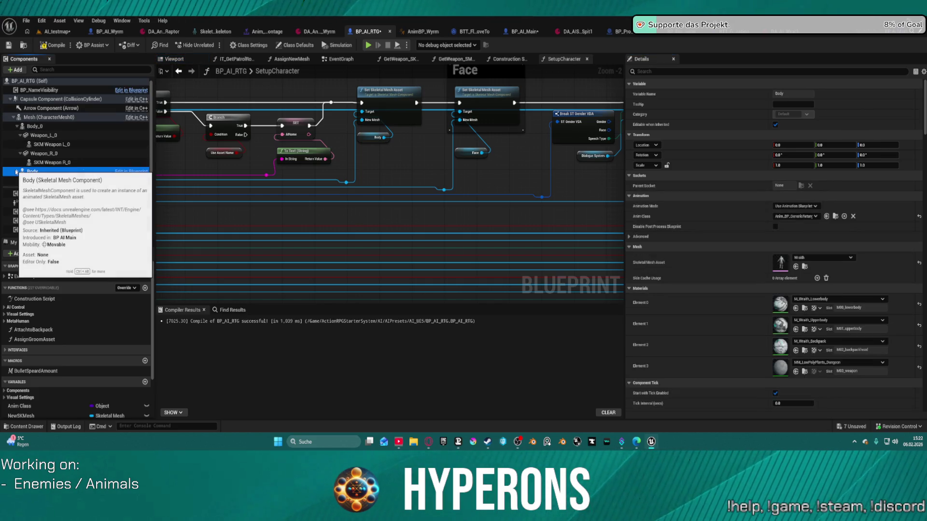
pyautogui.click(17, 171)
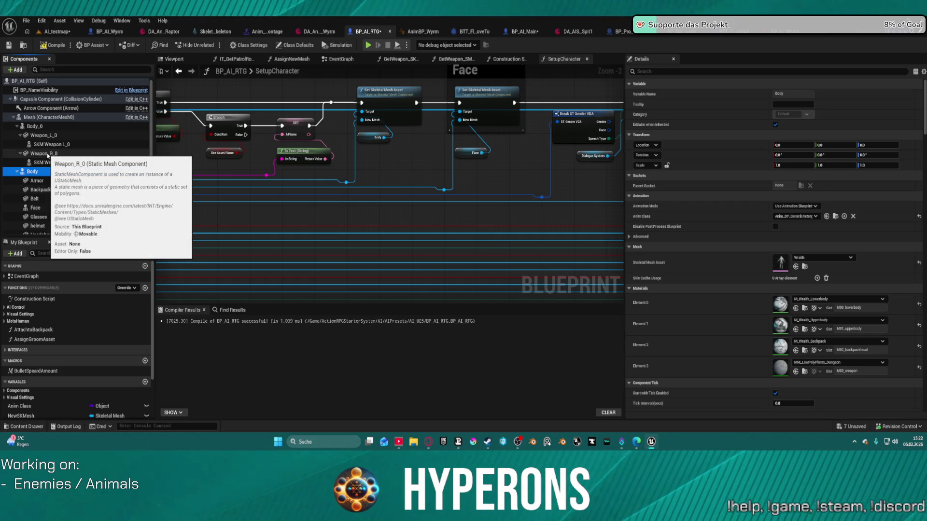
pyautogui.click(34, 126)
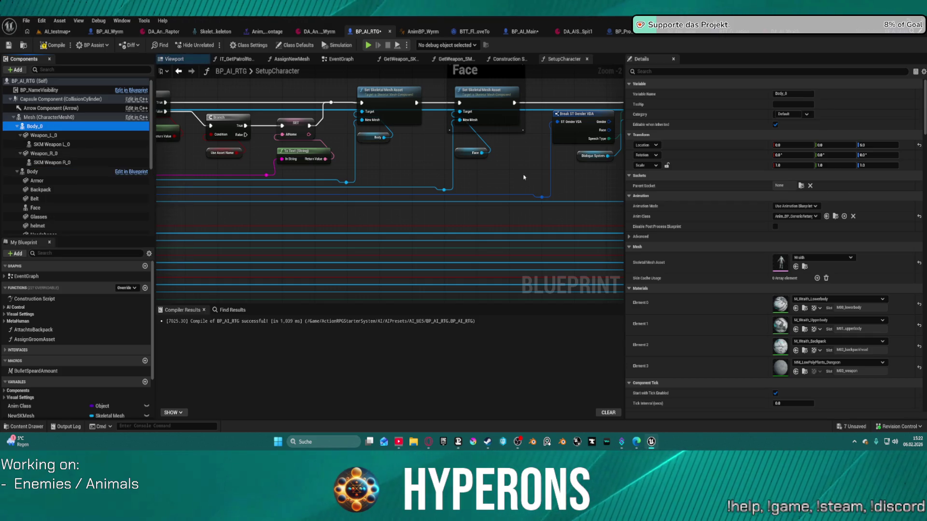
pyautogui.click(742, 261)
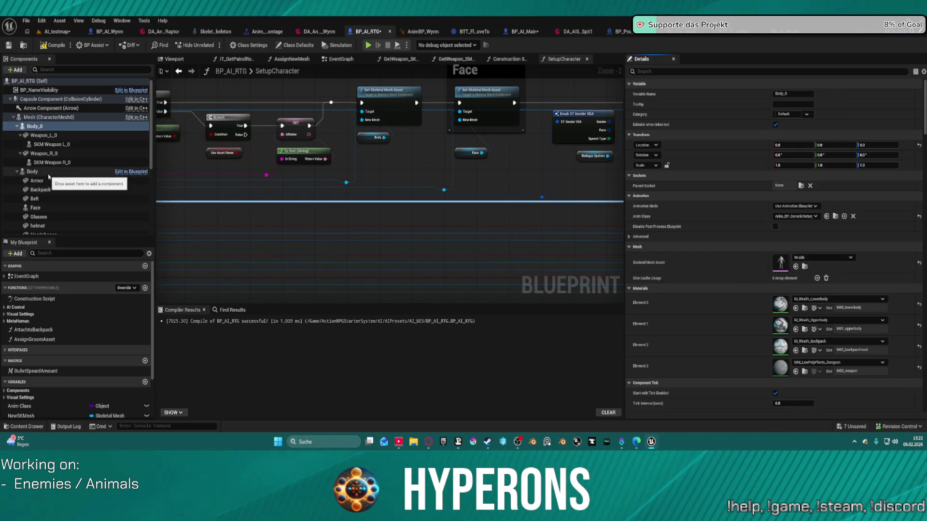
pyautogui.click(32, 171)
pyautogui.click(714, 263)
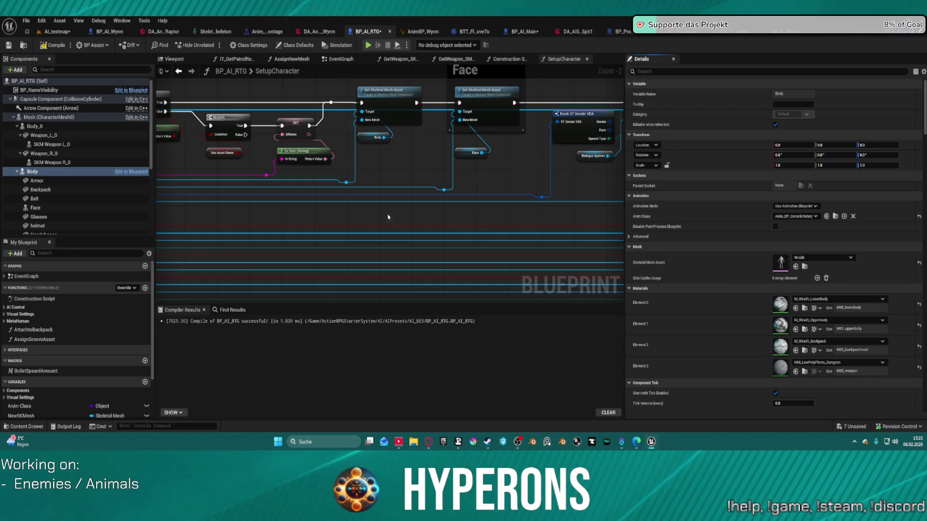
# Check holster_r's parent socket options, then view Weapon_L and SKM Weapon L properties.
pyautogui.scroll(-5, 79, 211)
pyautogui.click(72, 211)
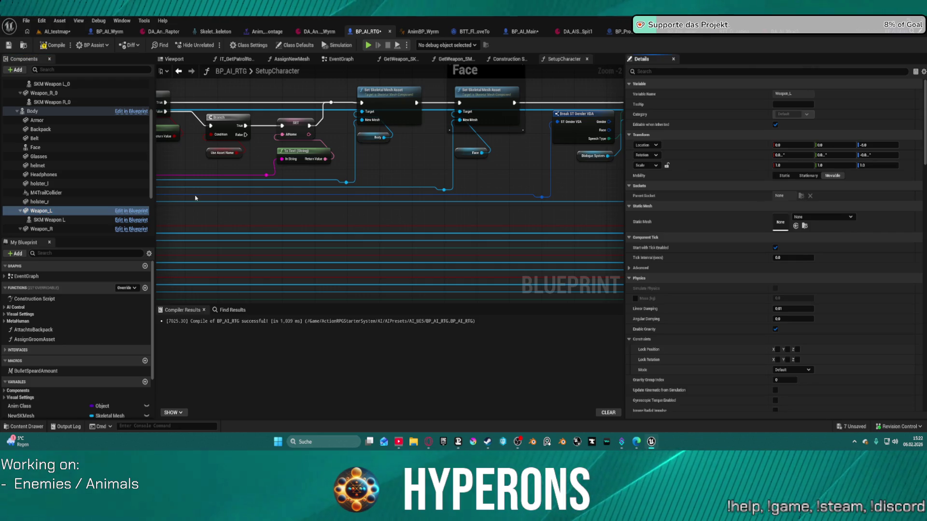
pyautogui.click(63, 202)
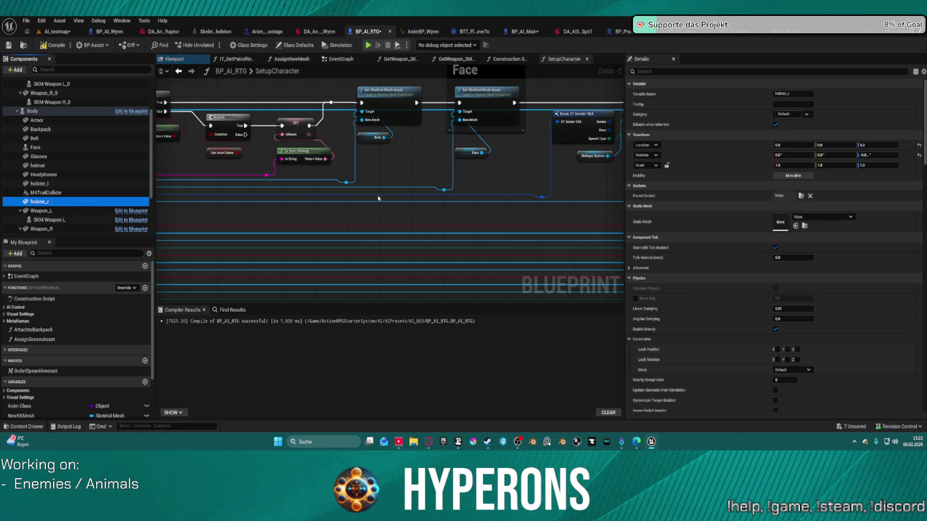
pyautogui.click(801, 196)
pyautogui.click(31, 210)
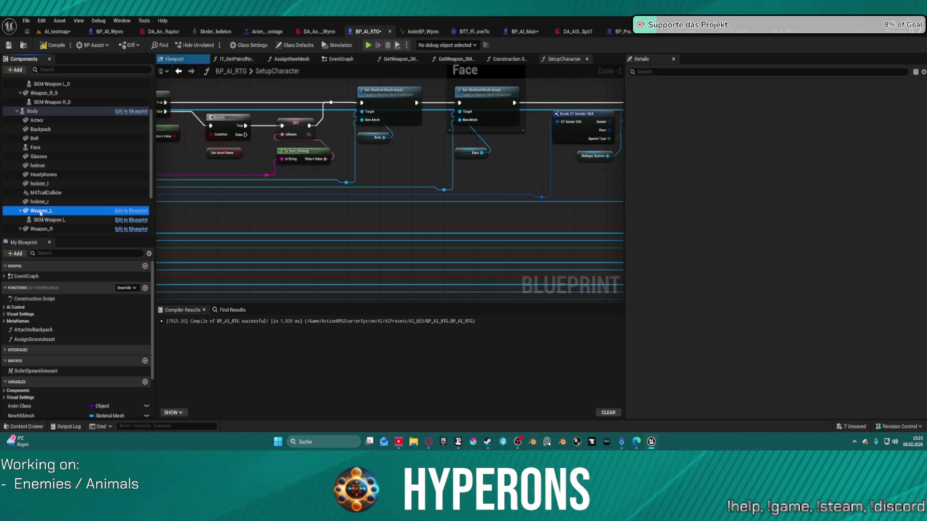
pyautogui.click(800, 202)
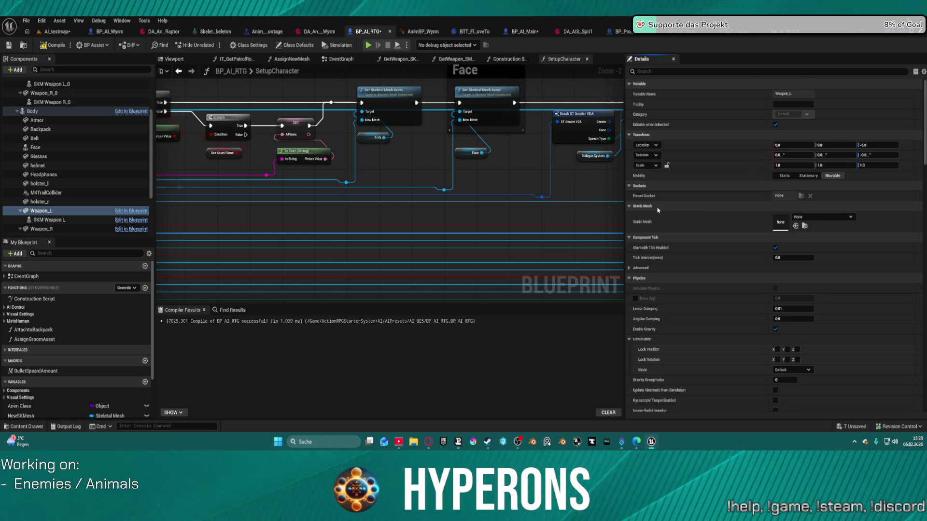
pyautogui.click(49, 221)
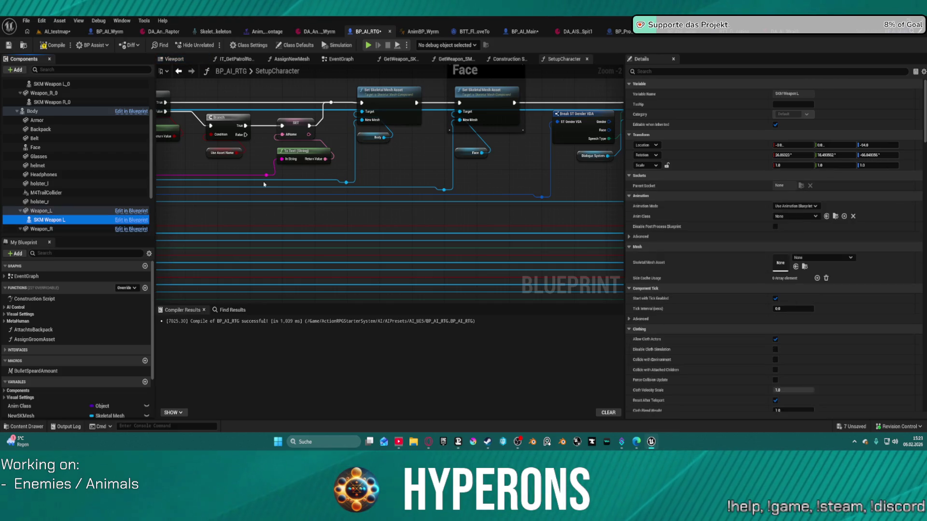
# Delete the duplicate Weapon_L_0 and Weapon_R_0 components with their weapon meshes, then Body_0.
pyautogui.press('Up')
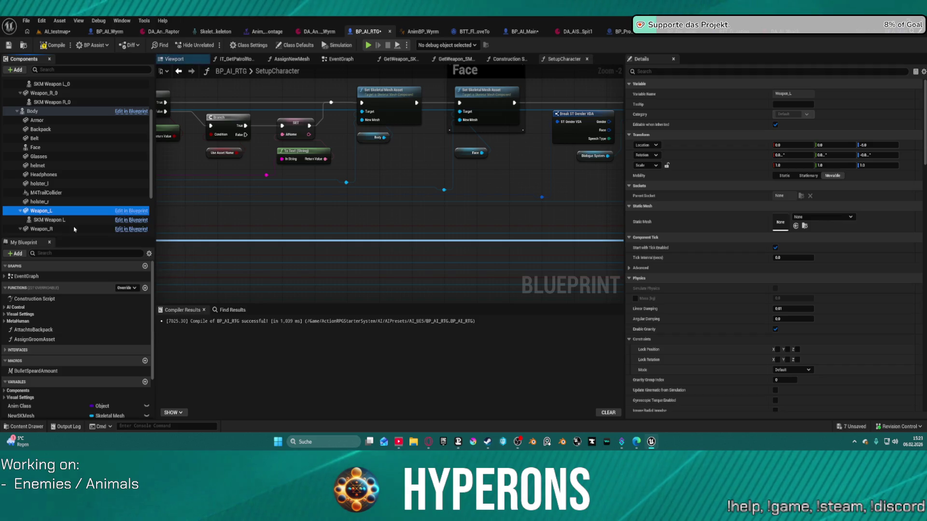
pyautogui.scroll(-3, 67, 184)
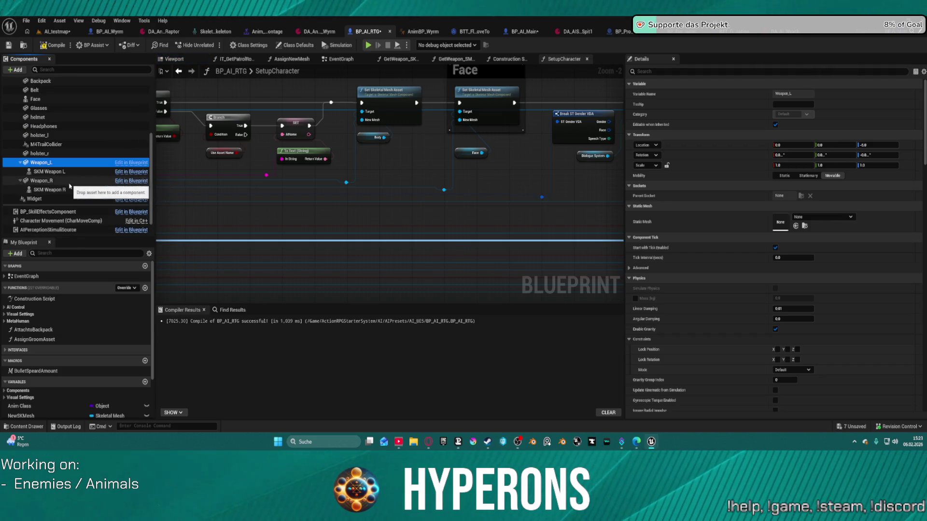
pyautogui.click(63, 182)
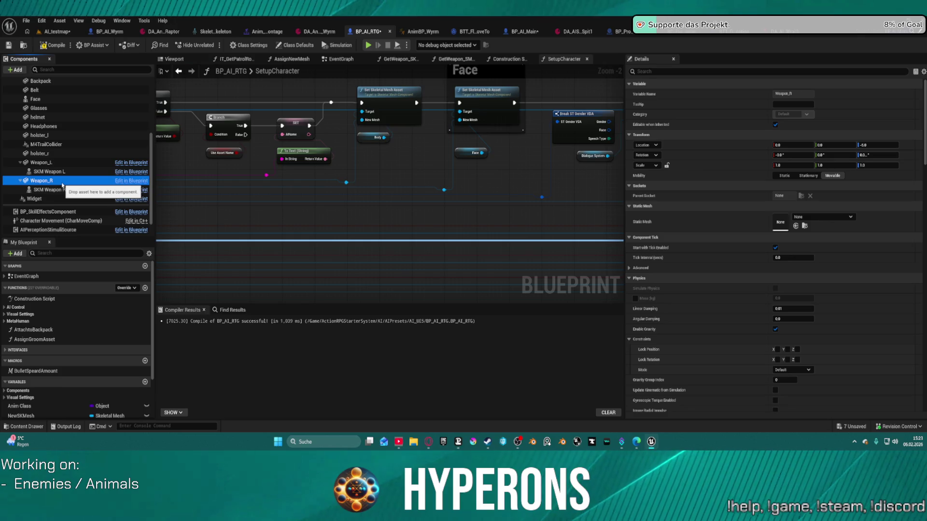
pyautogui.scroll(5, 62, 183)
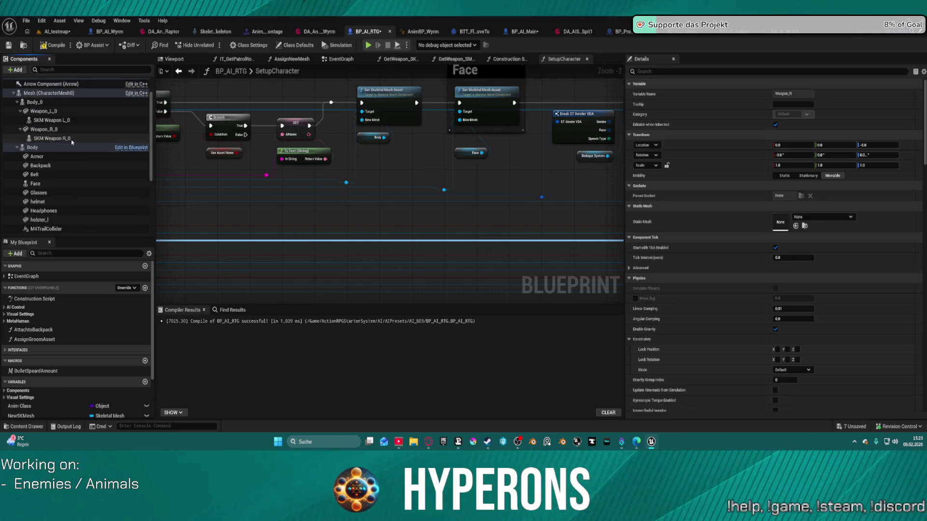
pyautogui.click(71, 138)
pyautogui.keyDown('shift'); pyautogui.click(45, 111); pyautogui.keyUp('shift')
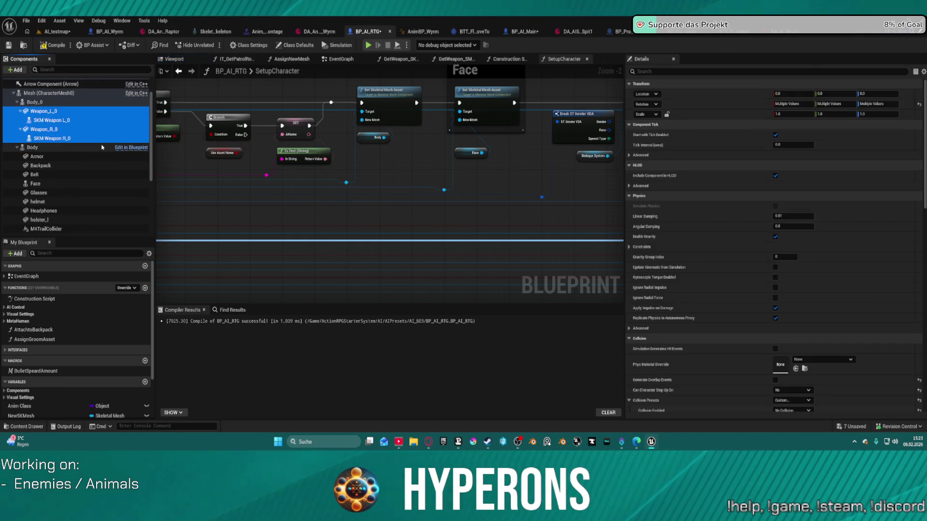
pyautogui.press('Delete')
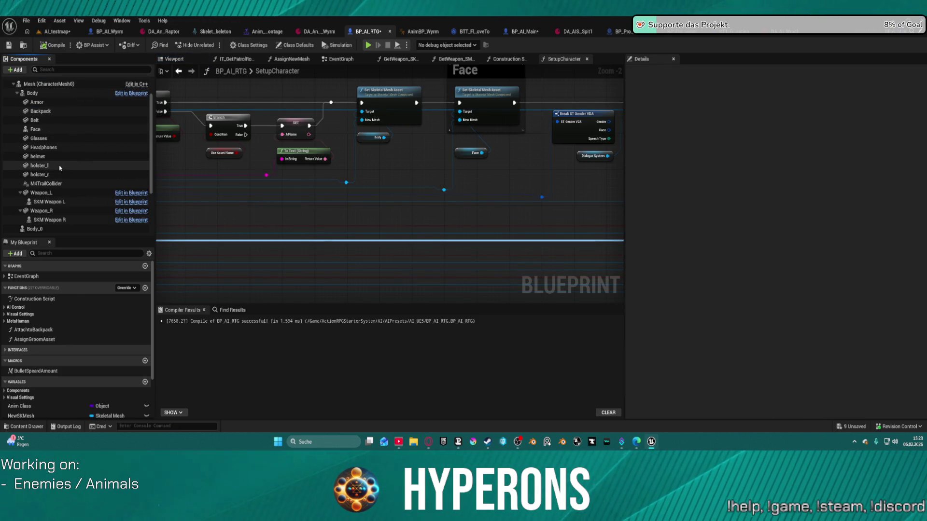
pyautogui.click(55, 231)
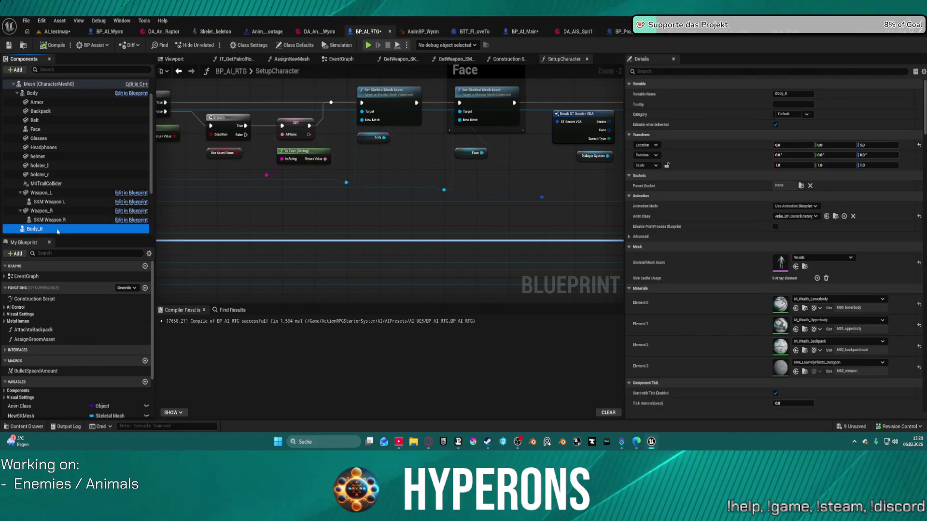
pyautogui.press('Delete')
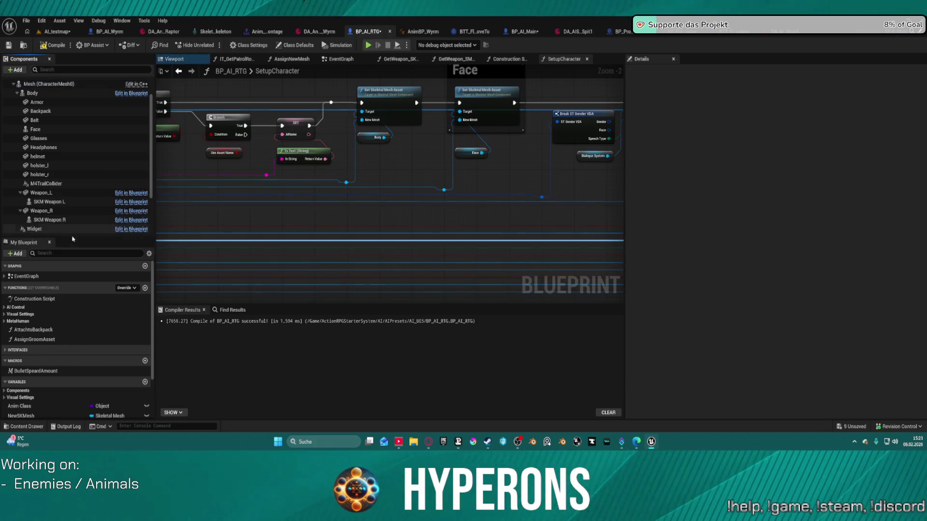
# Recompile BP_AI_RTG, jump to the Get Children Components Target error, and drag Body into the graph.
pyautogui.click(48, 46)
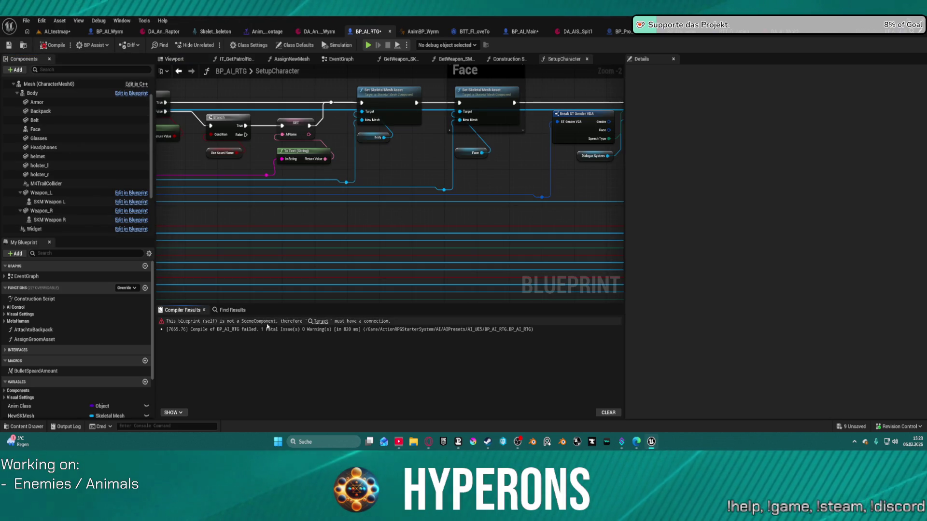
pyautogui.click(321, 321)
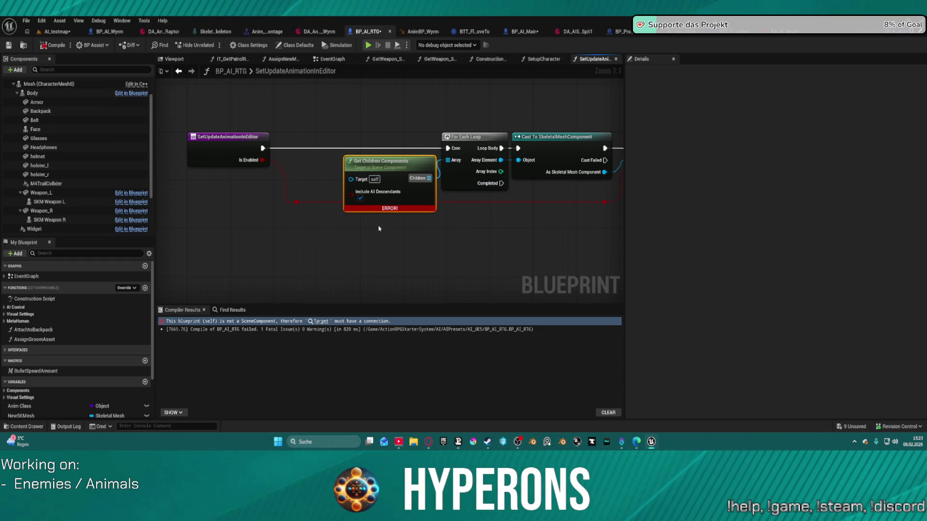
pyautogui.moveTo(379, 228)
pyautogui.mouseDown()
pyautogui.moveTo(99, 198)
pyautogui.moveTo(318, 209)
pyautogui.mouseUp()
pyautogui.moveTo(35, 94)
pyautogui.mouseDown()
pyautogui.moveTo(271, 149)
pyautogui.moveTo(276, 160)
pyautogui.mouseUp()
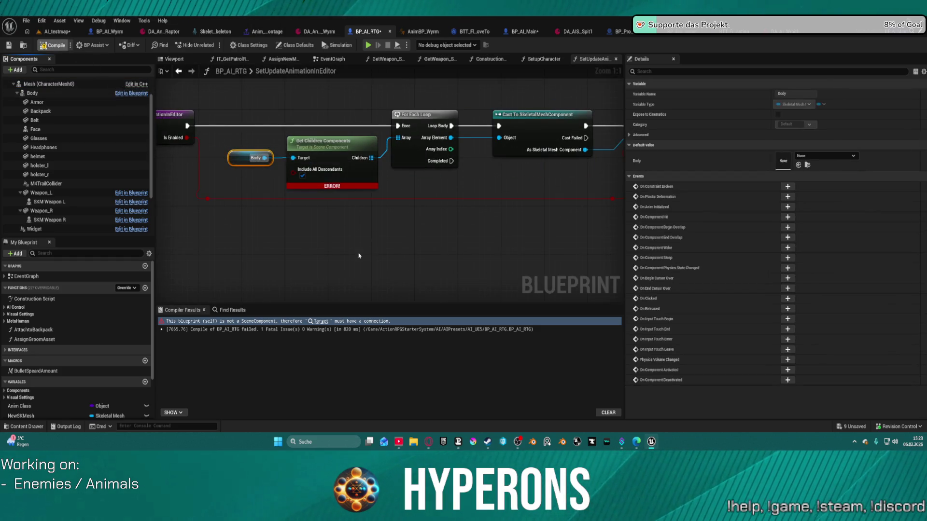
# Recompile BP_AI_RTG with Body feeding the Target, then return to the AI_testmap level.
pyautogui.press('F7')
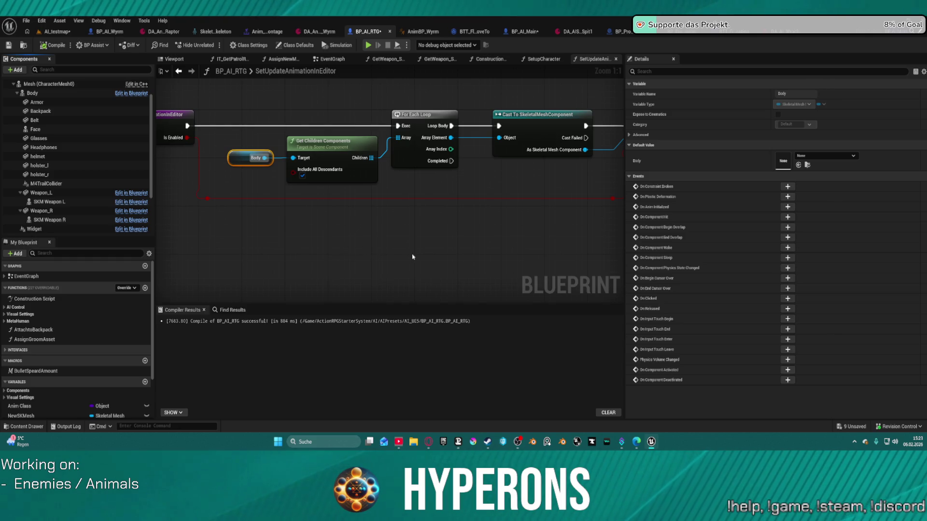
pyautogui.click(55, 31)
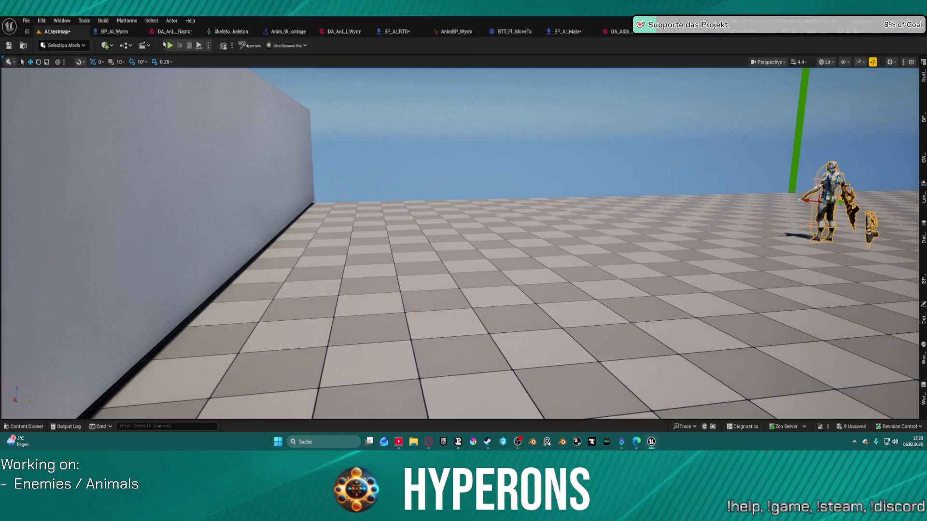
pyautogui.hotkey('alt', 'p')
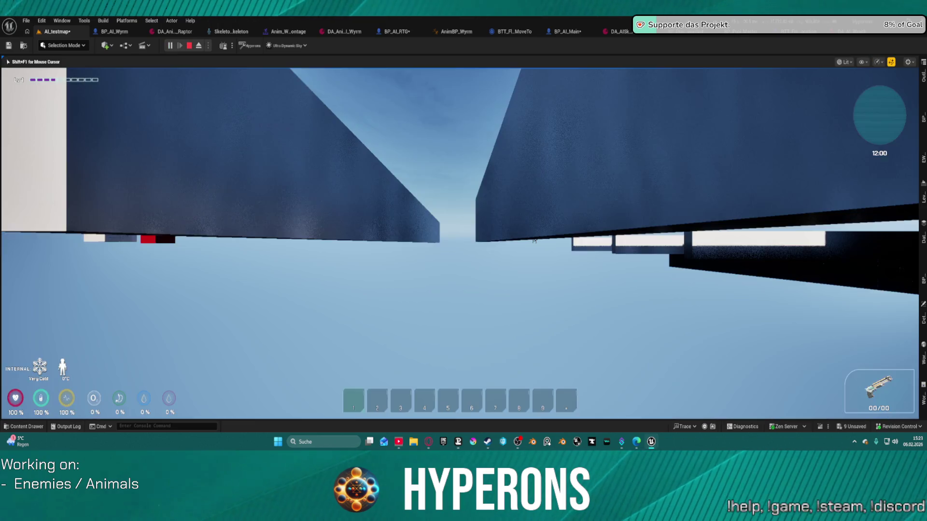
pyautogui.press('d')
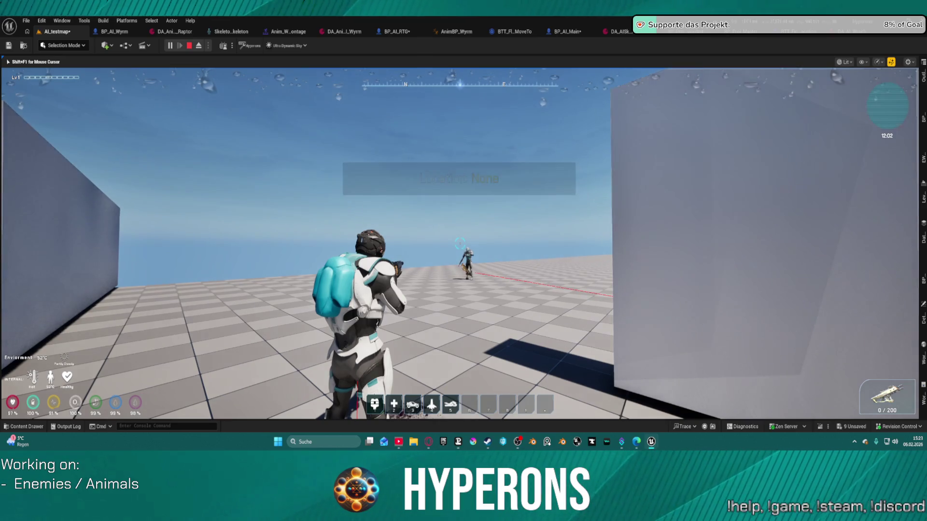
pyautogui.press('d')
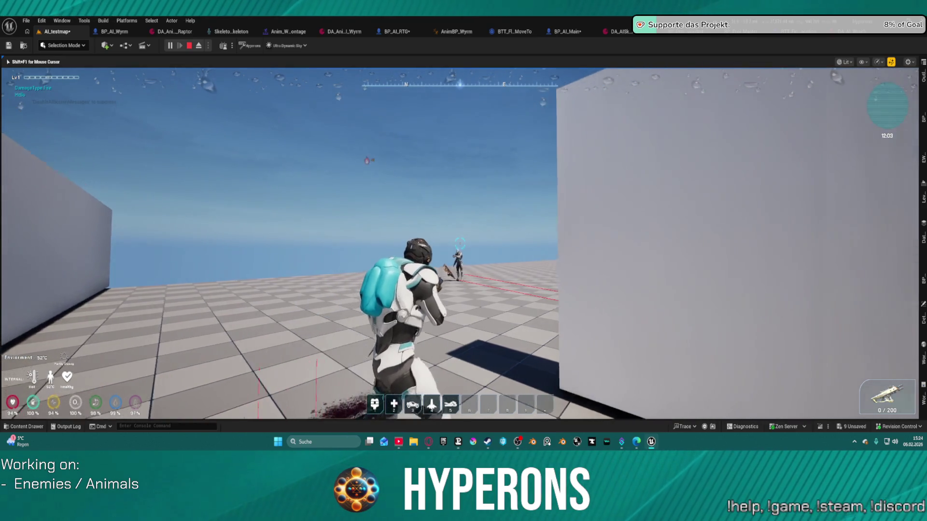
pyautogui.press('d')
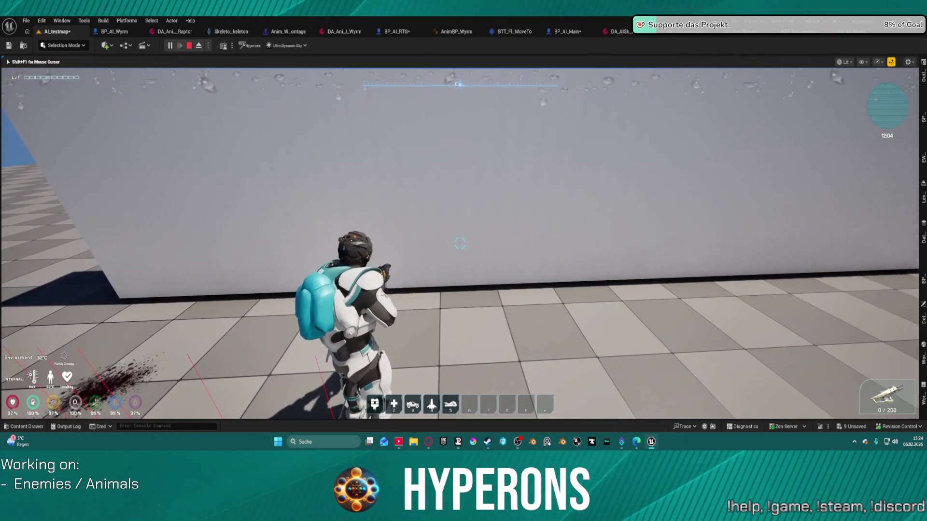
pyautogui.press('a')
pyautogui.press('w')
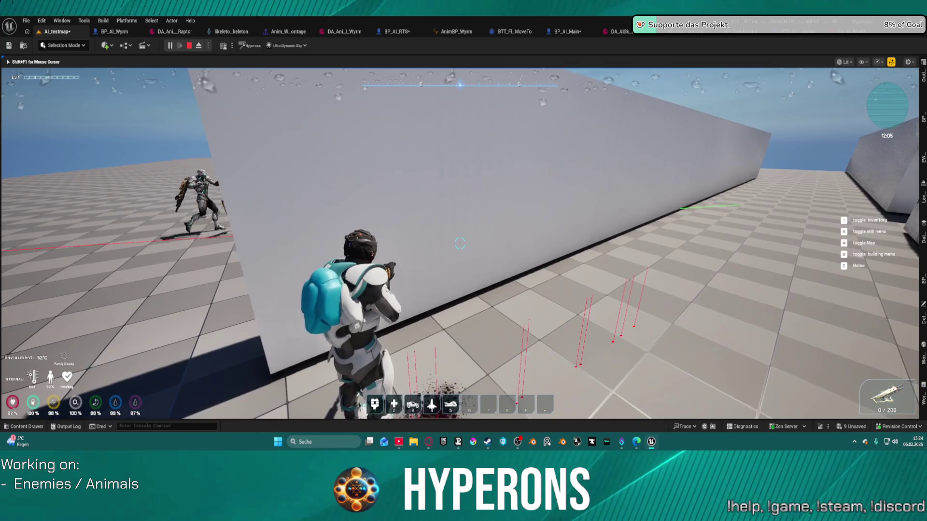
pyautogui.press('d')
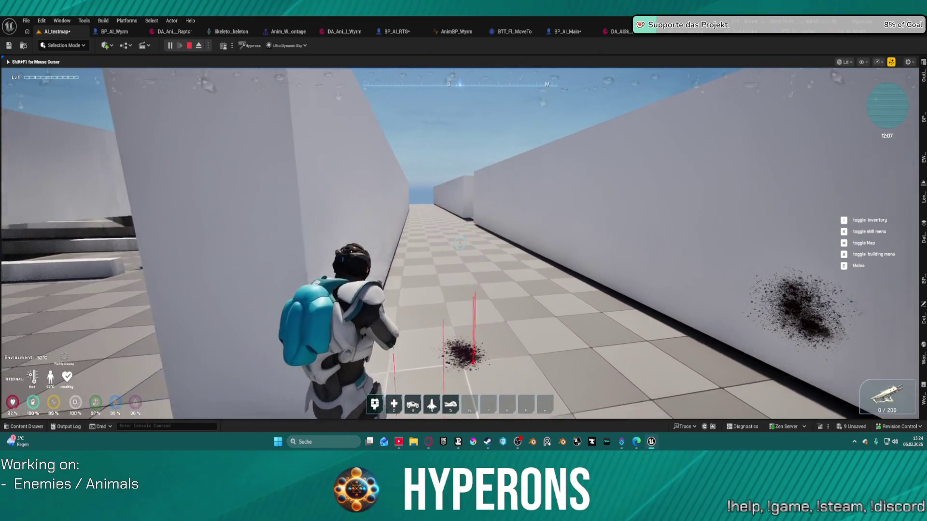
pyautogui.press('a')
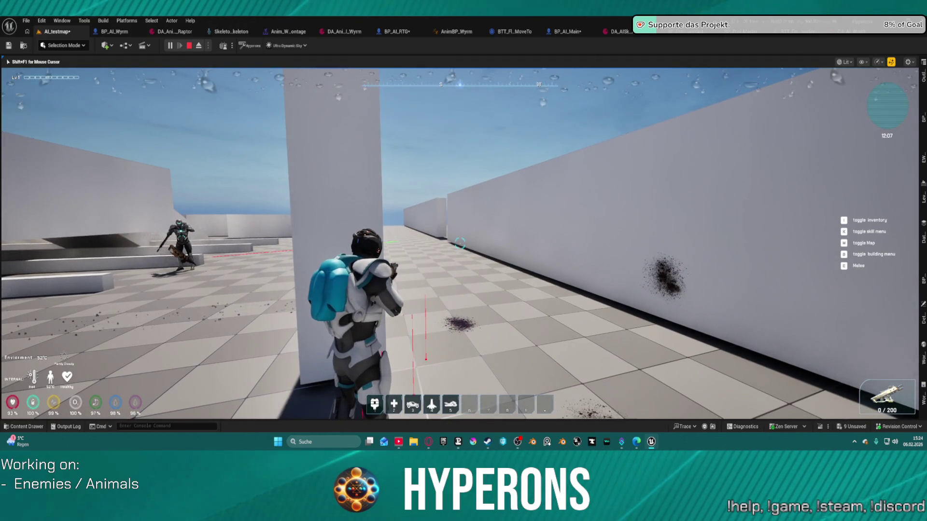
pyautogui.press('Escape')
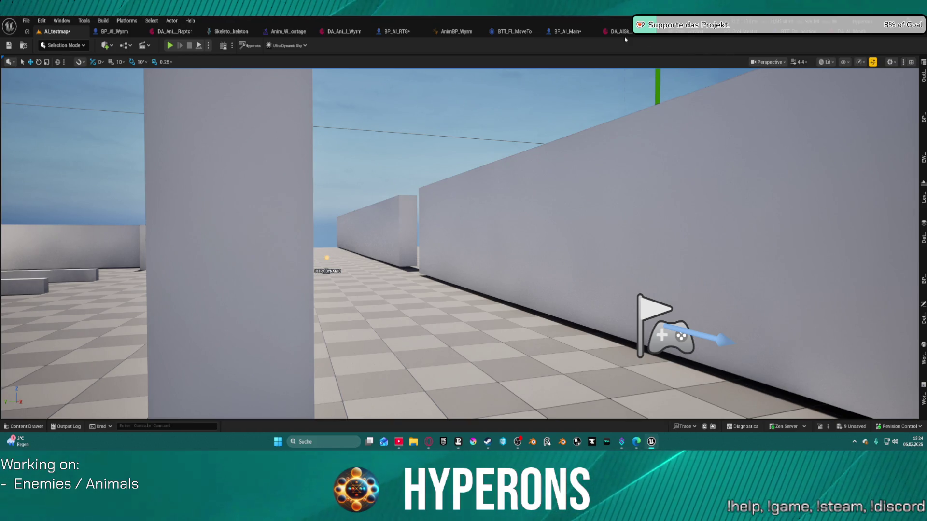
# Glance at BP_AI_Main, then float the BP_AI_RTG window and re-dock it in the main tab bar.
pyautogui.click(572, 31)
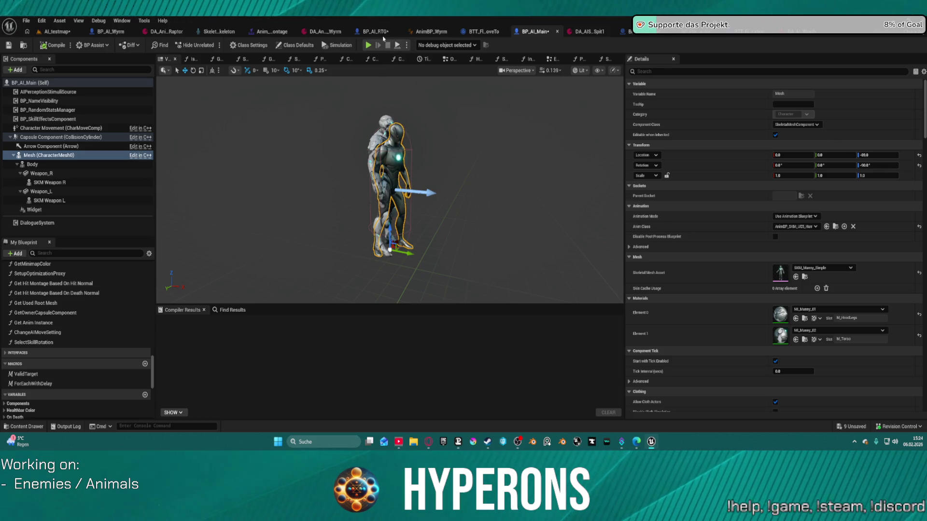
pyautogui.moveTo(379, 32); pyautogui.dragTo(401, 49)
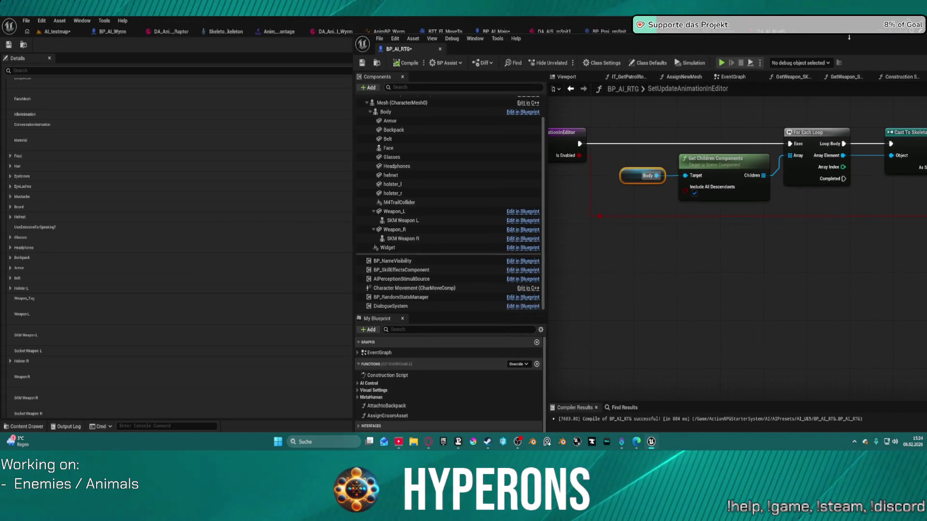
pyautogui.moveTo(849, 37); pyautogui.dragTo(765, 61)
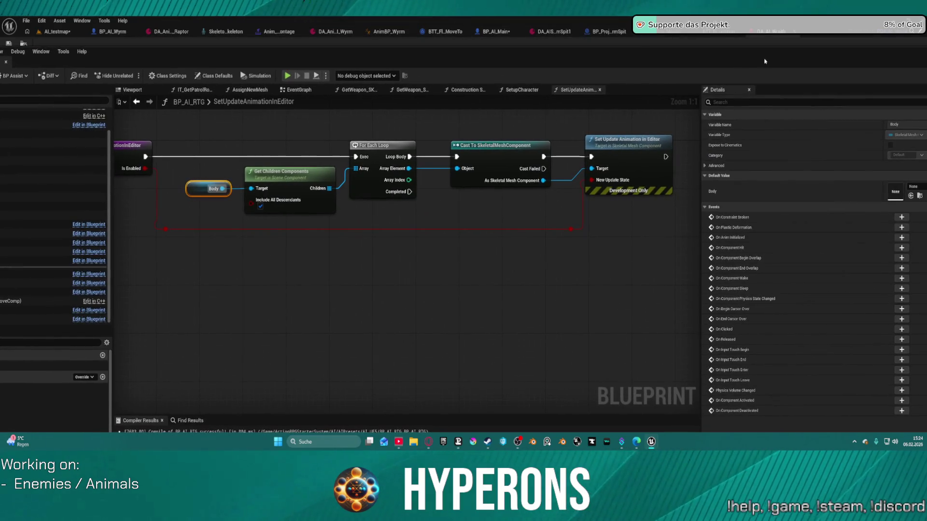
pyautogui.moveTo(142, 59); pyautogui.dragTo(148, 32)
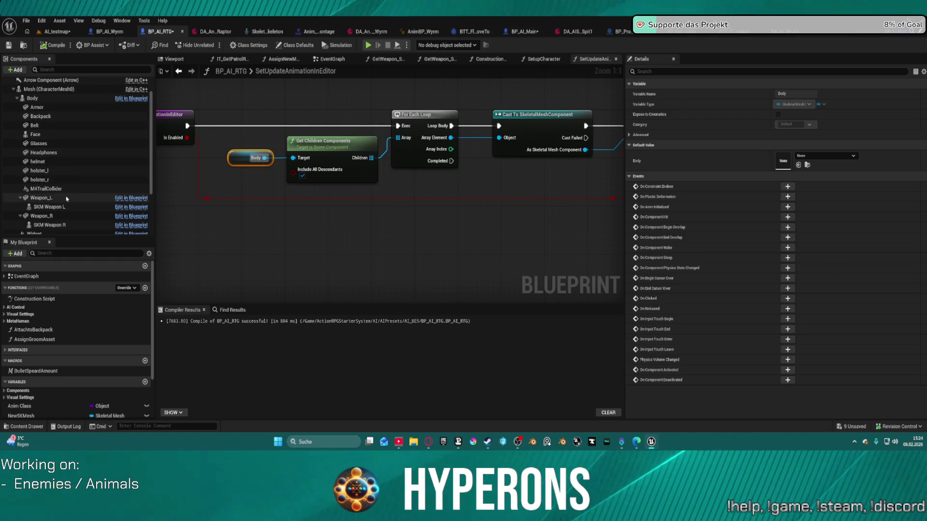
# Review the Weapon_L, SKM Weapon L and holster_r settings, recompile, then switch to BP_AI_Wyrm.
pyautogui.click(44, 198)
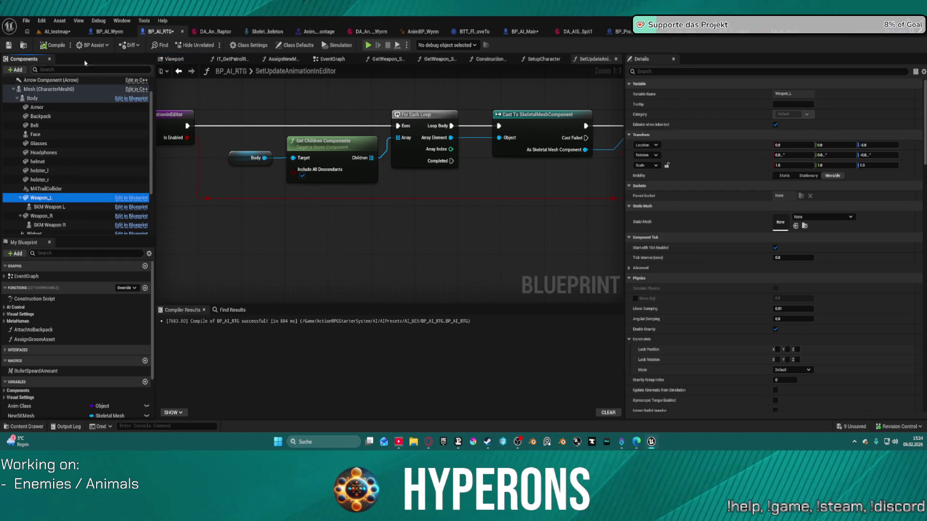
pyautogui.click(49, 46)
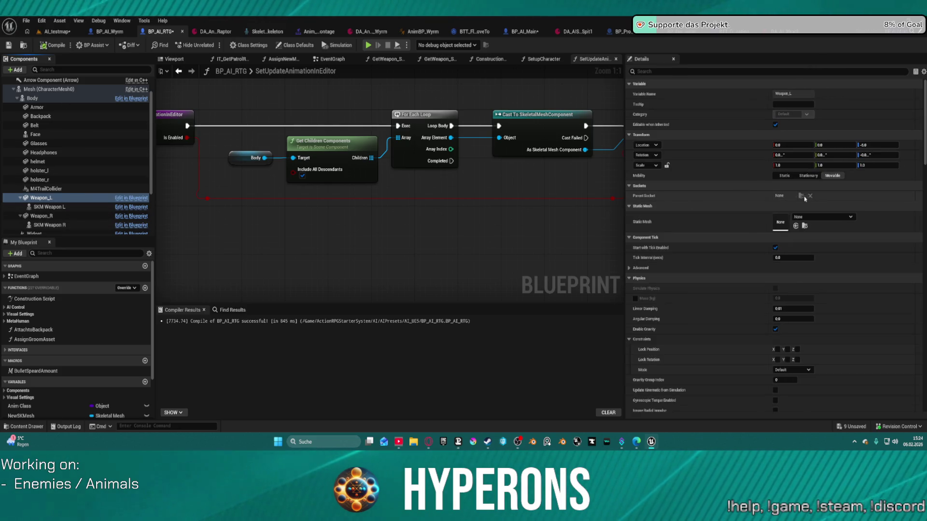
pyautogui.click(48, 206)
pyautogui.press('Up')
pyautogui.press('Up')
pyautogui.press('Up')
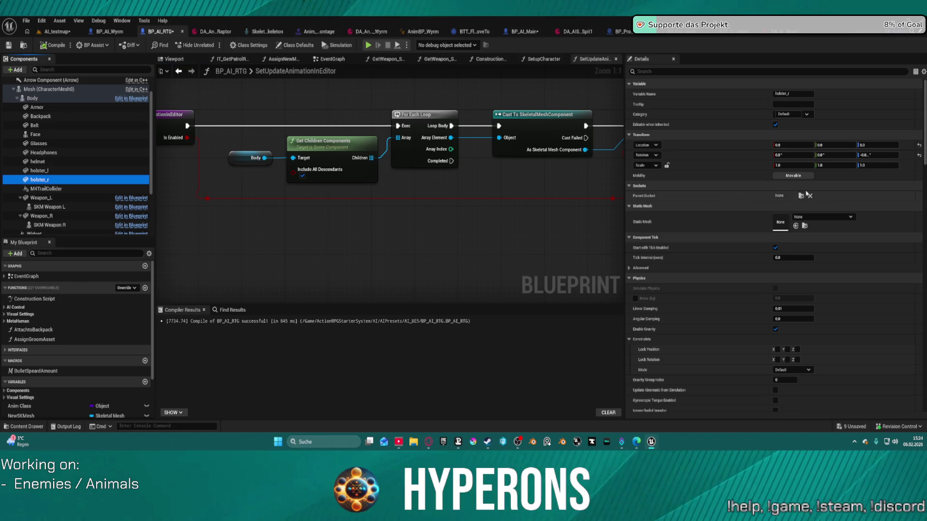
pyautogui.click(44, 198)
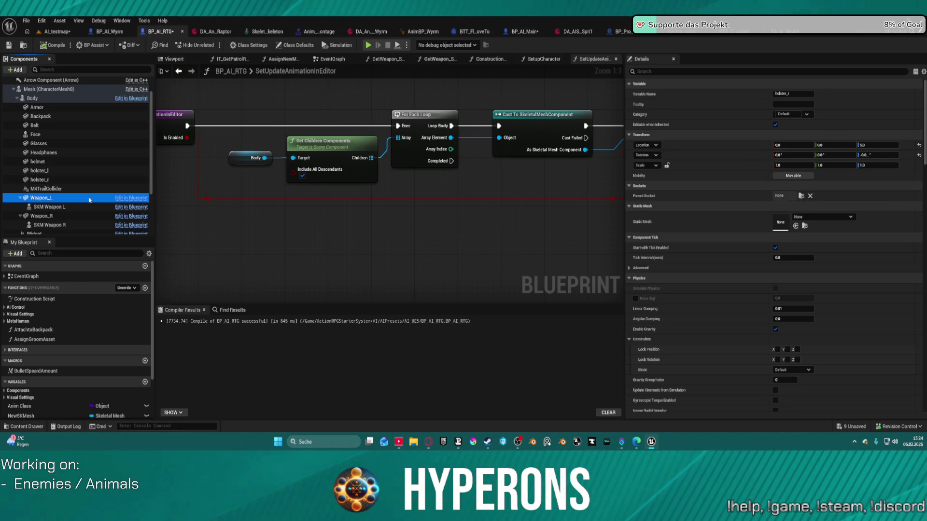
pyautogui.click(43, 180)
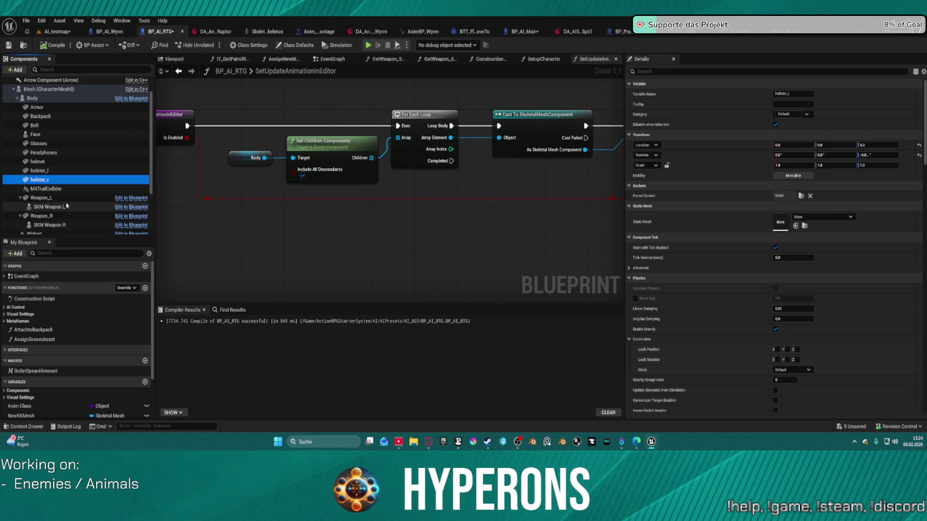
pyautogui.click(66, 199)
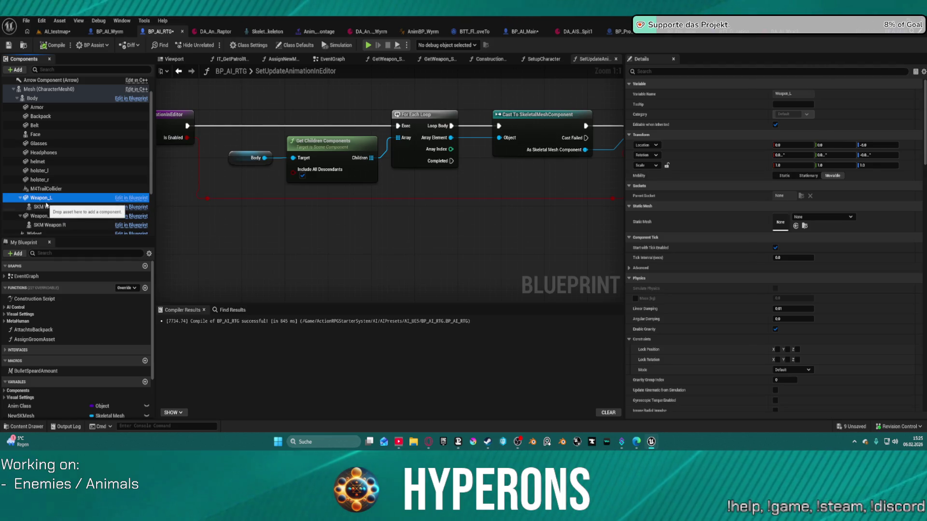
pyautogui.click(98, 32)
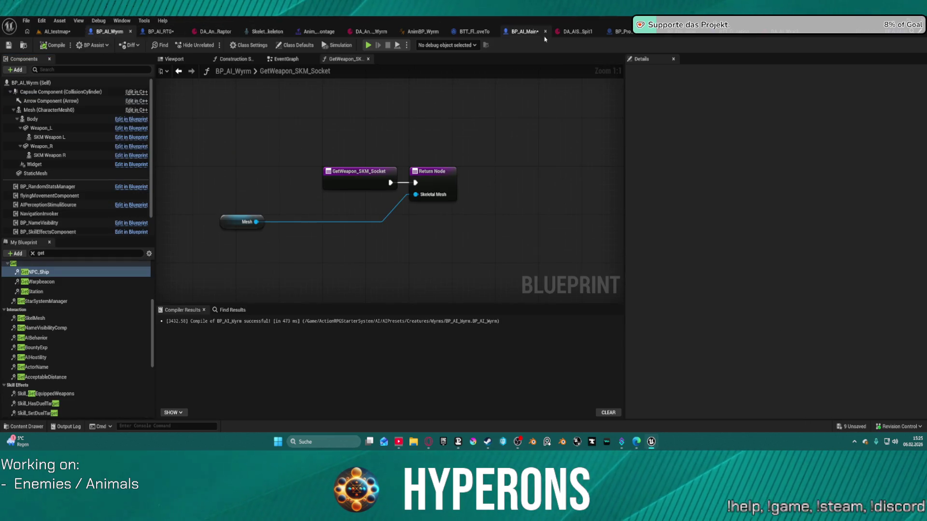
# Check BP_AI_Main's Weapon_R component settings, then return to BP_AI_RTG's SetUpdateAnimationInEditor graph.
pyautogui.click(531, 32)
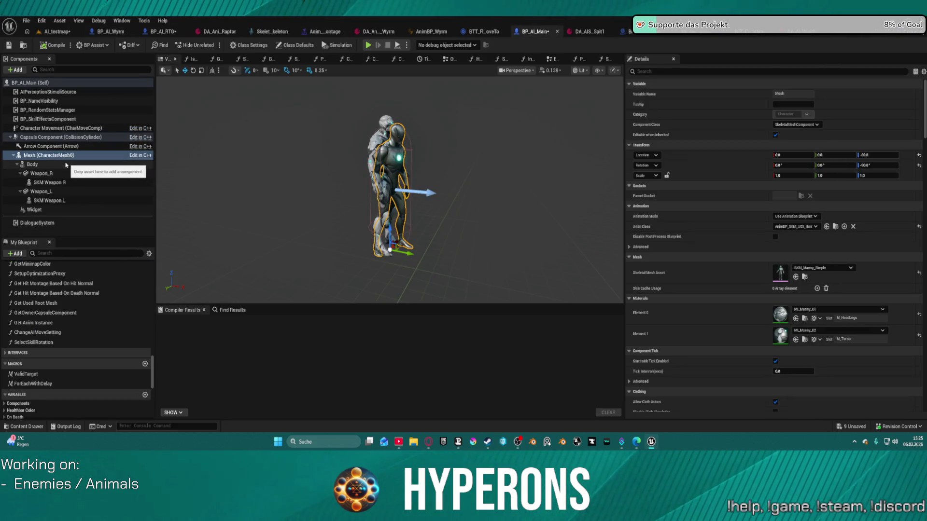
pyautogui.click(56, 176)
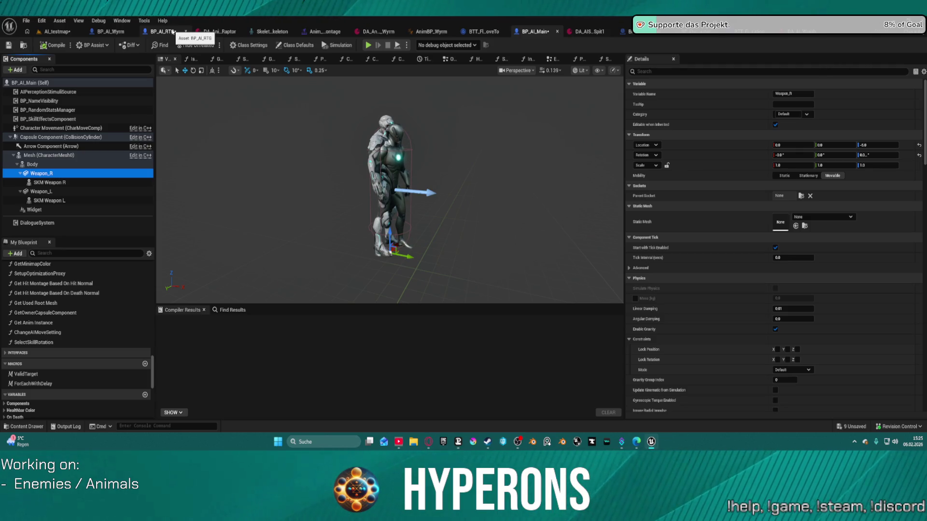
pyautogui.click(173, 32)
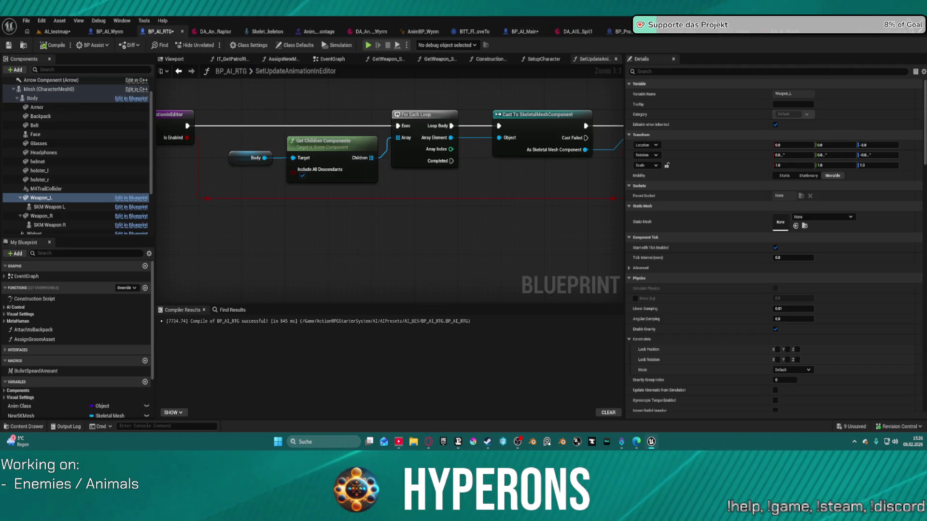
# Save all modified assets and the AI_testmap map with Ctrl+Shift+S.
pyautogui.scroll(-3, 293, 240)
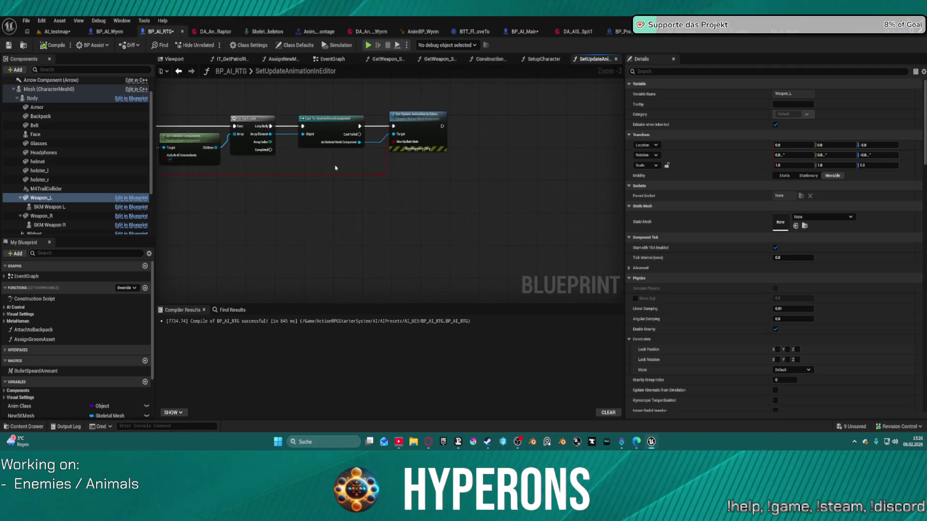
pyautogui.click(55, 198)
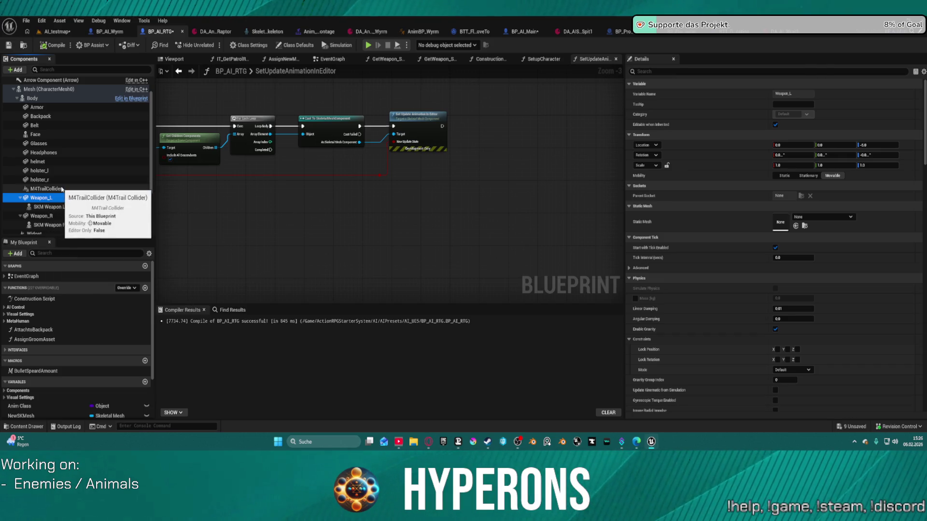
pyautogui.hotkey('ctrl', 'shift', 's')
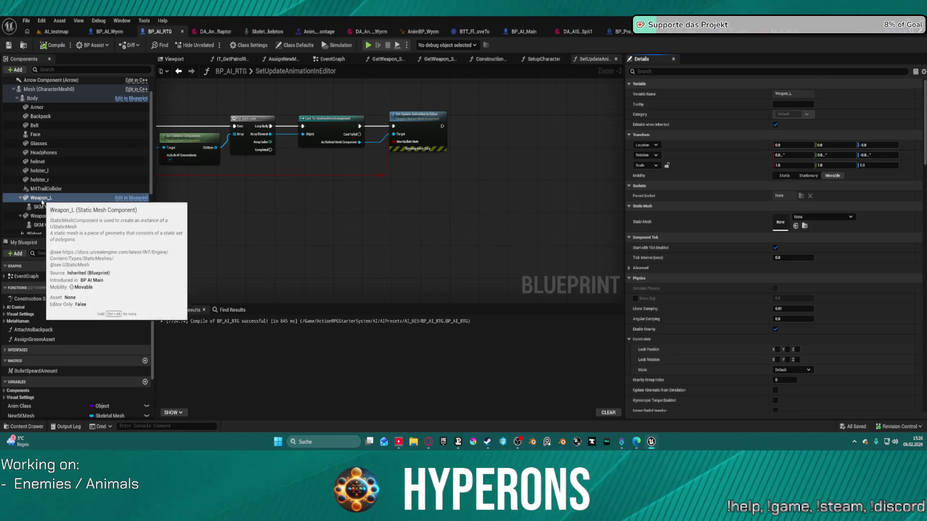
pyautogui.click(32, 98)
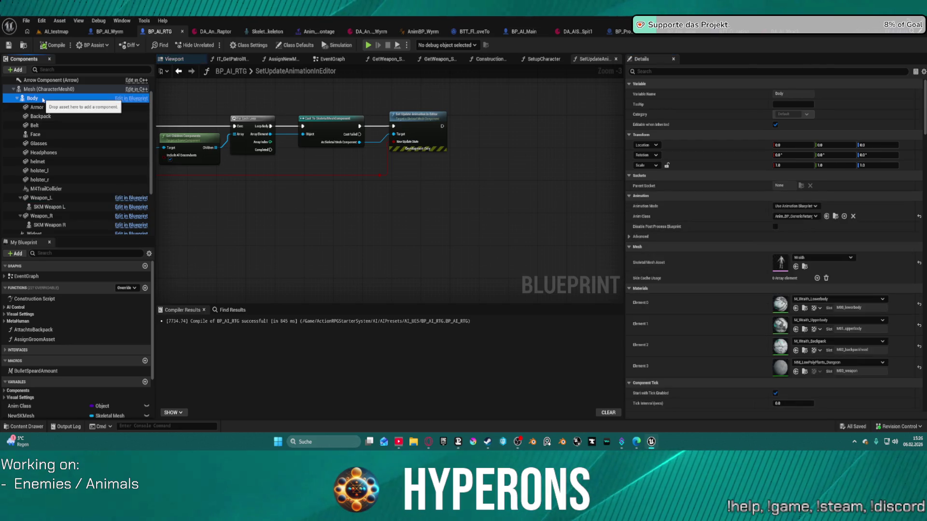
# Swap the Body skeletal mesh to the Mixamo mannequin and back to Wraith.
pyautogui.click(836, 262)
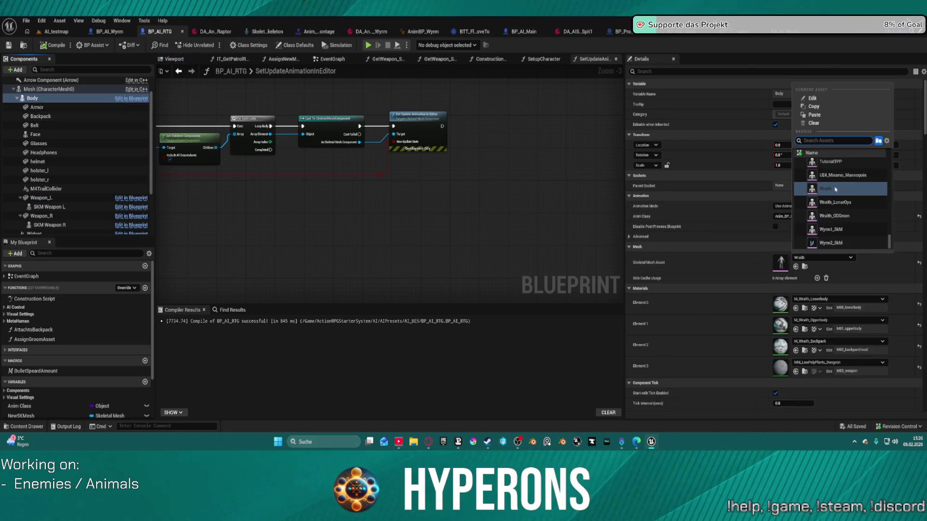
pyautogui.click(830, 257)
pyautogui.click(830, 256)
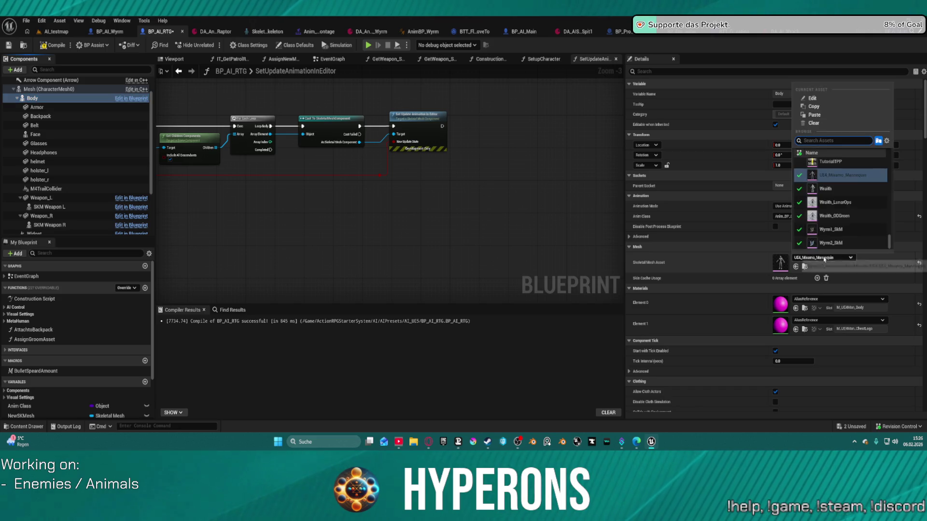
pyautogui.click(842, 188)
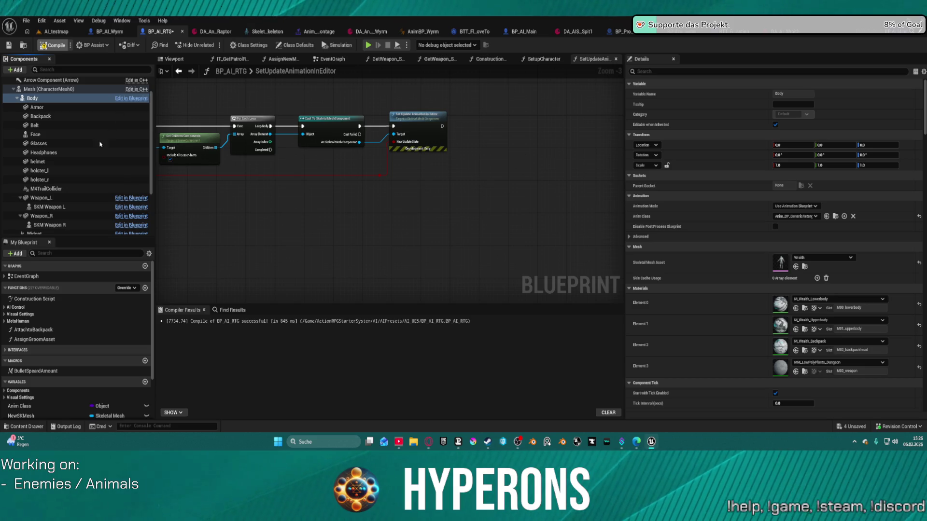
# Inspect the holster_l, Headphones and Weapon_L attachments, checking Weapon_L's parent socket.
pyautogui.click(32, 172)
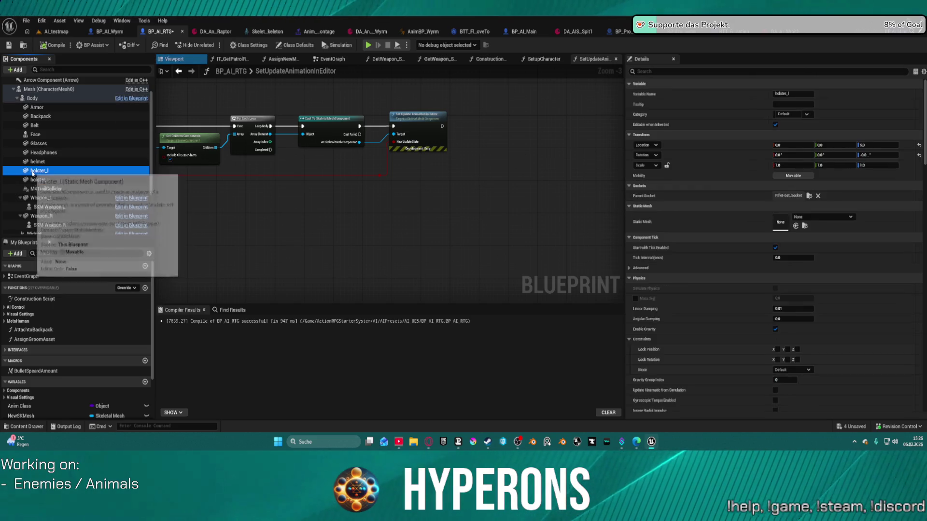
pyautogui.click(36, 154)
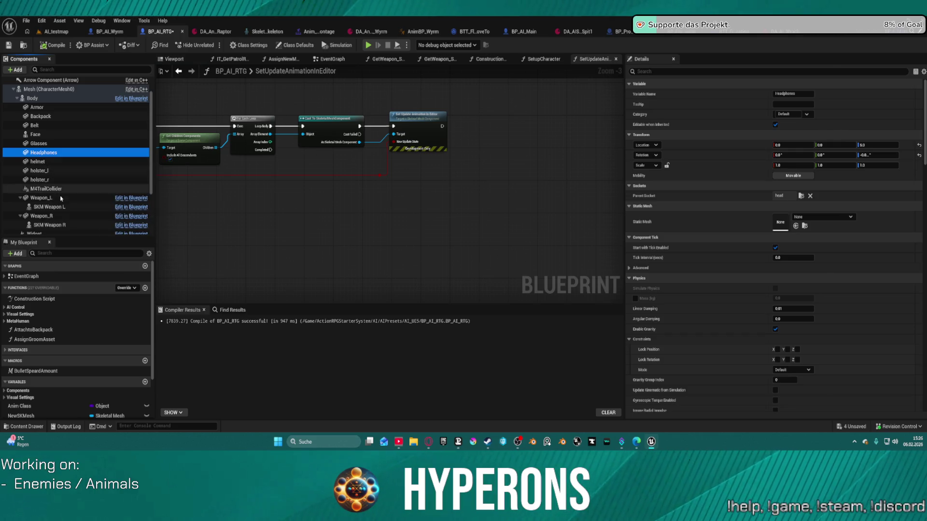
pyautogui.click(48, 200)
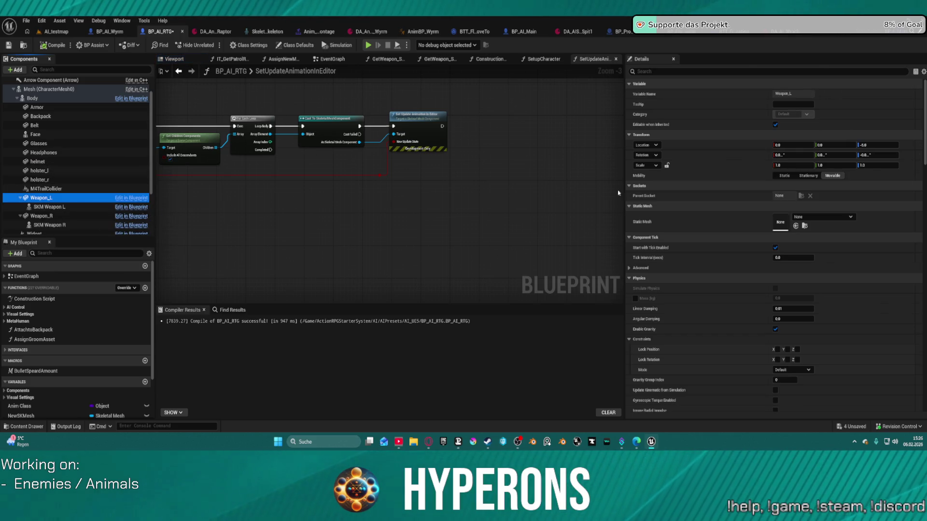
pyautogui.click(801, 197)
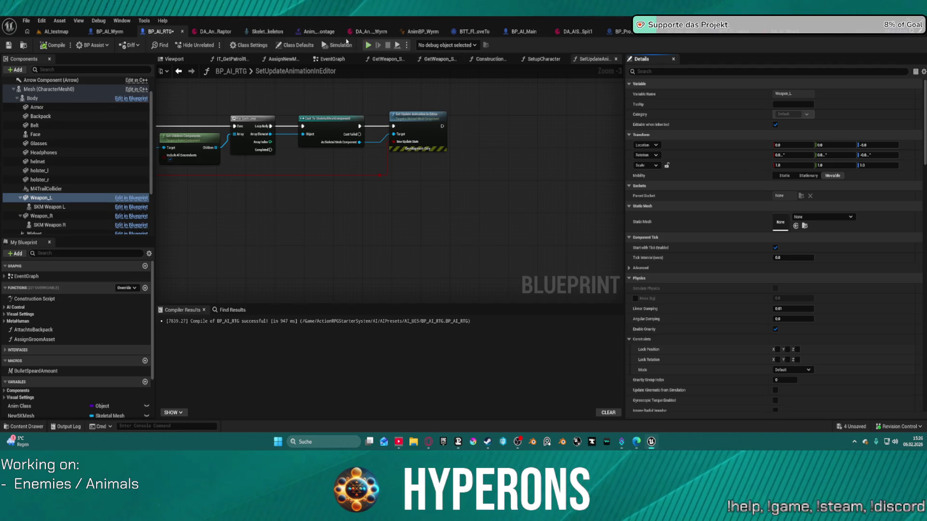
# Switch to the BP_AI_Main blueprint to view its character viewport.
pyautogui.click(522, 37)
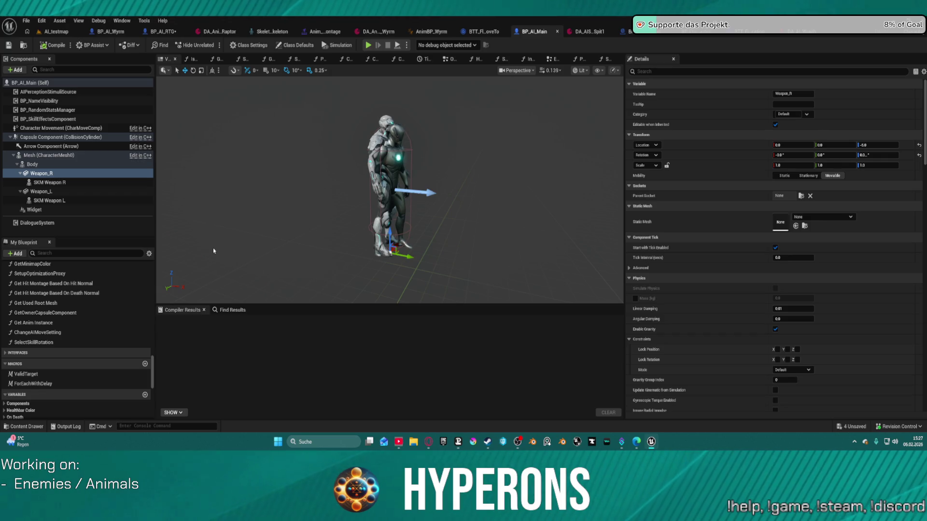
# Browse PerformAttack's SpawnActor, skill projectile and critical damage nodes, then open SelectSkillRotation.
pyautogui.click(579, 58)
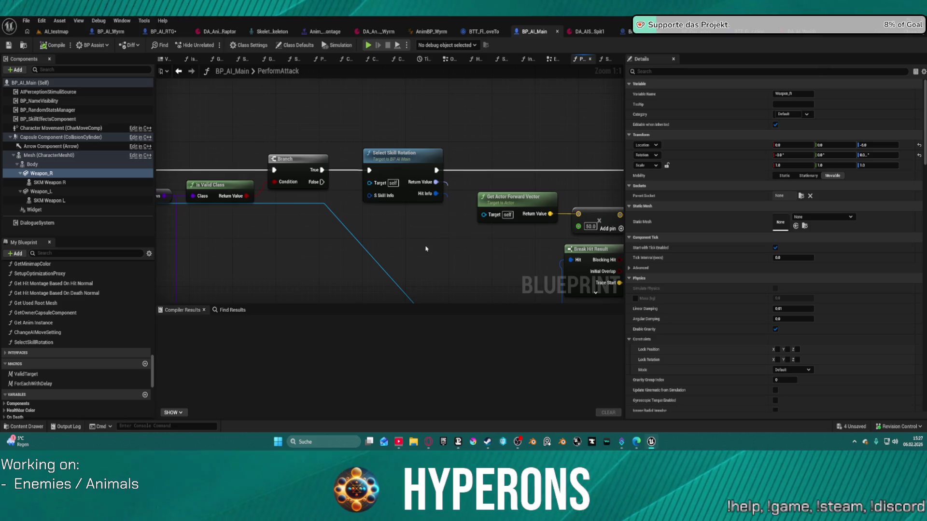
pyautogui.moveTo(426, 248)
pyautogui.mouseDown()
pyautogui.moveTo(261, 201)
pyautogui.moveTo(261, 180)
pyautogui.moveTo(282, 154)
pyautogui.moveTo(410, 120)
pyautogui.moveTo(450, 150)
pyautogui.mouseUp()
pyautogui.scroll(-2, 350, 228)
pyautogui.scroll(-3, 410, 120)
pyautogui.scroll(3, 429, 191)
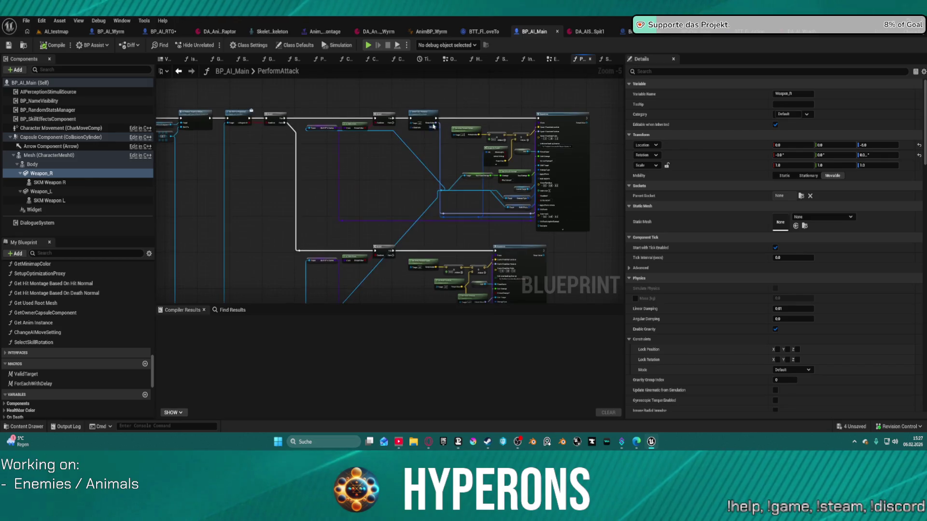
pyautogui.moveTo(430, 192)
pyautogui.mouseDown()
pyautogui.moveTo(370, 155)
pyautogui.moveTo(476, 197)
pyautogui.mouseUp()
pyautogui.moveTo(382, 220)
pyautogui.mouseDown()
pyautogui.moveTo(486, 201)
pyautogui.moveTo(483, 191)
pyautogui.moveTo(353, 178)
pyautogui.moveTo(309, 283)
pyautogui.moveTo(278, 289)
pyautogui.moveTo(193, 243)
pyautogui.mouseUp()
pyautogui.moveTo(270, 261)
pyautogui.mouseDown()
pyautogui.moveTo(186, 198)
pyautogui.moveTo(186, 176)
pyautogui.moveTo(188, 189)
pyautogui.mouseUp()
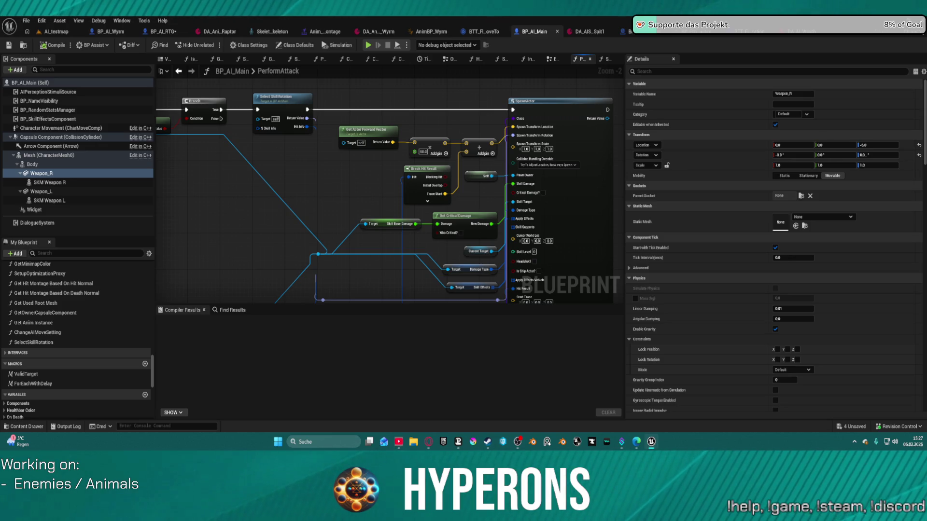
pyautogui.moveTo(188, 189)
pyautogui.mouseDown()
pyautogui.moveTo(218, 173)
pyautogui.moveTo(378, 195)
pyautogui.mouseUp()
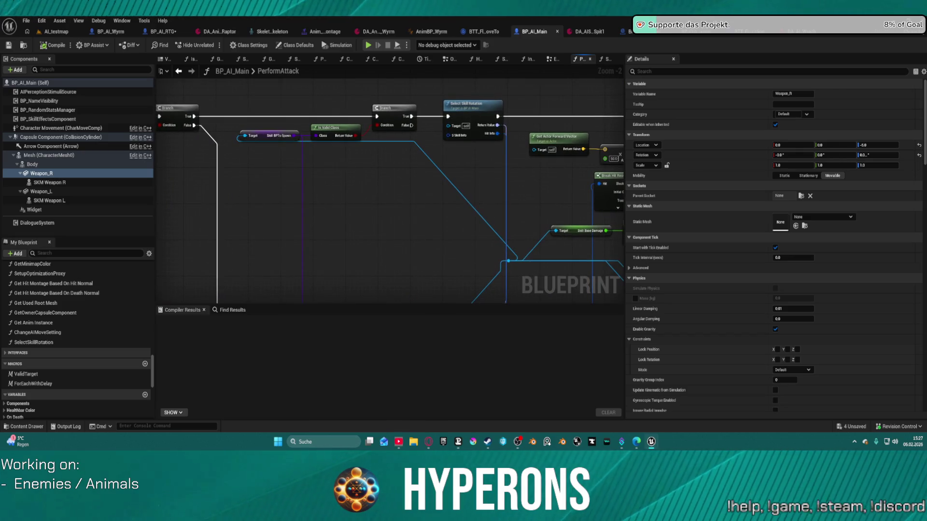
pyautogui.scroll(-2, 225, 110)
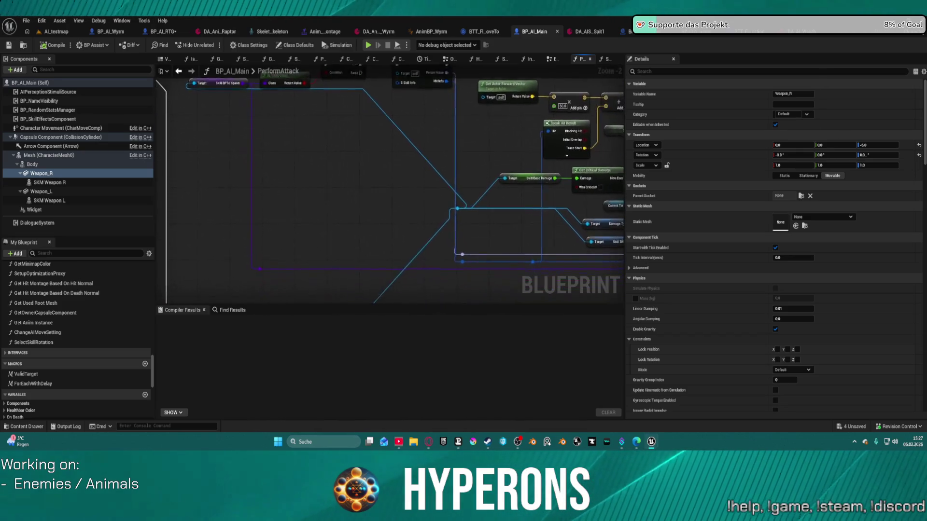
pyautogui.click(606, 58)
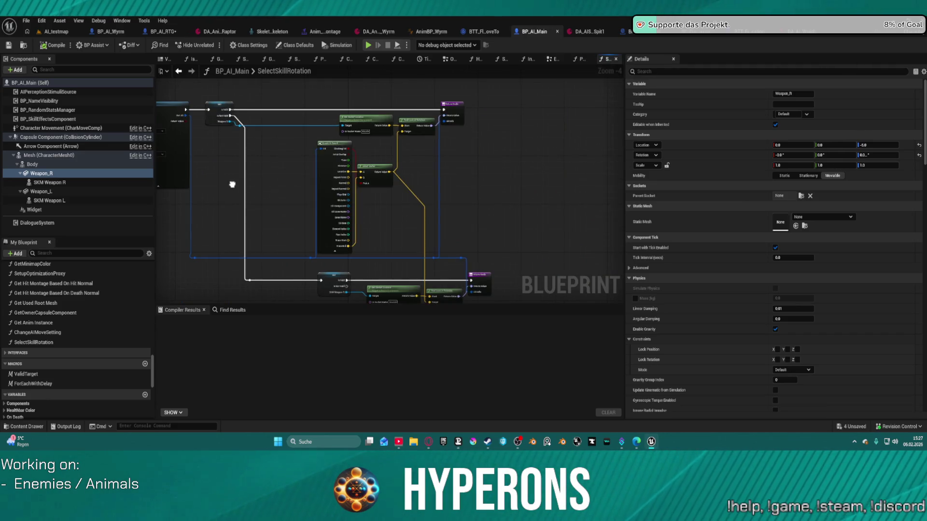
# Pan the SelectSkillRotation graph to reveal the line trace logic and its two return paths.
pyautogui.moveTo(234, 184)
pyautogui.mouseDown()
pyautogui.moveTo(362, 97)
pyautogui.moveTo(461, 213)
pyautogui.mouseUp()
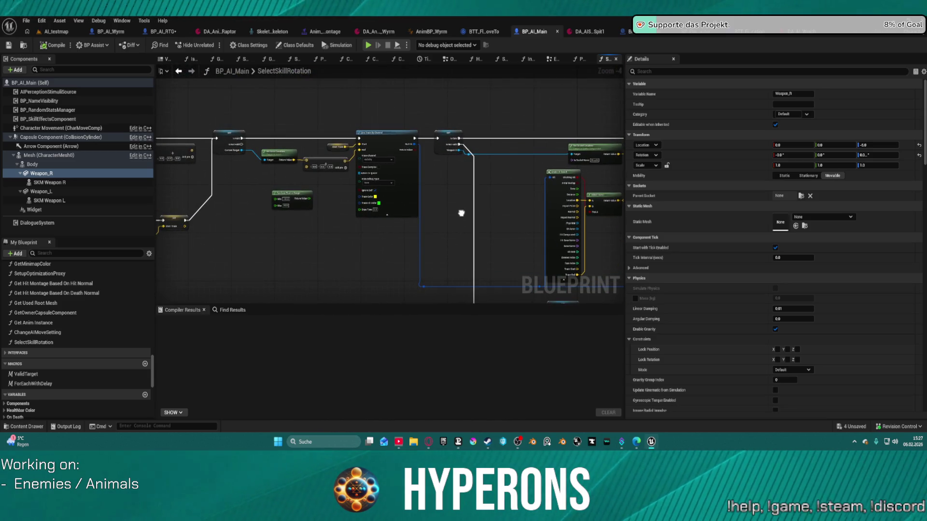